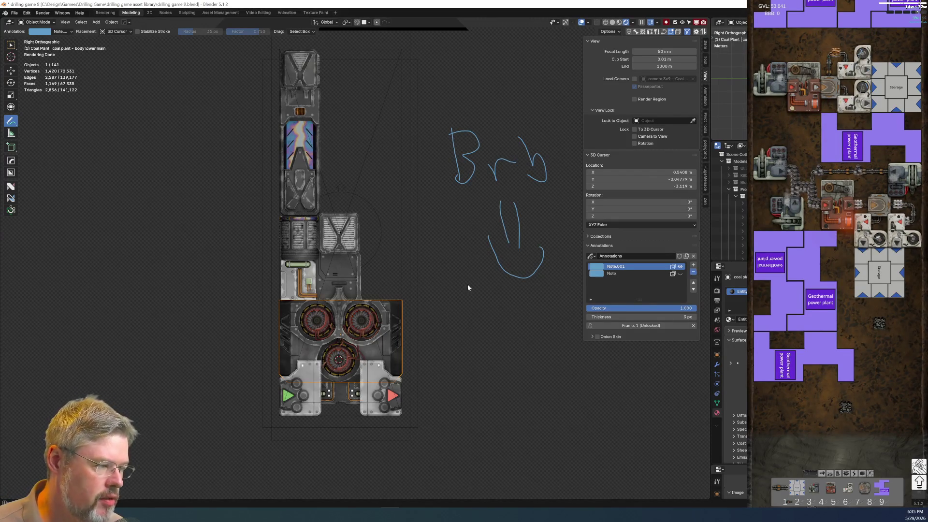
Delete the Note.001 annotation layer holding the 'Brb' note and return to the Select Box tool
left_click(693, 272)
key("w")
mouse_move(367, 232)
middle_mouse_down()
mouse_move(379, 224)
mouse_move(465, 292)
mouse_move(420, 298)
middle_mouse_up()
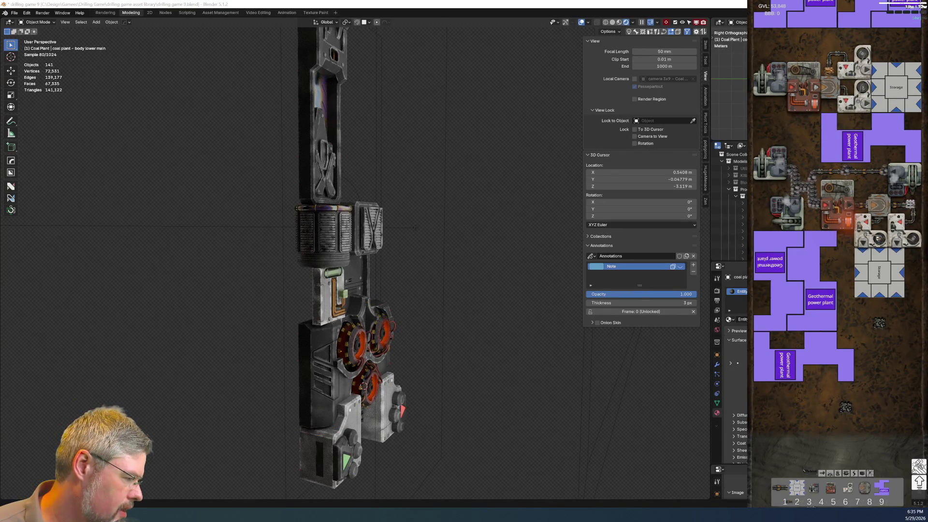
mouse_move(420, 298)
middle_mouse_down()
mouse_move(478, 317)
mouse_move(435, 312)
mouse_move(416, 246)
middle_mouse_up()
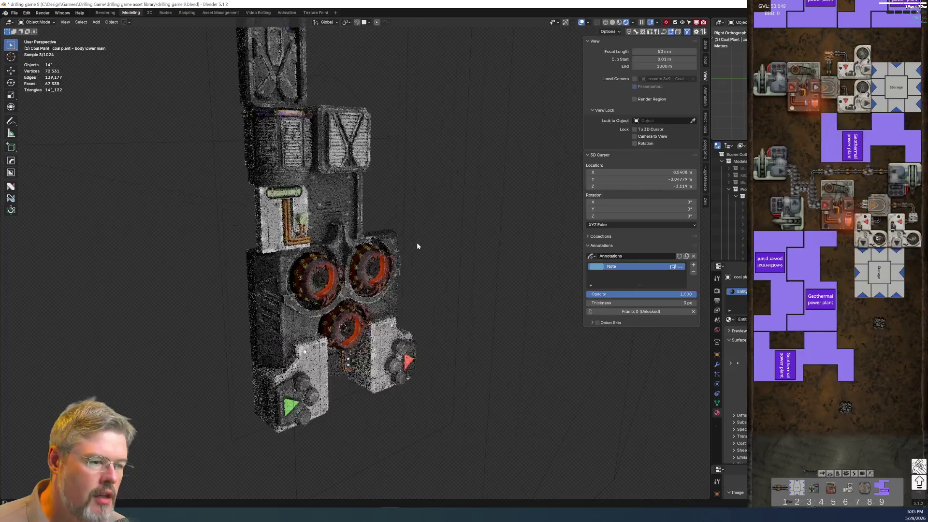
Save the project as drilling game 9.blend
left_click(15, 13)
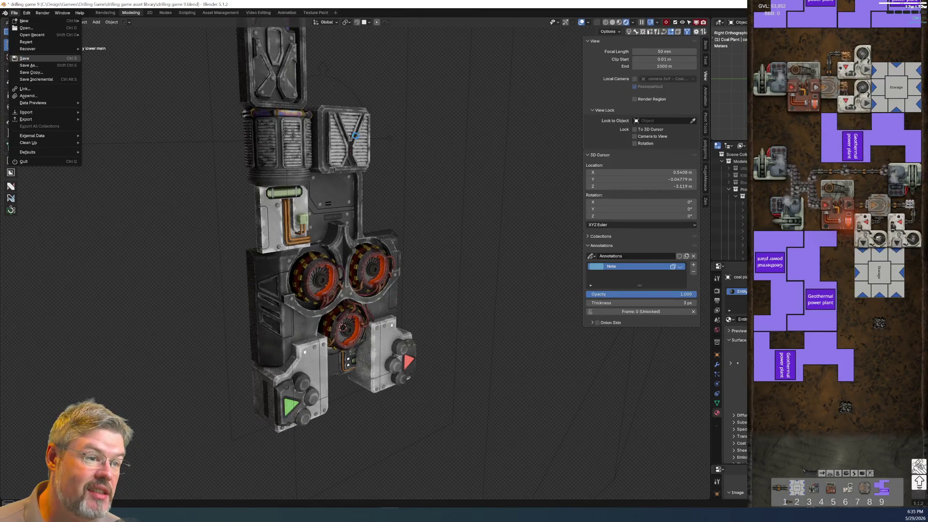
left_click(25, 58)
mouse_move(315, 289)
middle_mouse_down()
mouse_move(346, 311)
mouse_move(303, 288)
middle_mouse_up()
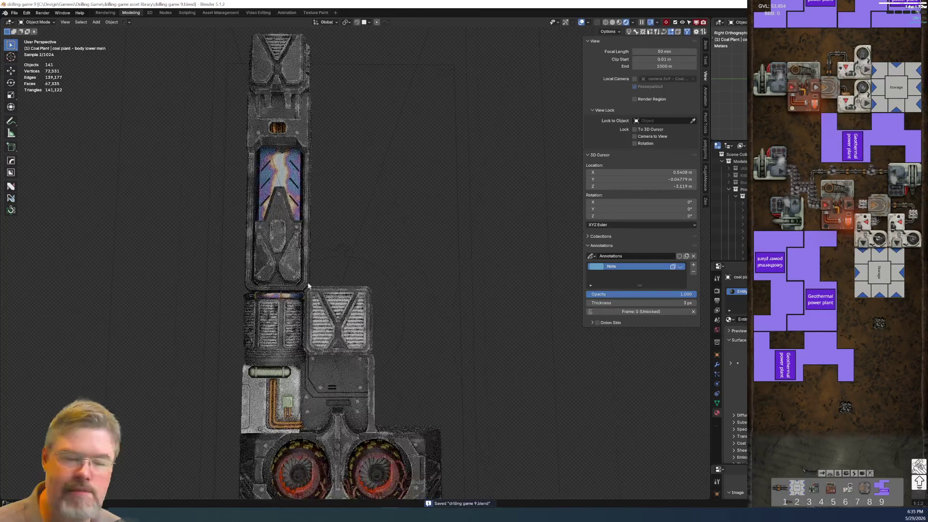
Switch to Right Orthographic view and frame the rendered tower texture
key("KP_3")
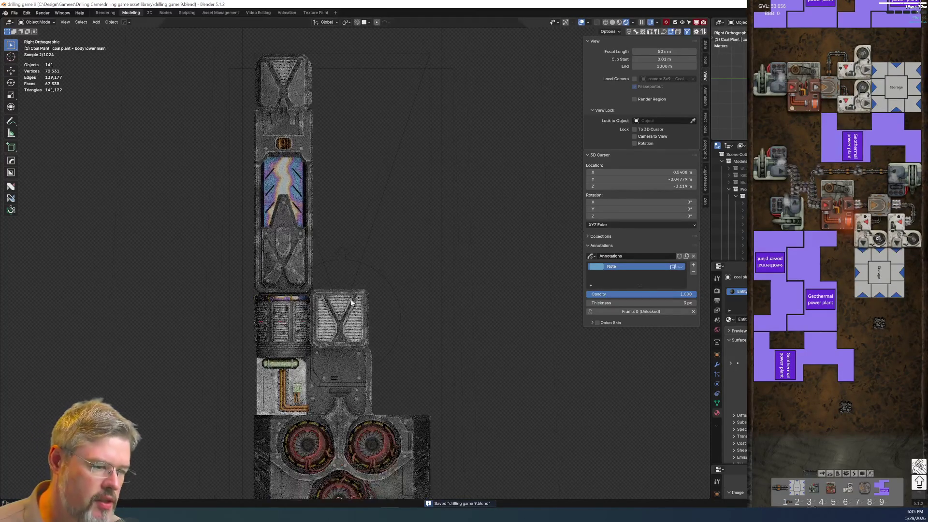
mouse_move(348, 303)
middle_mouse_down("shift")
mouse_move(297, 250)
mouse_move(251, 170)
middle_mouse_up("shift")
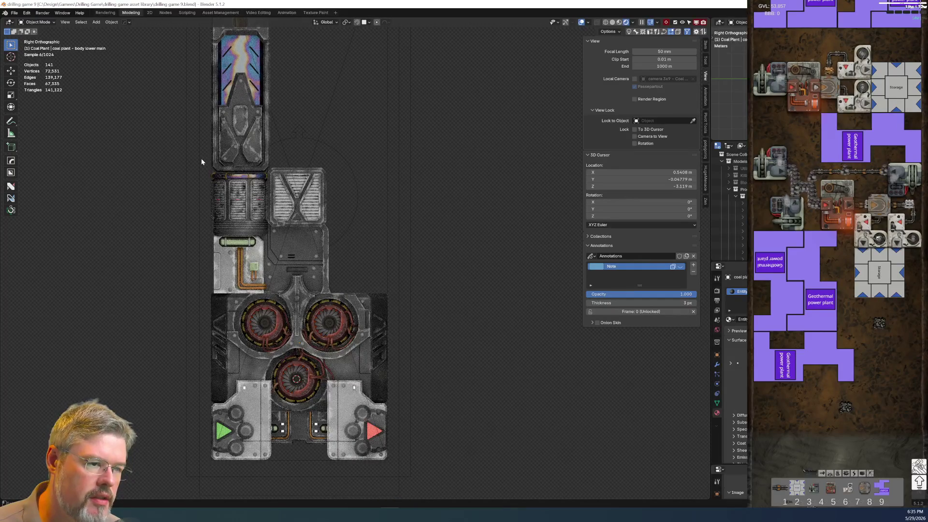
scroll(232, 171, "down", 3)
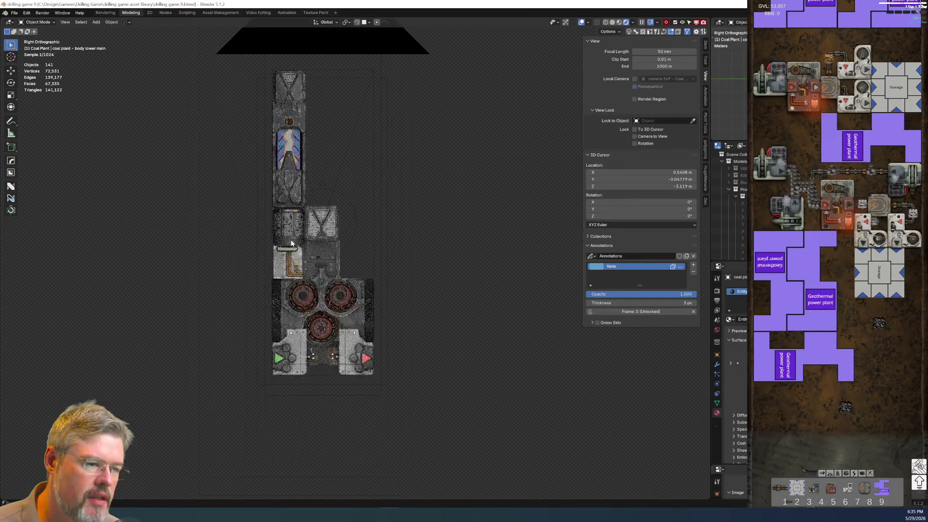
scroll(324, 383, "up", 4)
scroll(264, 168, "up", 3)
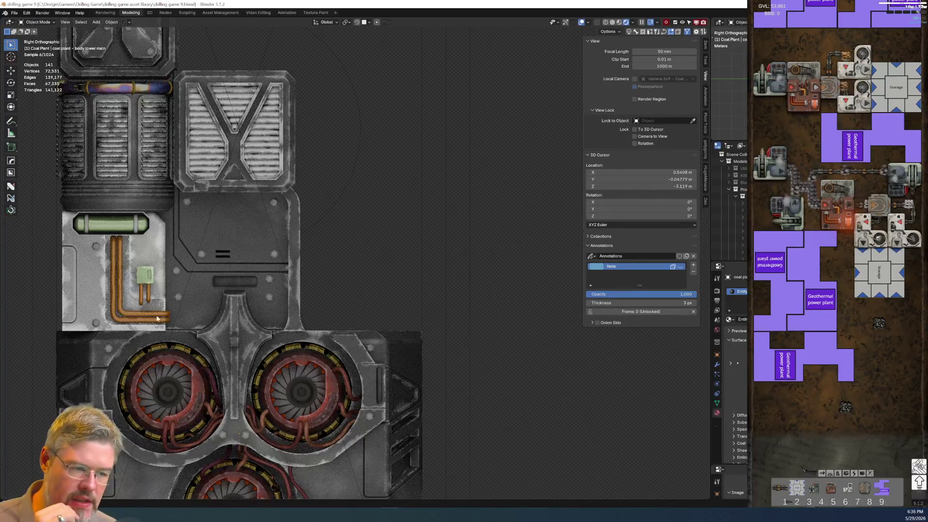
scroll(223, 269, "down", 4)
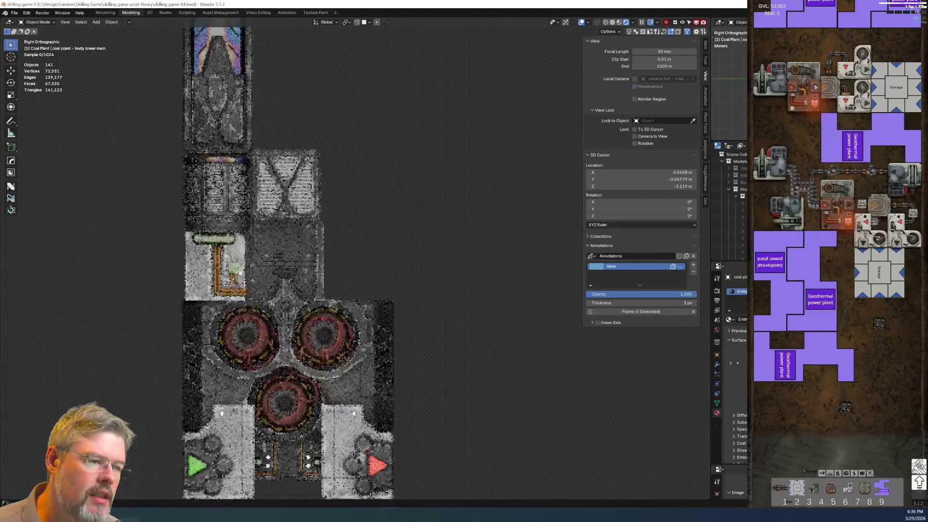
scroll(232, 233, "up", 7)
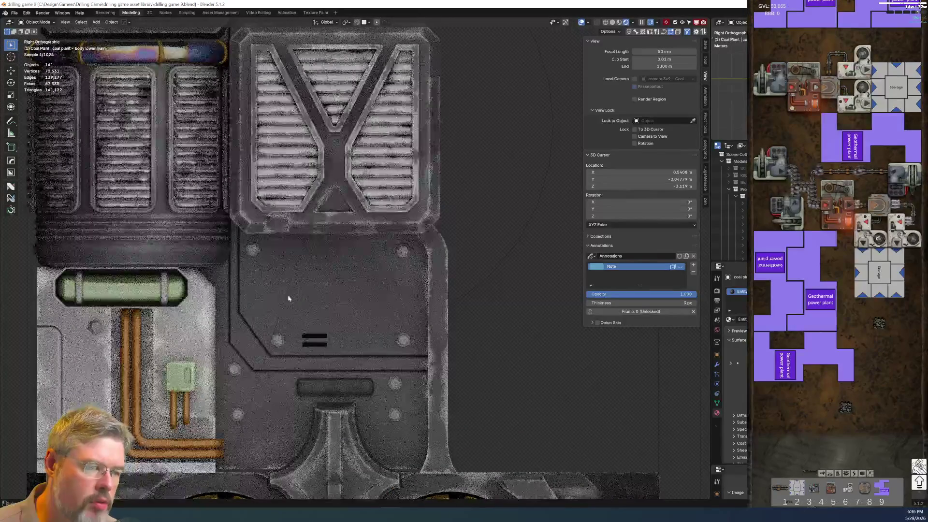
Select the short vent supports under the column-top vent
scroll(286, 240, "down", 4)
scroll(283, 248, "down", 3)
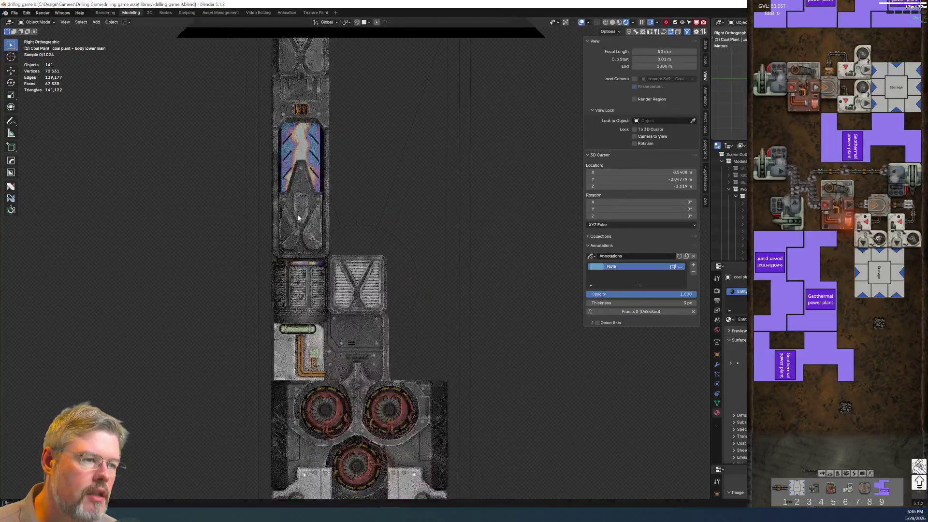
left_click(310, 137)
left_click(308, 139)
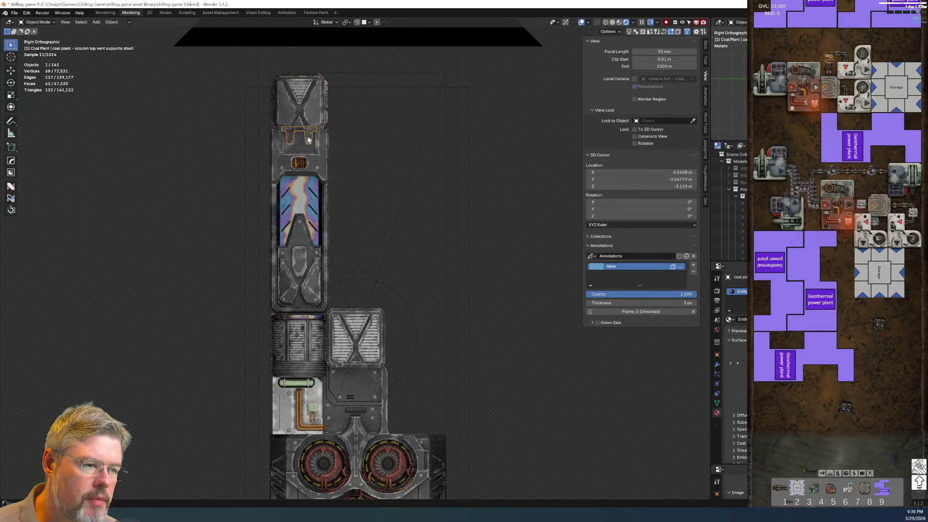
Duplicate the vent supports and drop the copy onto the lower backing panel
key("shift+d")
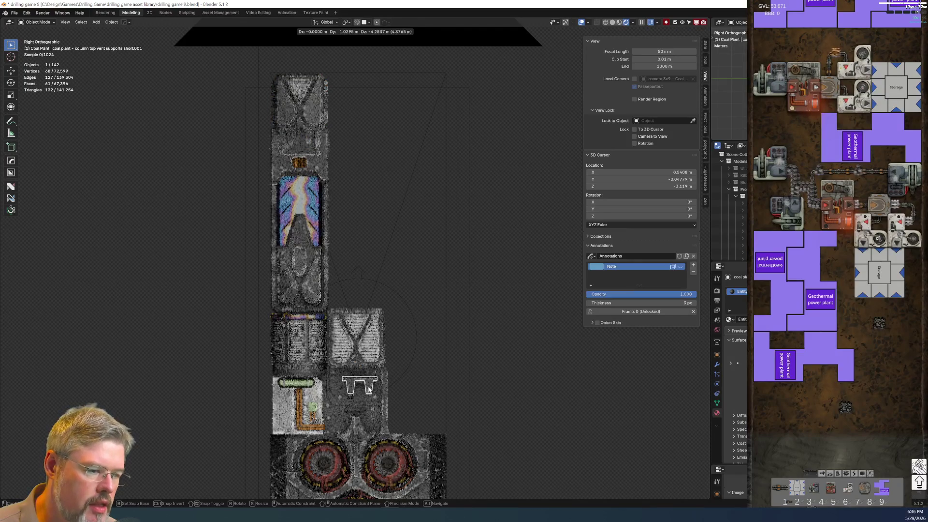
left_click(361, 385)
scroll(361, 385, "up", 6)
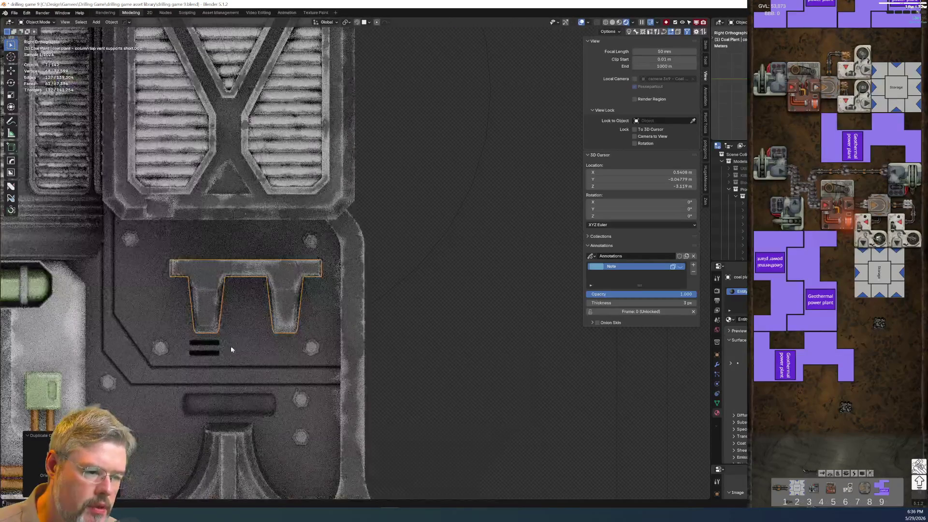
left_click(264, 327, "shift")
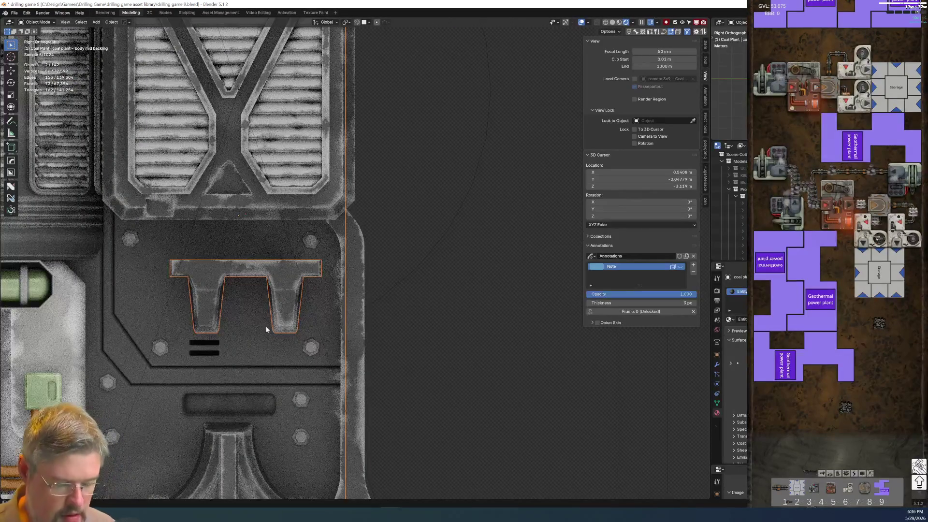
Cancel the Link menu and shift the copied supports up and left on the panel
key("ctrl+l")
left_click(265, 326)
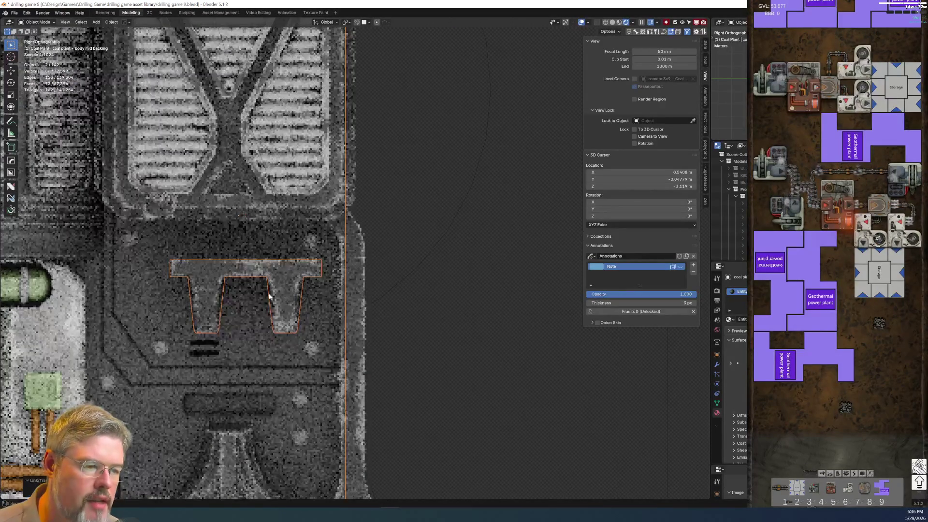
left_click(270, 295)
left_click_drag(270, 295, 252, 275)
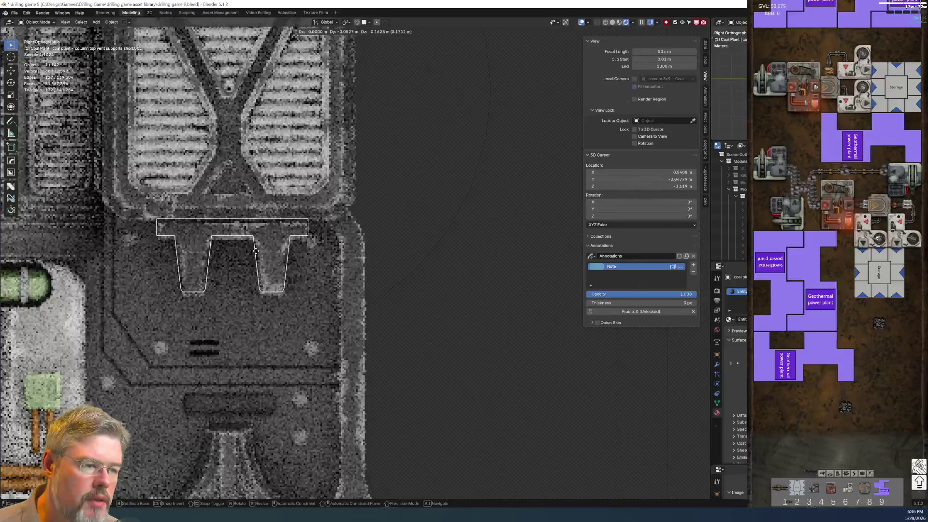
middle_click_drag(252, 276, 155, 238)
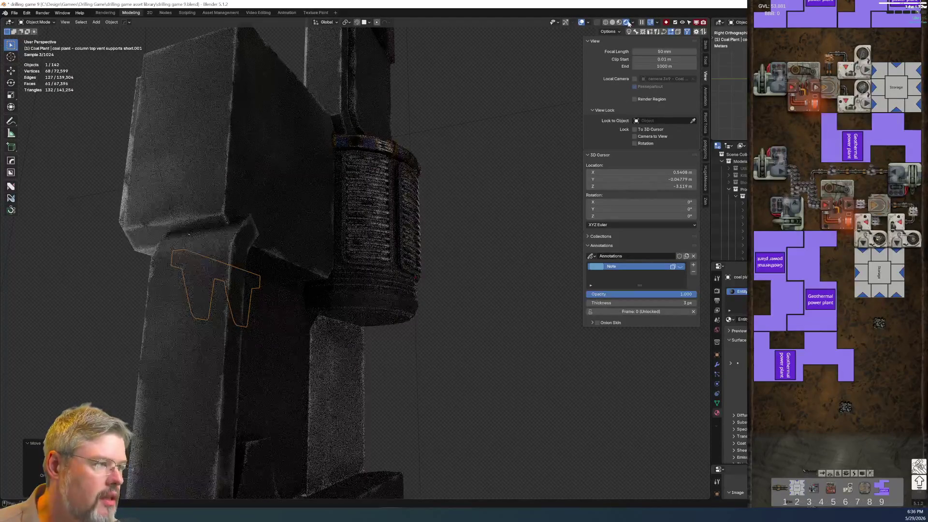
In Solid shading, slide the copied vent supports along X against the backing plate
left_click(612, 23)
middle_click_drag(577, 103, 390, 212, "shift")
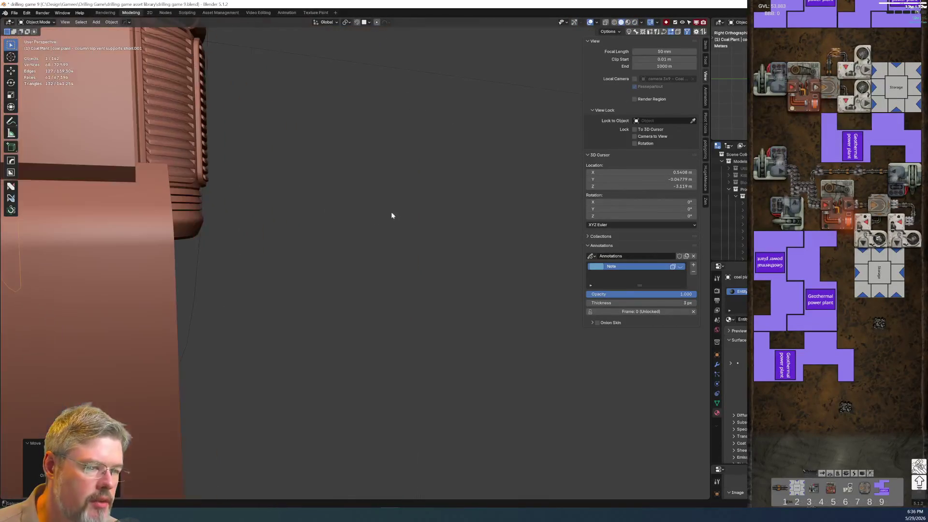
scroll(376, 255, "up", 4)
mouse_move(324, 221)
middle_mouse_down()
mouse_move(376, 202)
mouse_move(435, 220)
middle_mouse_up()
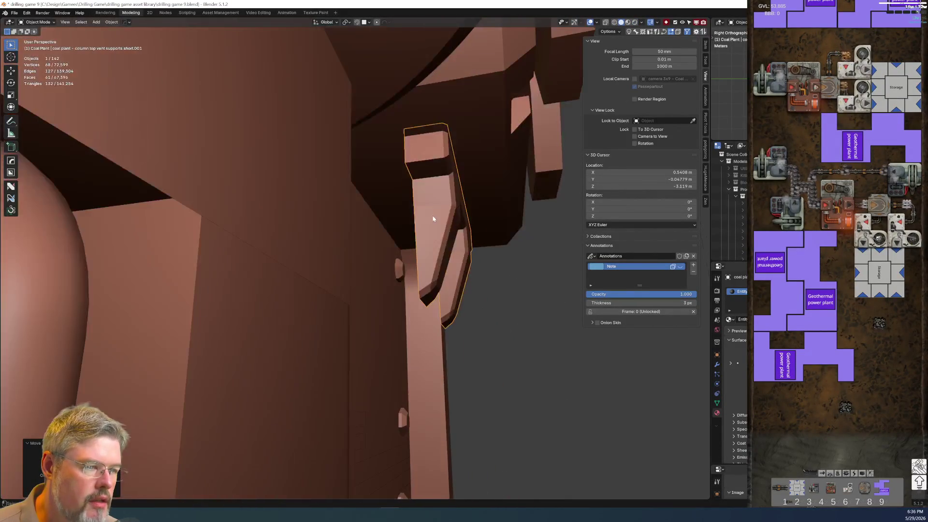
key("g")
key("x")
left_click(379, 218)
Orbit and zoom around the column pipes to check the supports' new position
mouse_move(378, 218)
middle_mouse_down()
mouse_move(373, 247)
mouse_move(298, 222)
middle_mouse_up()
scroll(341, 260, "down", 6)
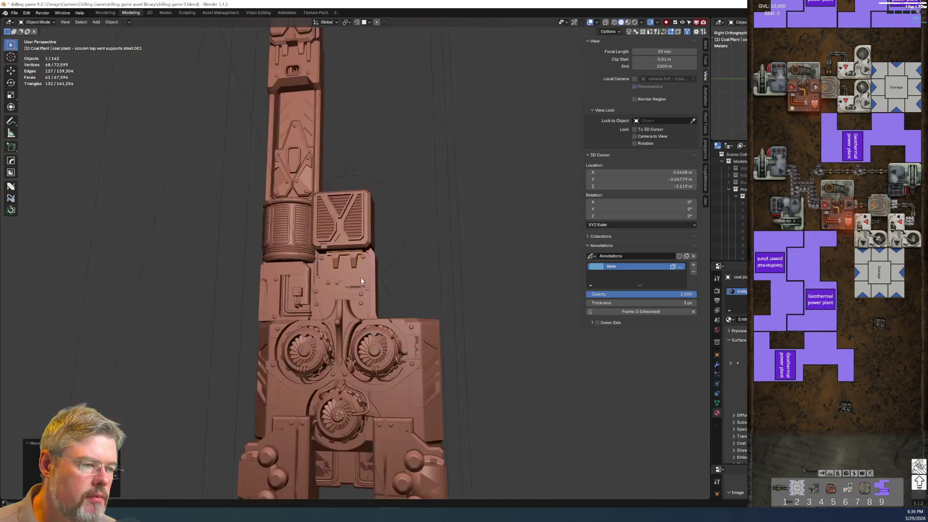
scroll(253, 289, "up", 5)
scroll(253, 289, "down", 3)
middle_click_drag(248, 266, 356, 232, "shift")
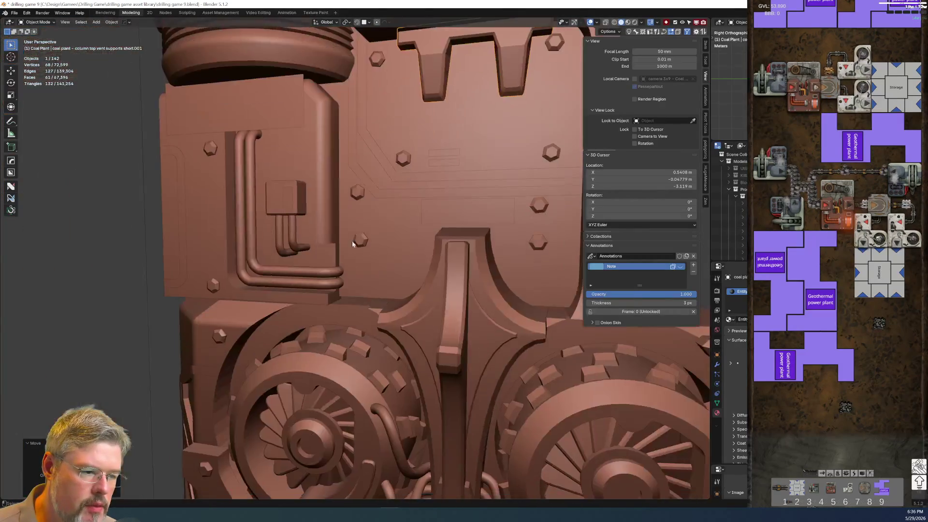
scroll(356, 232, "up", 5)
mouse_move(344, 296)
middle_mouse_down()
mouse_move(340, 304)
mouse_move(383, 290)
middle_mouse_up()
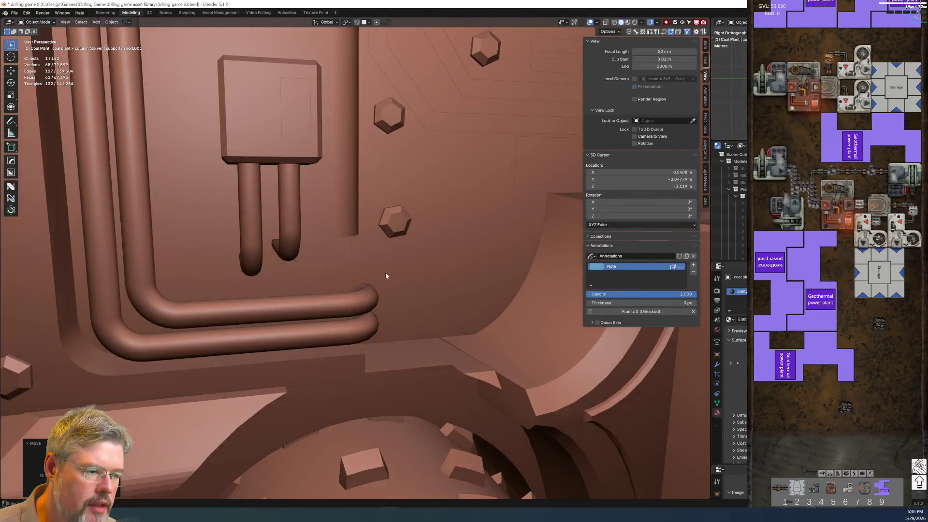
scroll(360, 290, "down", 1)
scroll(375, 292, "up", 2)
Save drilling game 9.blend and switch to Material Preview shading
left_click(14, 13)
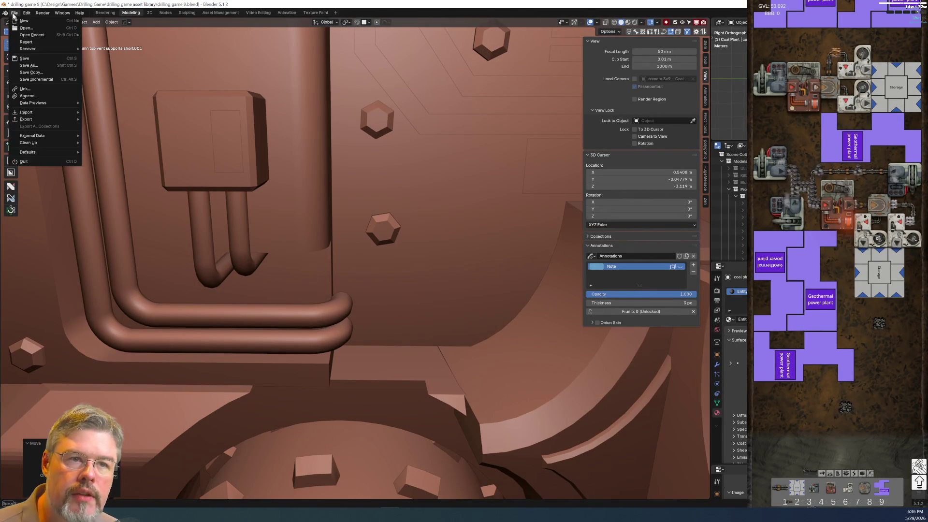
key("ctrl+s")
left_click(628, 22)
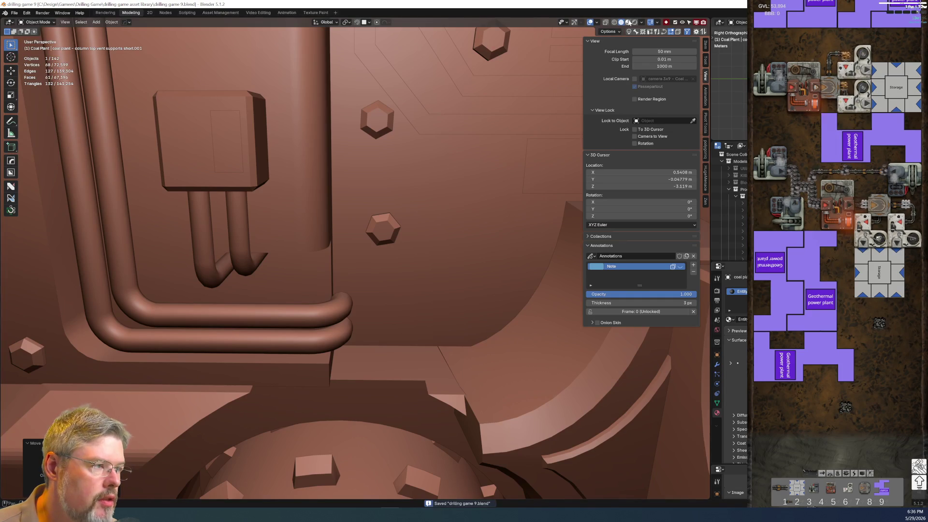
middle_click_drag(508, 218, 421, 252)
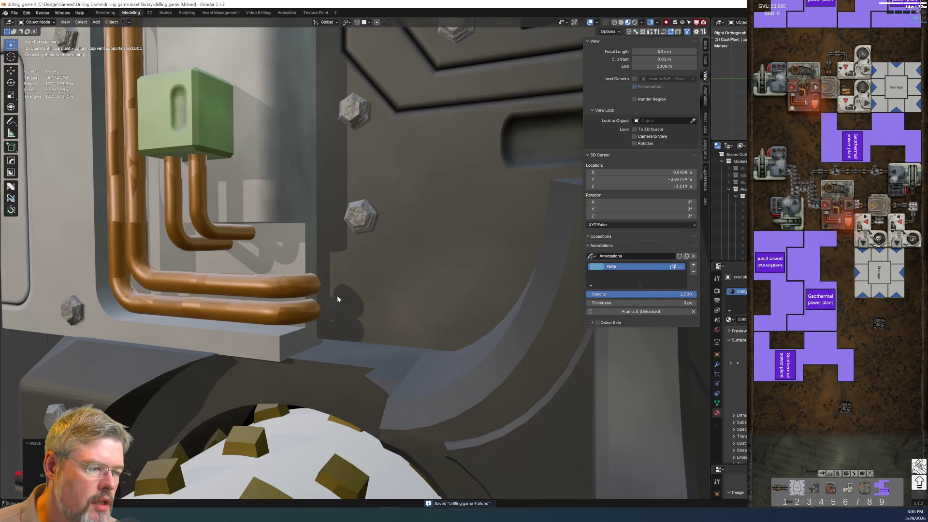
Add an example socket decal beside the pipes and rotate it 90 degrees
key("d")
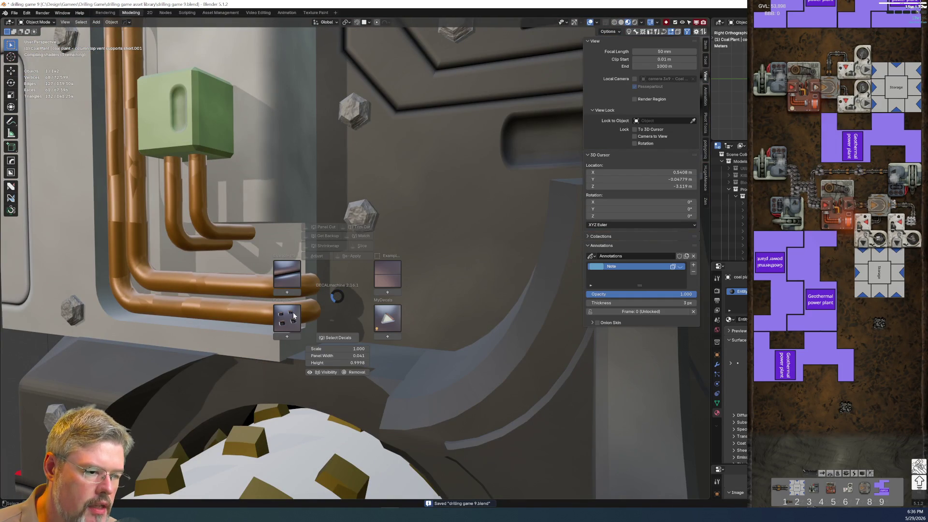
left_click(294, 315)
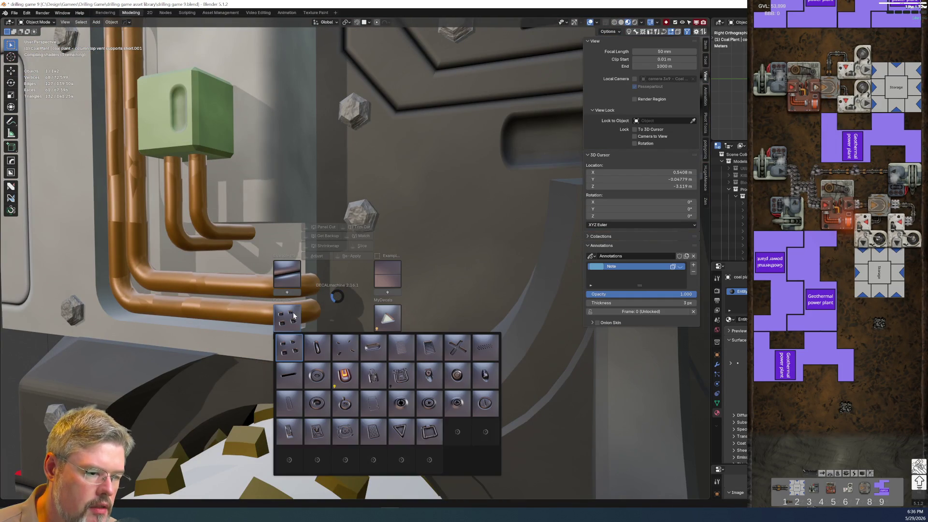
left_click(368, 349)
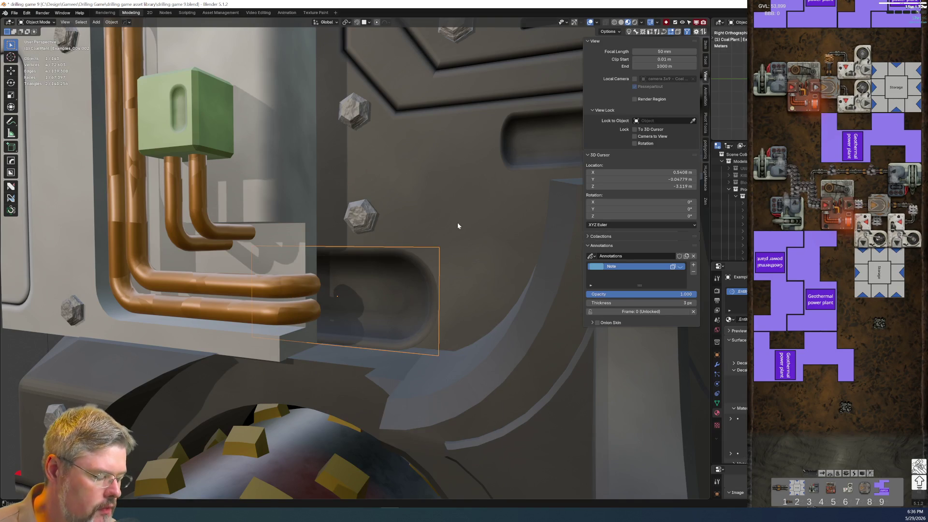
type("r90")
key("Return")
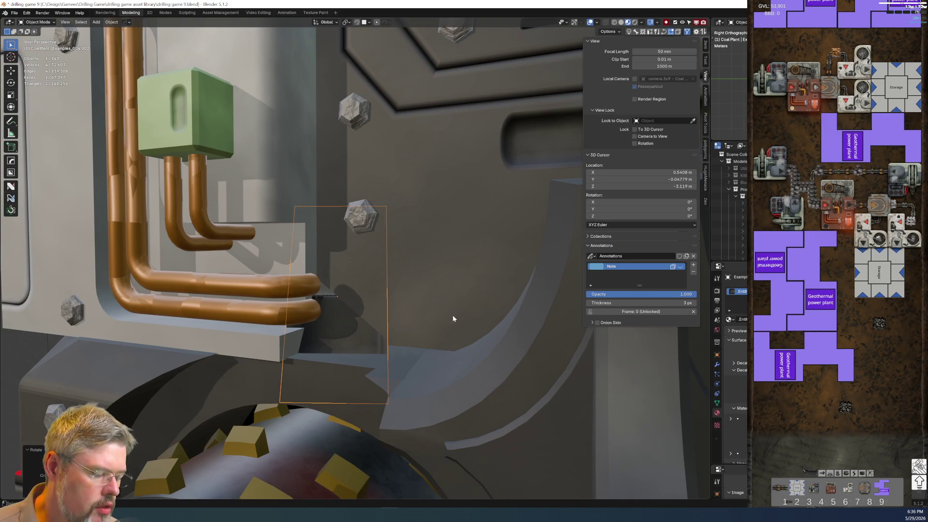
Reproject the socket decal onto the panel near the pipes and scale it down
key("r")
left_click(461, 335)
key("s")
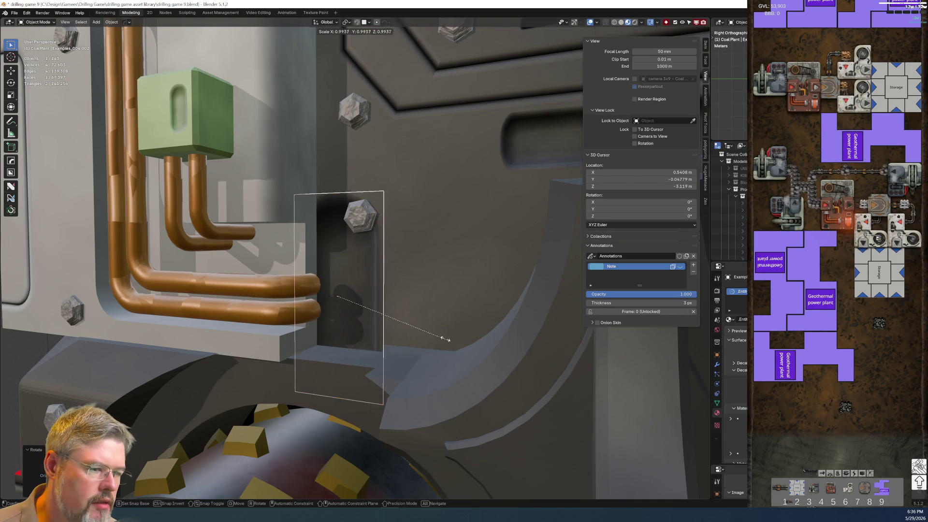
left_click(404, 271)
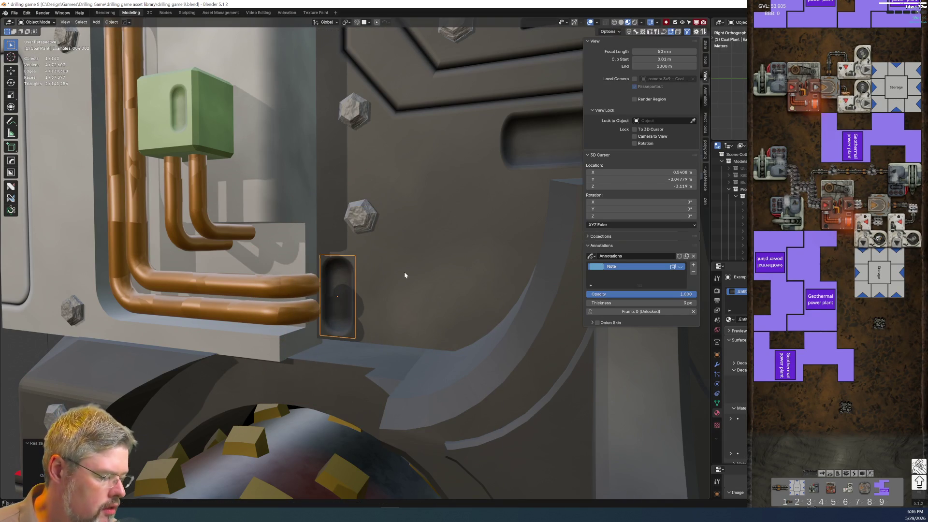
In camera view, move the decal along global Y behind the copper pipe ends
key("KP_0")
middle_click_drag(413, 395, 391, 228, "shift")
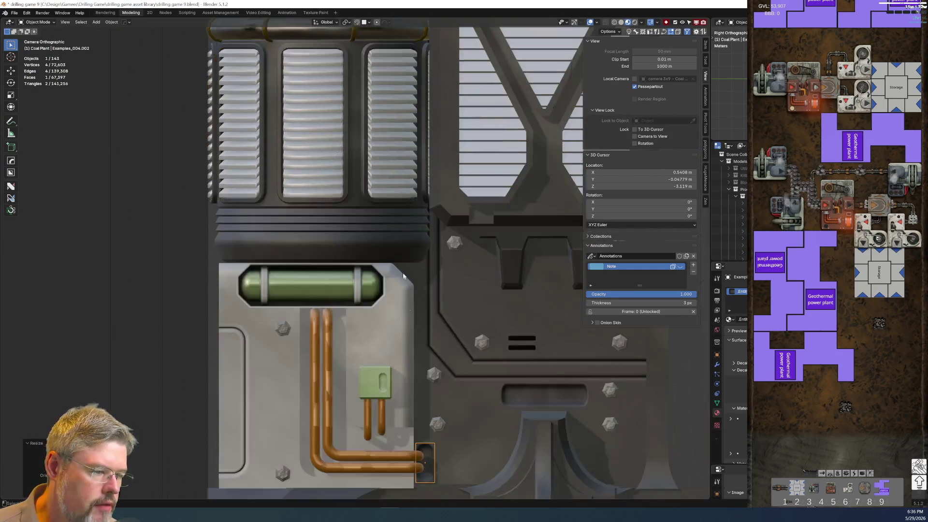
scroll(394, 355, "down", 5, "shift")
scroll(385, 395, "up", 6)
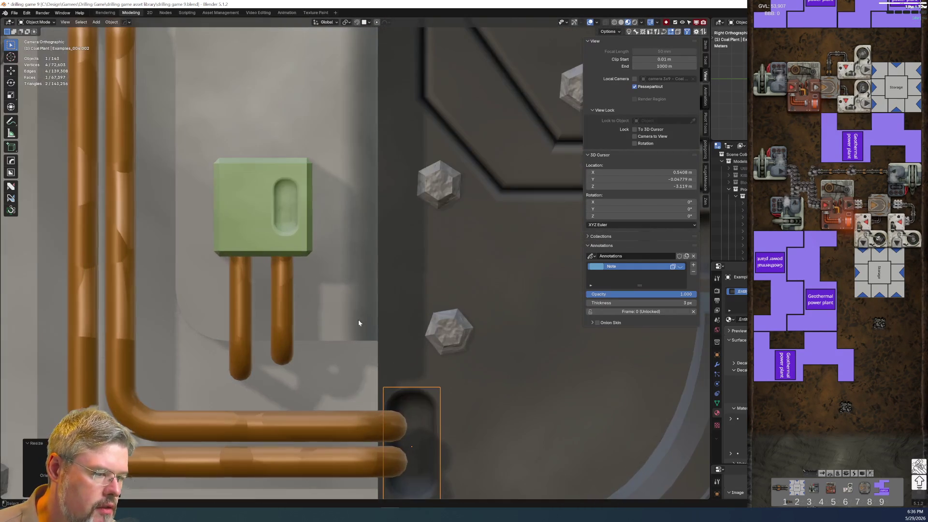
scroll(358, 322, "down", 4, "shift")
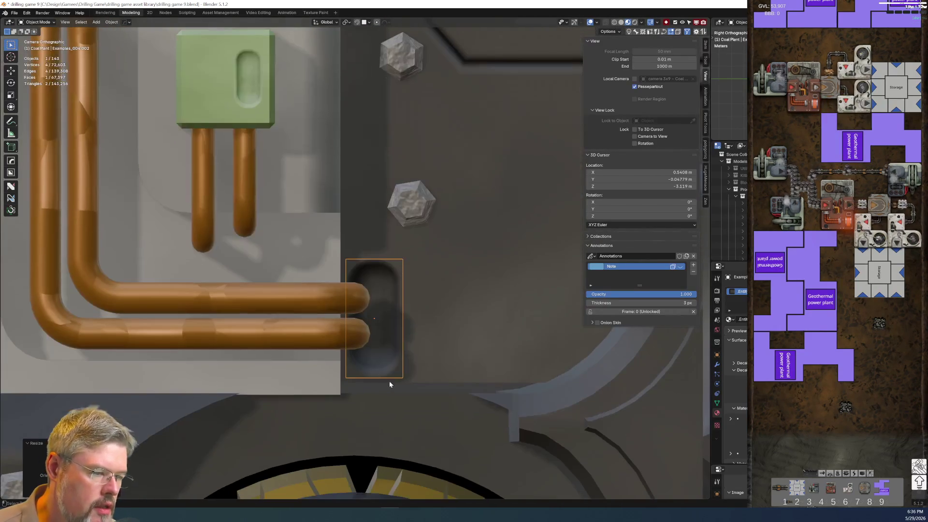
key("g")
key("x")
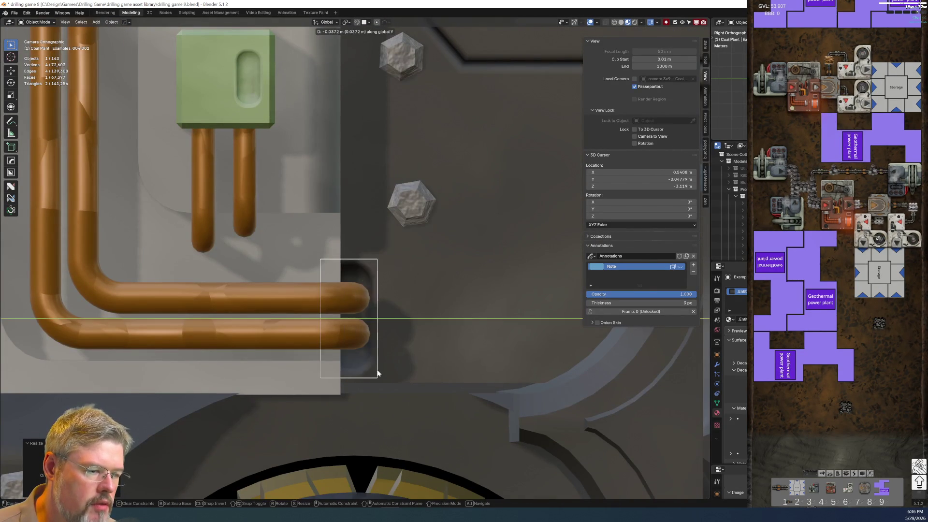
key("y")
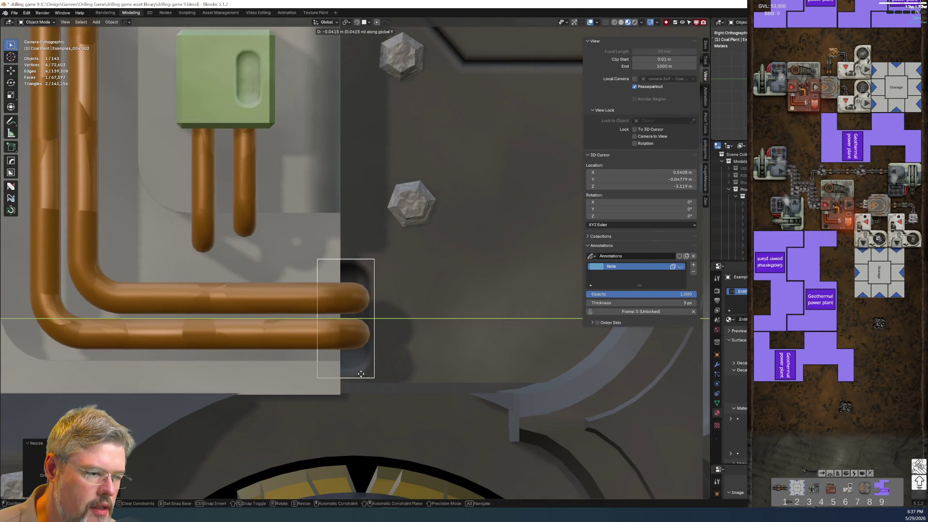
left_click(371, 375)
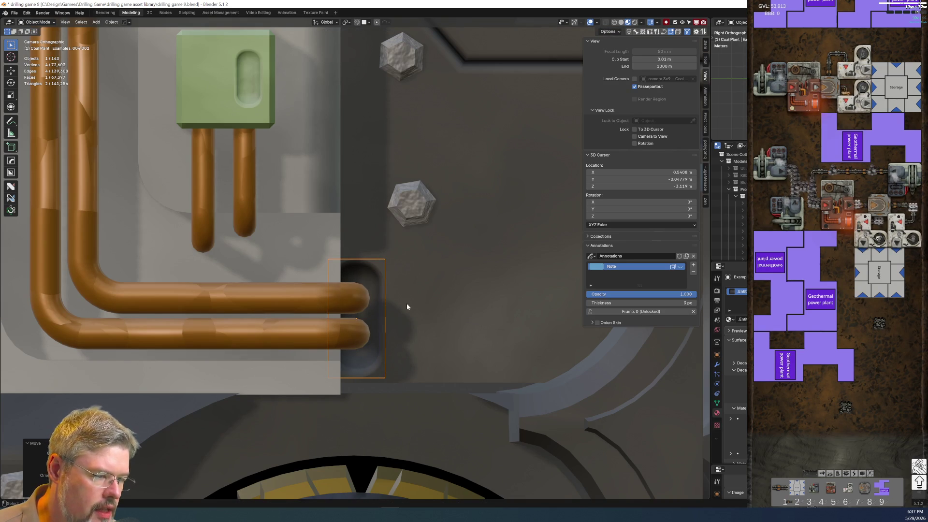
Adjust the decal's height and parallax depth settings and confirm
key("d")
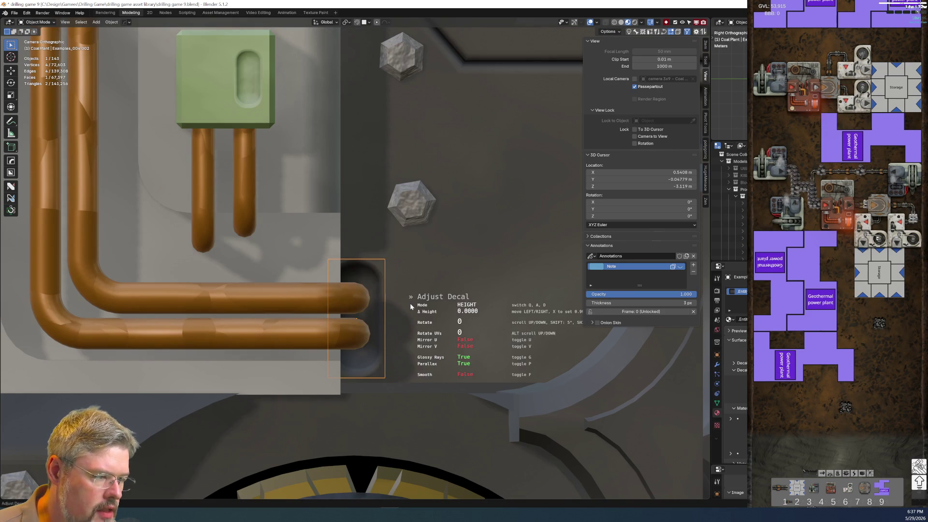
key("a")
key("a")
key("a")
key("a")
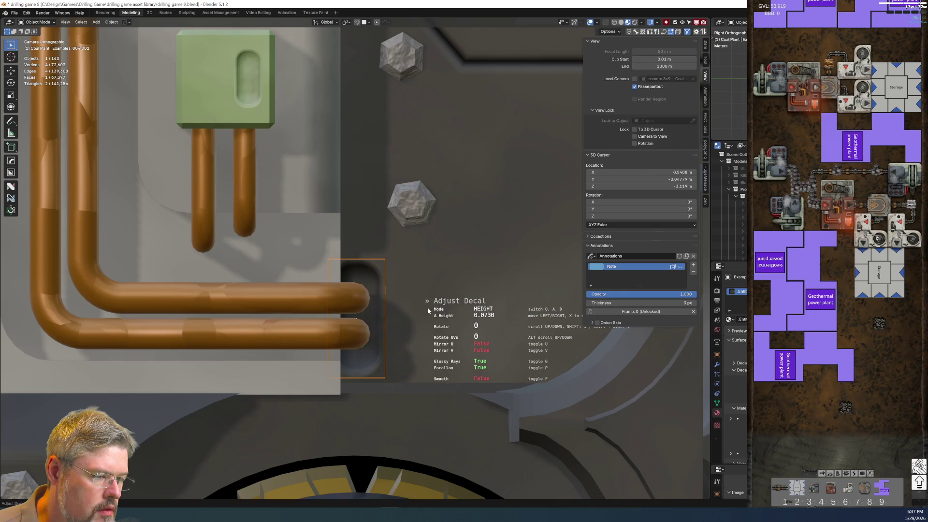
mouse_move(393, 311)
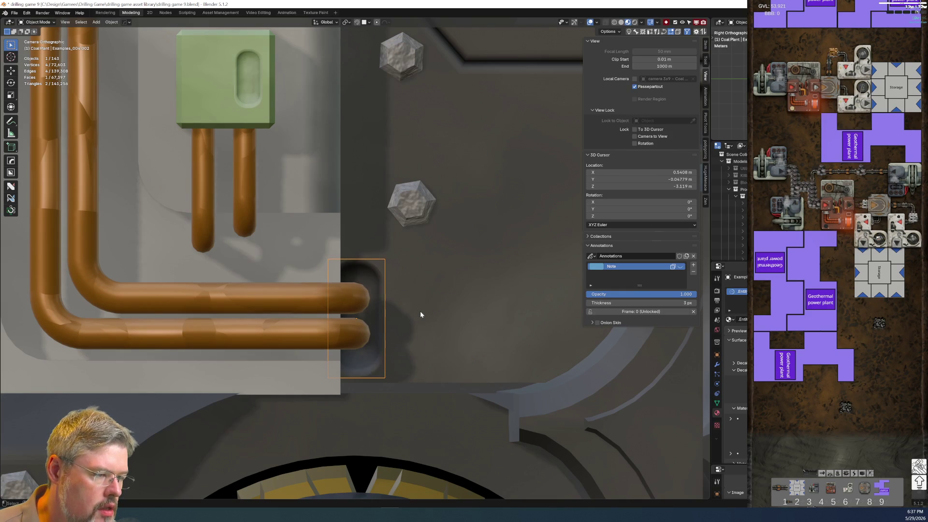
key("q")
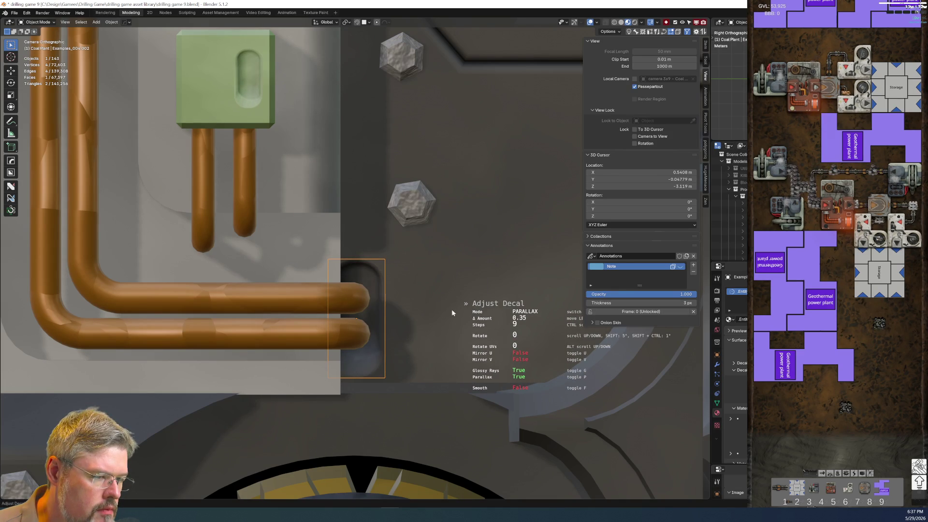
key("q")
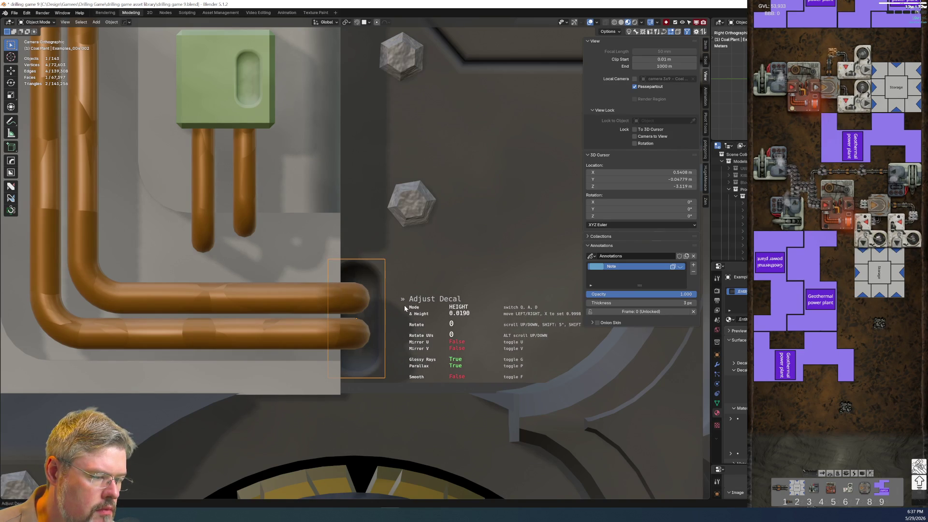
left_click(421, 317)
mouse_move(421, 318)
middle_mouse_down()
mouse_move(381, 328)
mouse_move(376, 312)
mouse_move(441, 317)
middle_mouse_up()
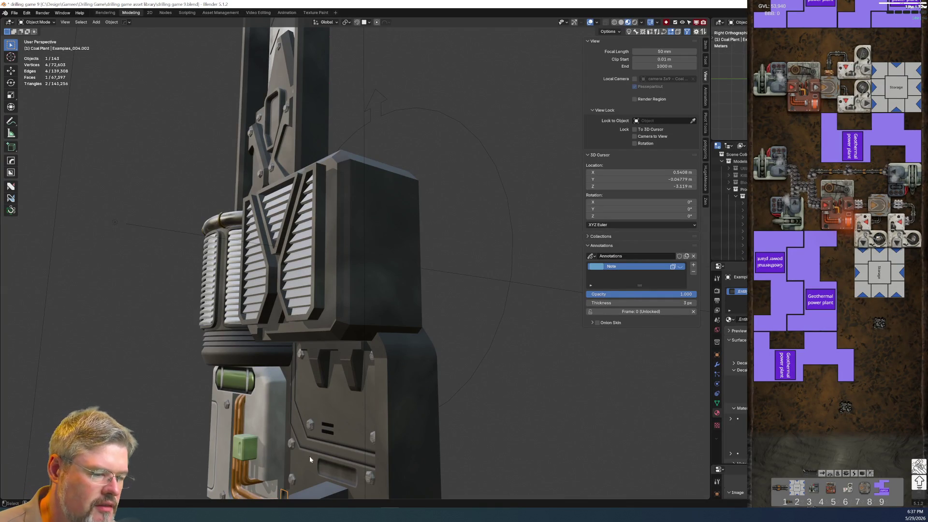
Show the model's front in Right Orthographic view with Rendered shading
middle_click_drag(303, 450, 338, 443)
key("KP_7")
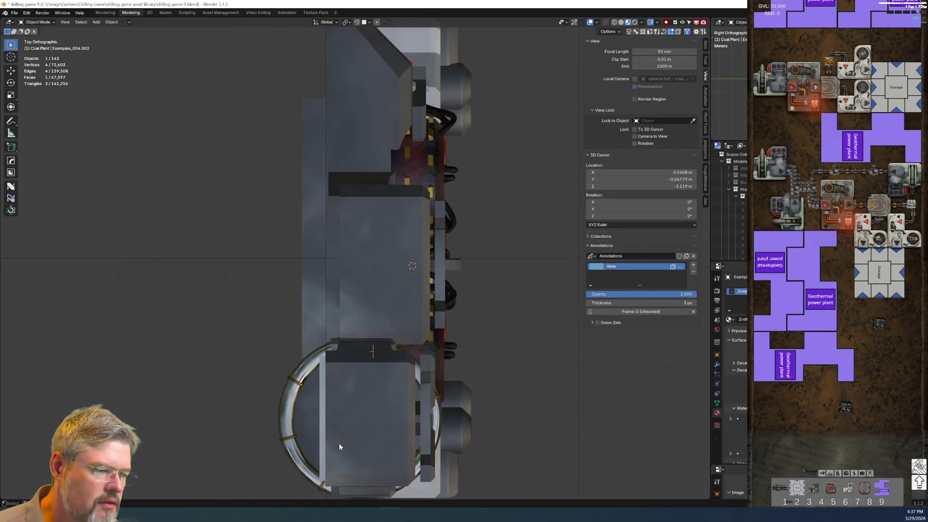
key("KP_3")
scroll(345, 442, "down", 3)
middle_click_drag(345, 442, 336, 303, "shift")
left_click(444, 248)
left_click(634, 22)
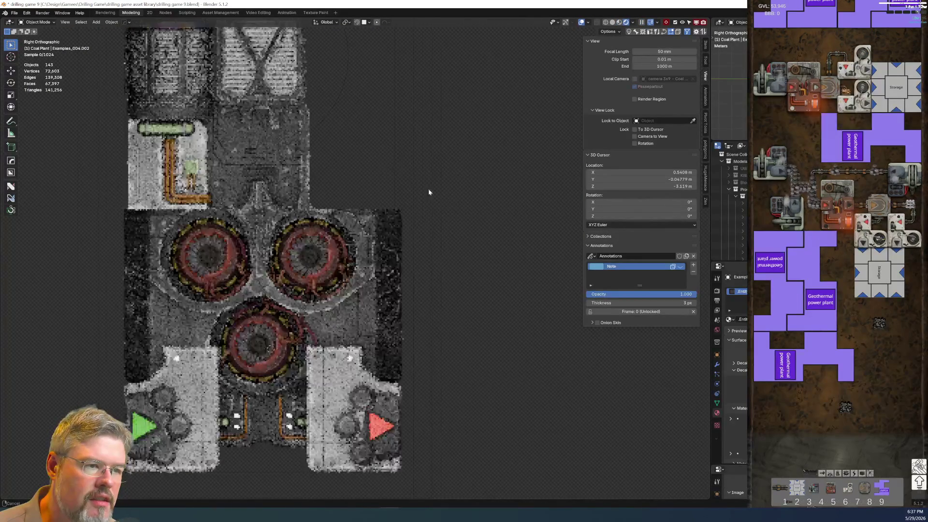
middle_click_drag(412, 178, 483, 214, "shift")
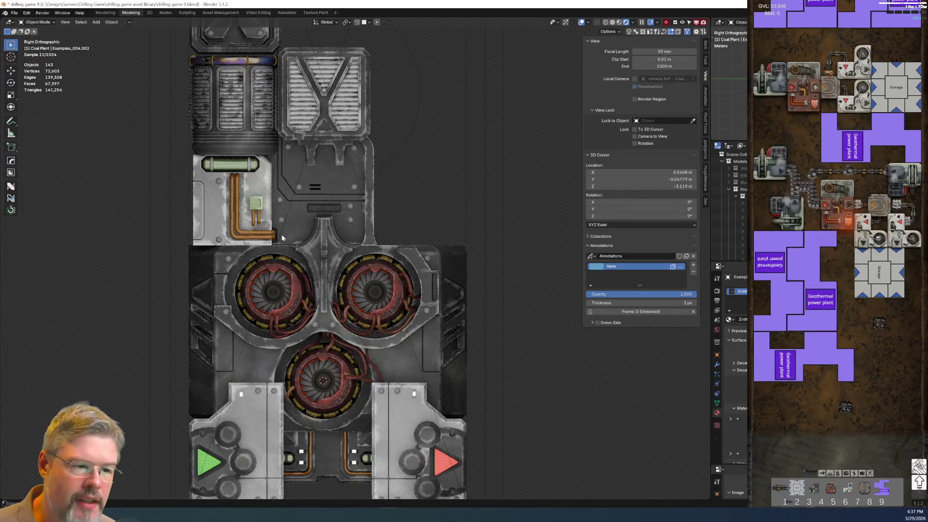
scroll(272, 237, "up", 6)
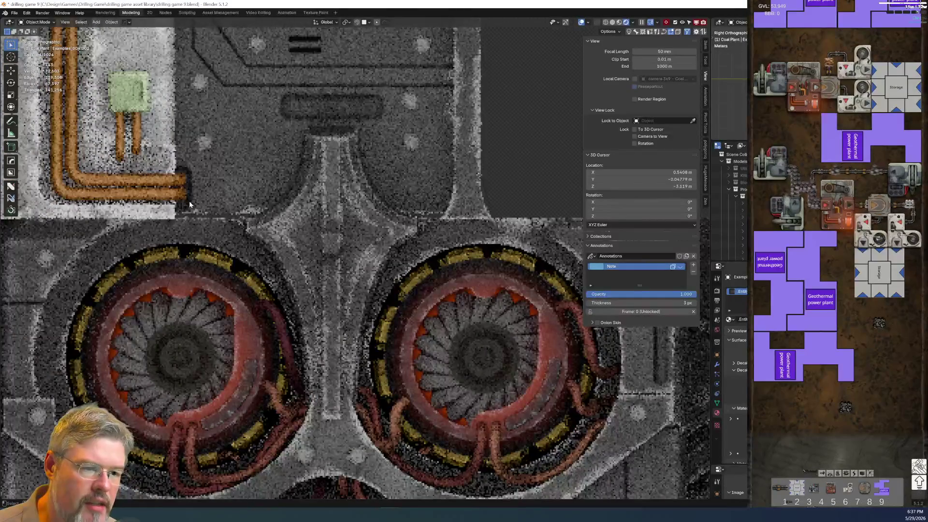
Nudge the copper pipe end slightly upward along Z
left_click(190, 203)
key("g")
key("z")
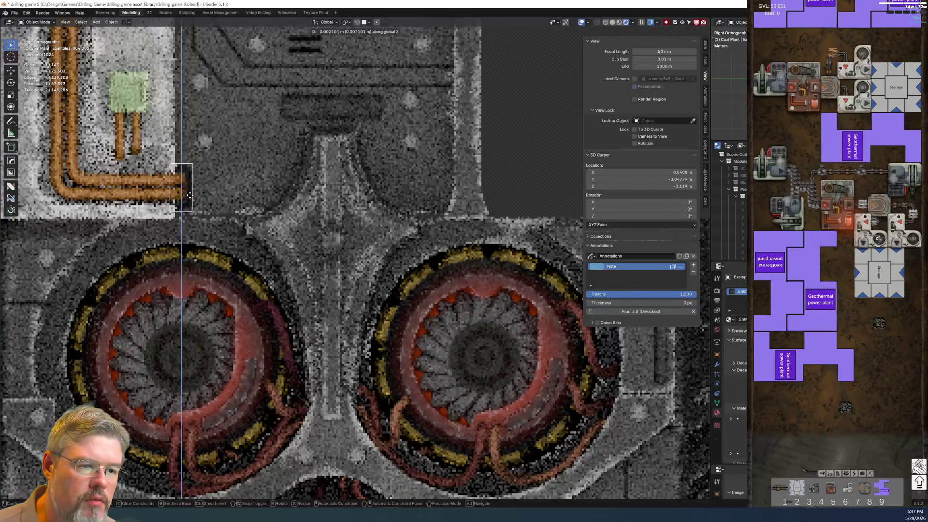
left_click(188, 191)
left_click(472, 174)
Save the file as drilling game 9.blend
scroll(474, 193, "down", 5)
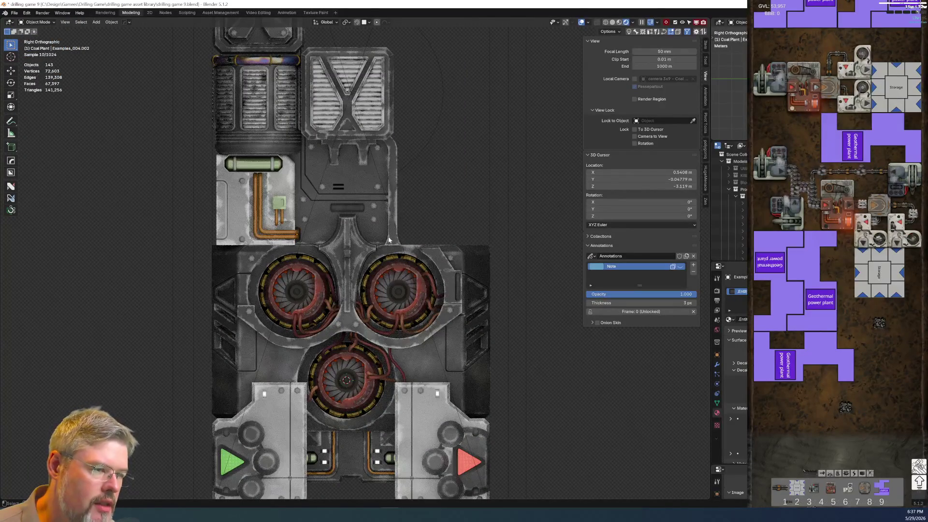
scroll(379, 212, "down", 3)
scroll(379, 212, "up", 6)
scroll(358, 303, "down", 5)
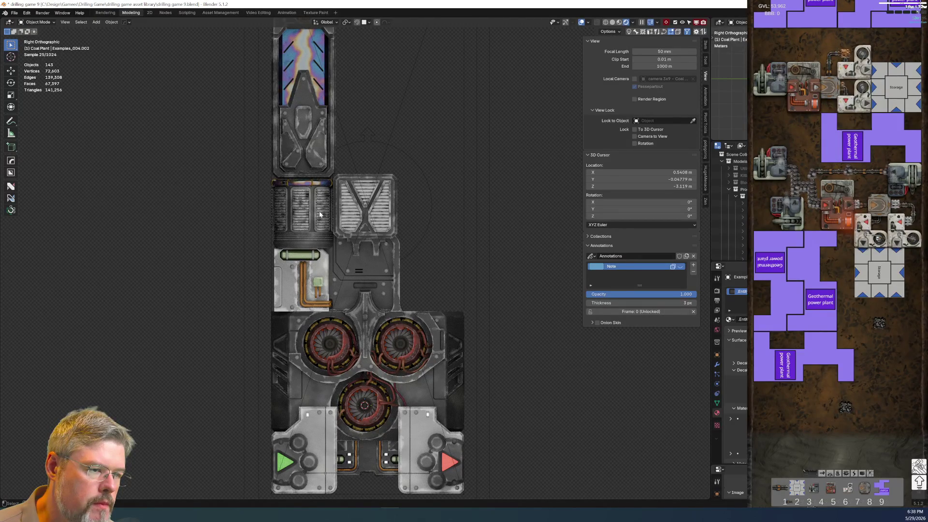
scroll(320, 214, "up", 1)
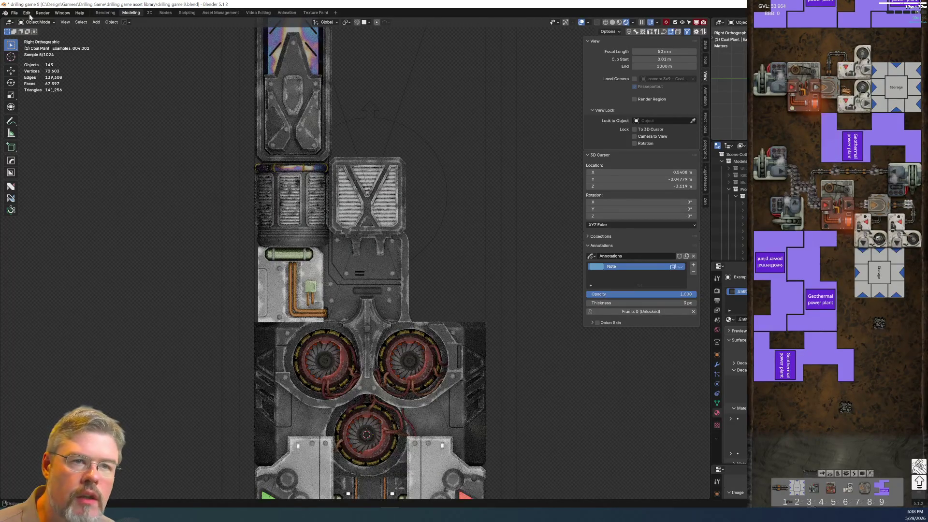
left_click(15, 13)
left_click(21, 86)
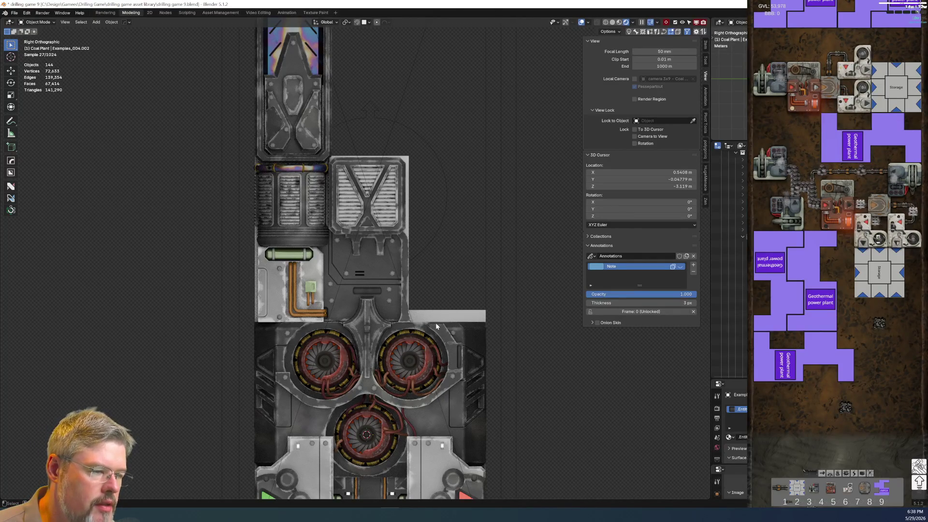
middle_click_drag(437, 322, 420, 212, "shift")
scroll(420, 212, "down", 1)
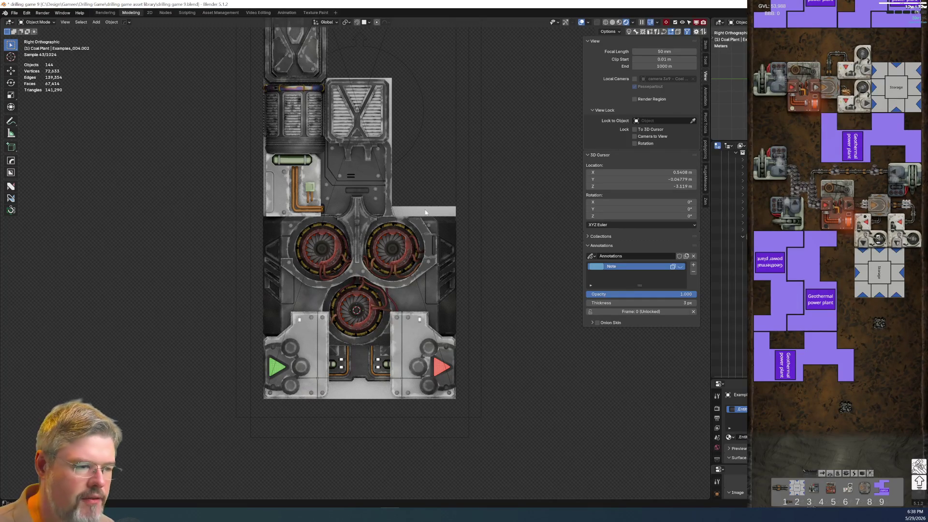
scroll(424, 211, "up", 3)
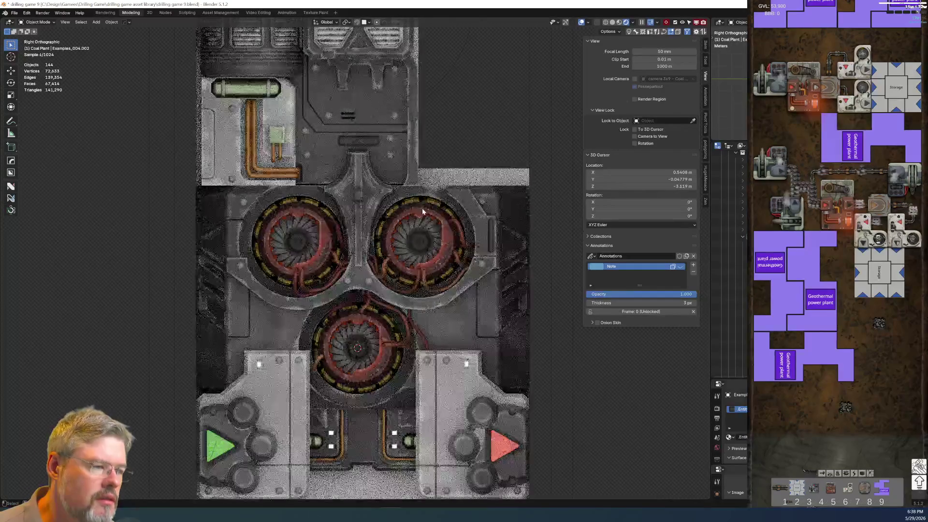
middle_click_drag(388, 182, 372, 306, "shift")
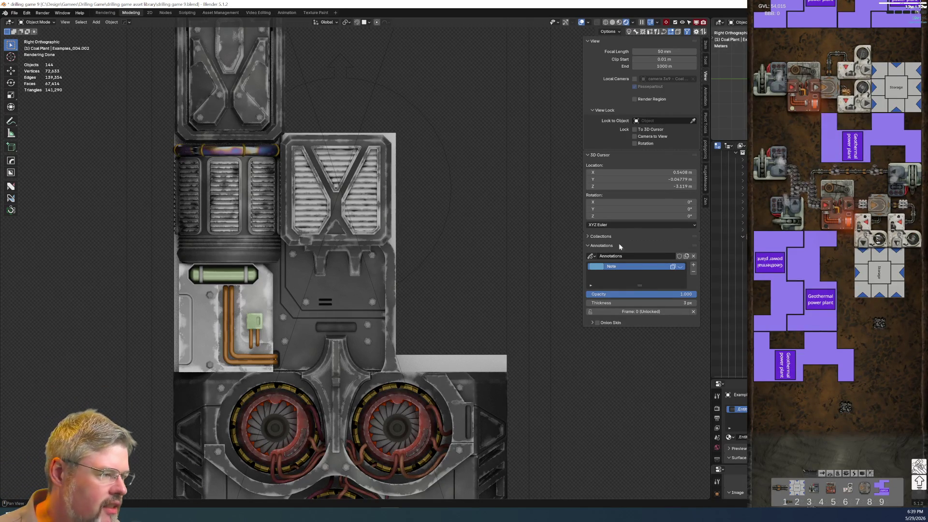
scroll(425, 290, "down", 5)
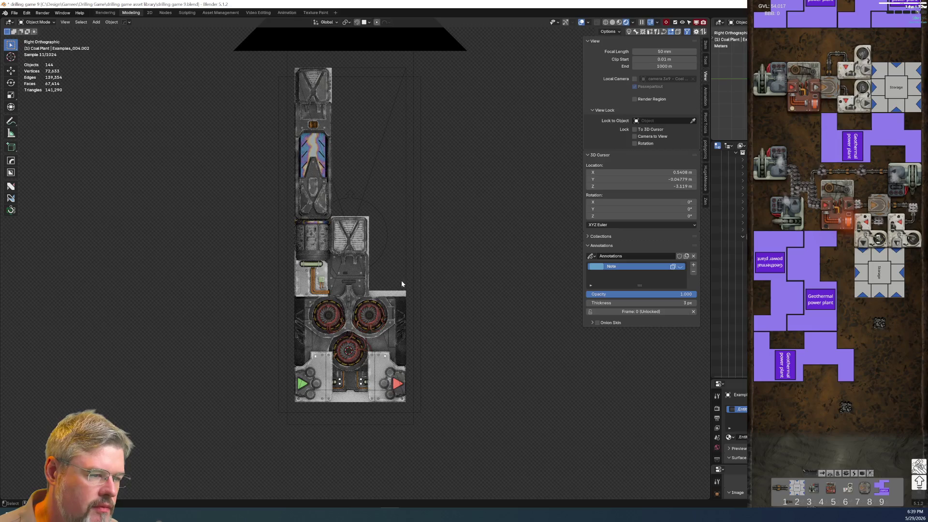
left_click(400, 296)
Edit the Coal Plant Profile plane in wireframe, centring the selected grey face
key("Tab")
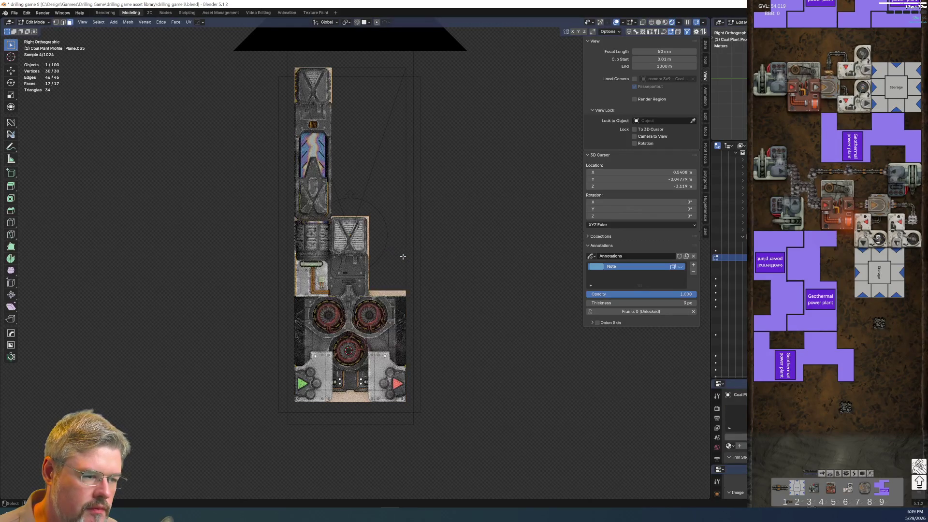
key("z")
left_click(362, 257)
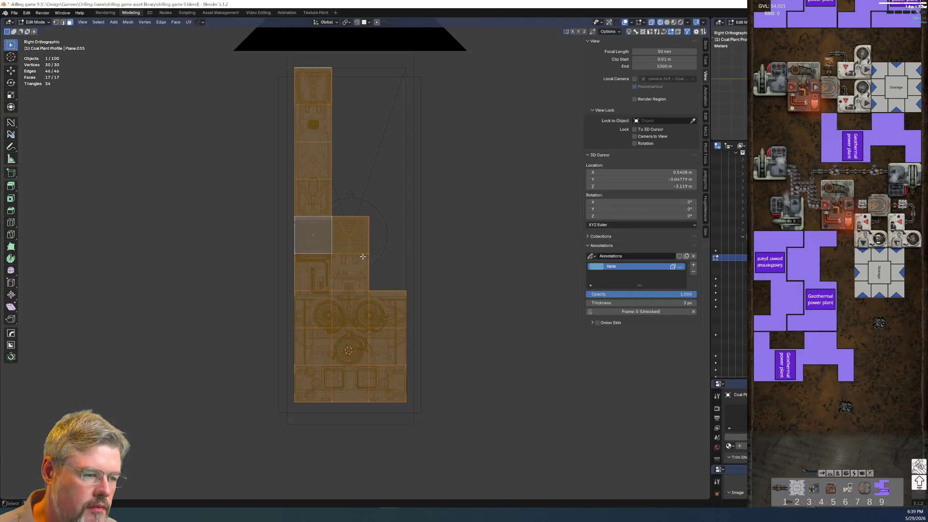
scroll(363, 257, "up", 8)
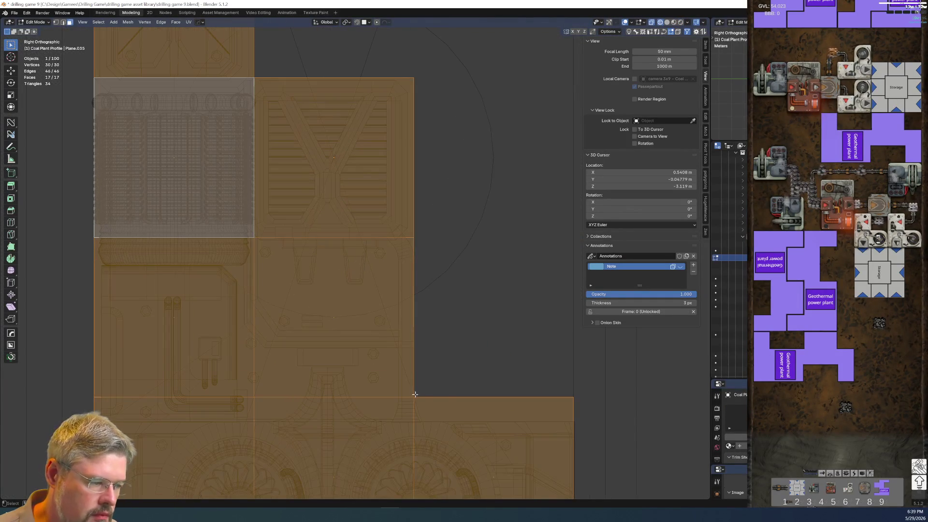
scroll(367, 266, "down", 2)
middle_click_drag(356, 182, 368, 301, "shift")
scroll(369, 300, "up", 4)
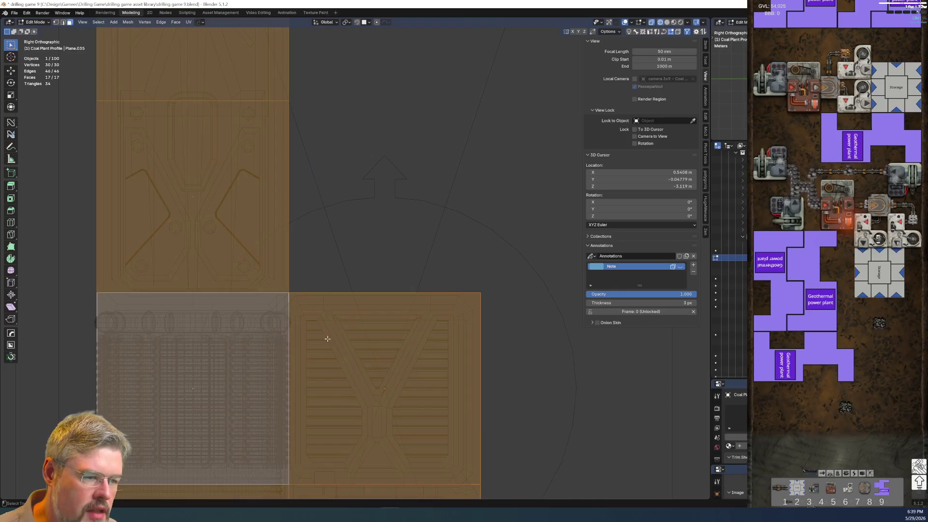
middle_click_drag(325, 338, 277, 304, "shift")
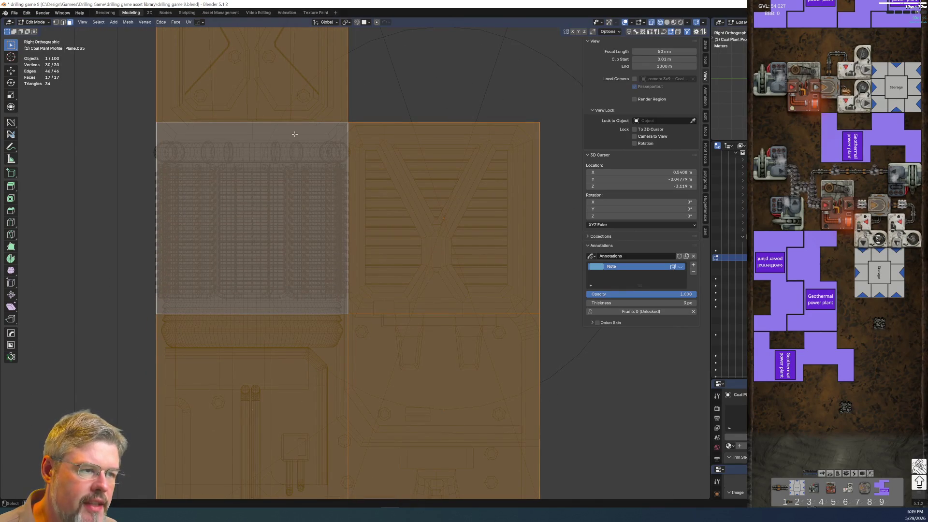
Leave mesh editing and return to Object Mode
scroll(292, 306, "down", 8)
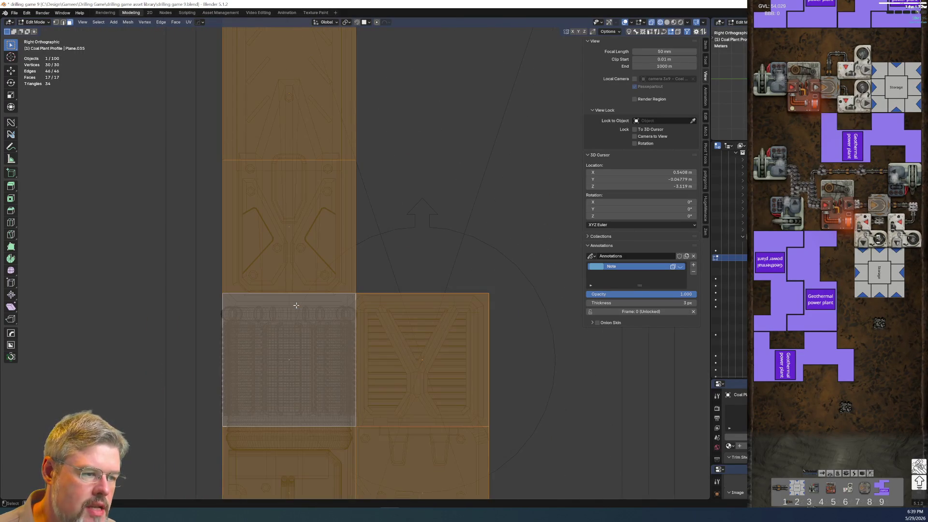
scroll(312, 308, "up", 6)
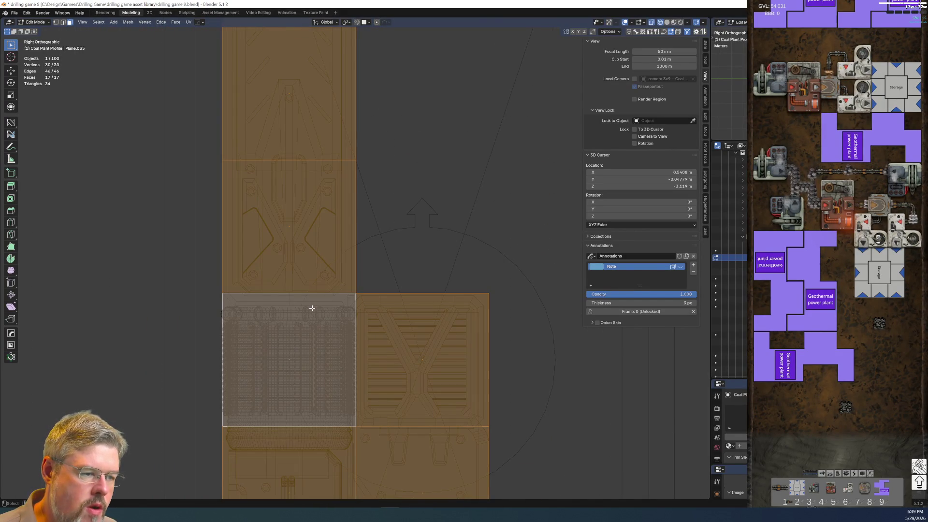
scroll(312, 308, "down", 2)
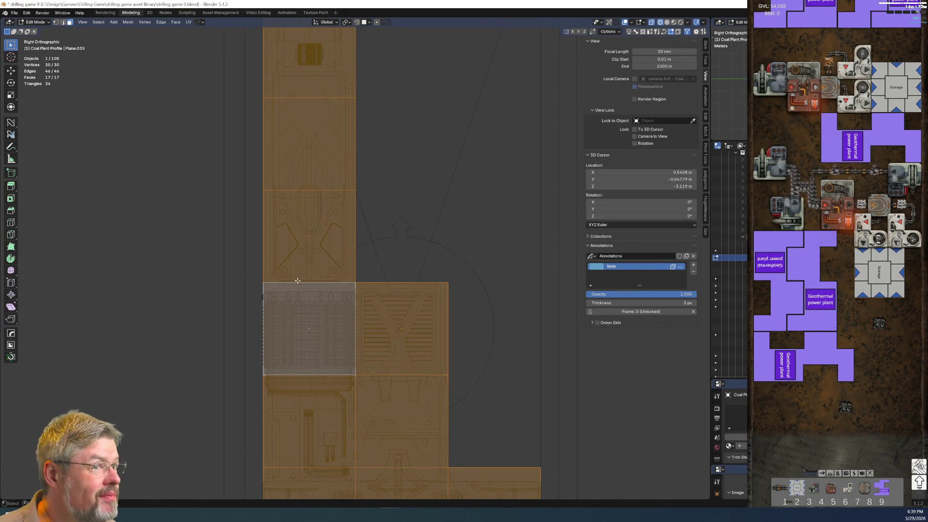
scroll(292, 266, "up", 5)
scroll(292, 290, "down", 4)
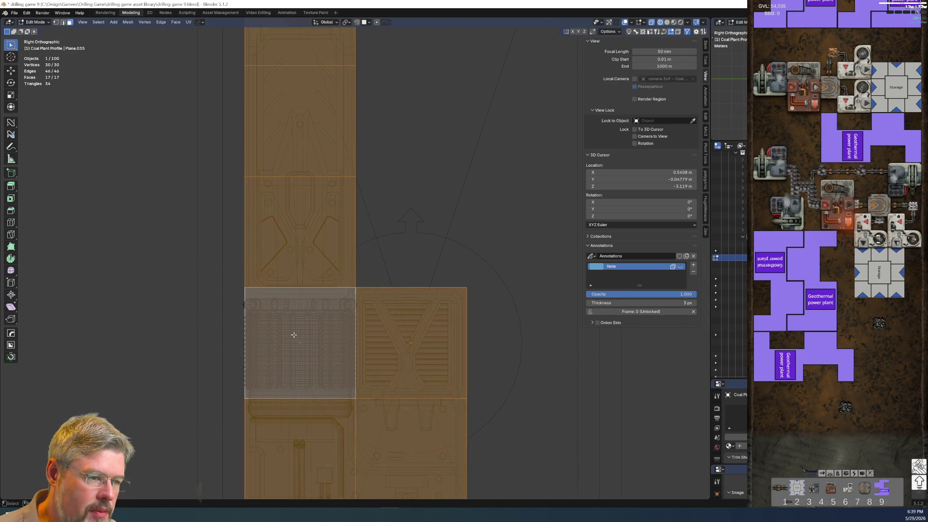
key("Tab")
left_click(285, 289)
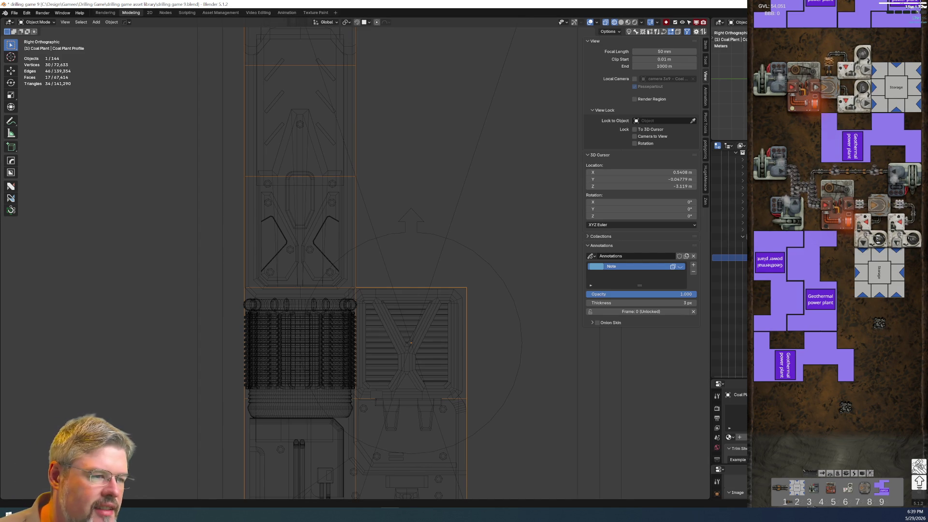
Switch the viewport to Rendered shading and return to Object Mode
scroll(410, 357, "up", 4)
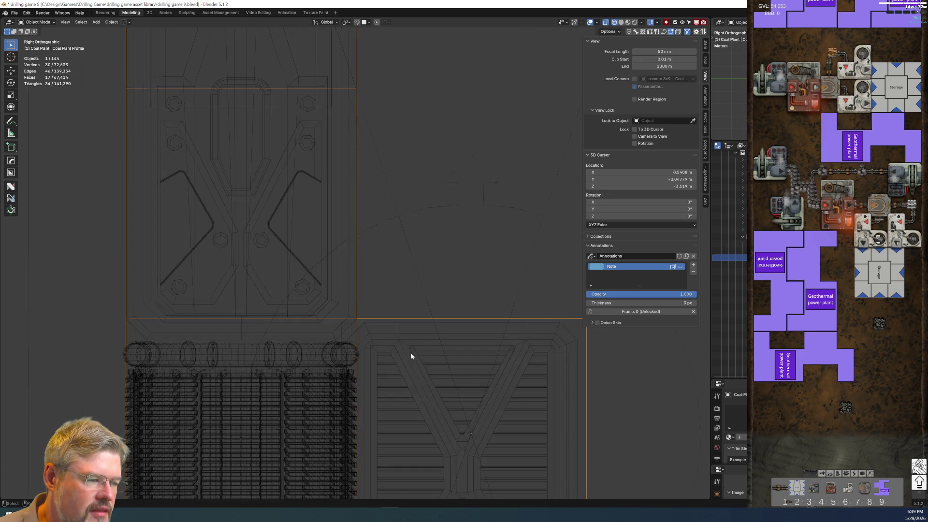
scroll(410, 356, "down", 10)
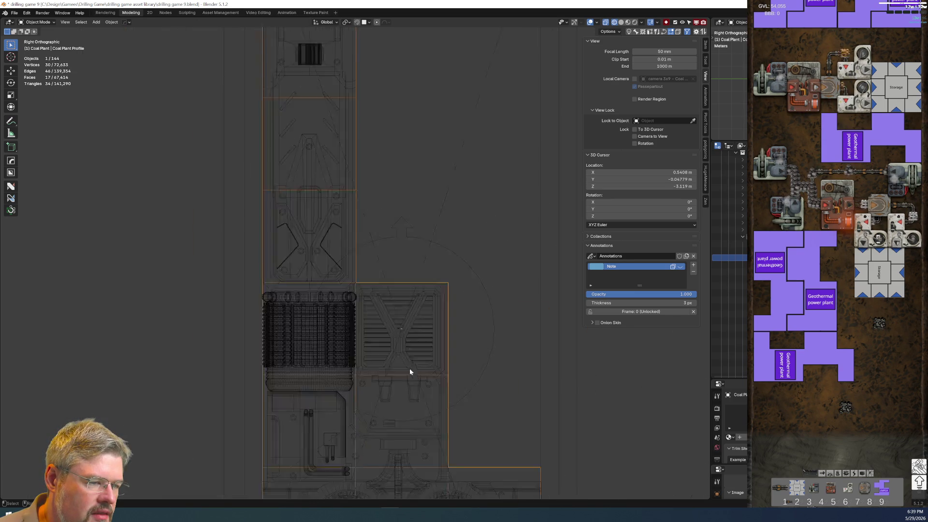
scroll(404, 390, "up", 3)
scroll(362, 288, "up", 6)
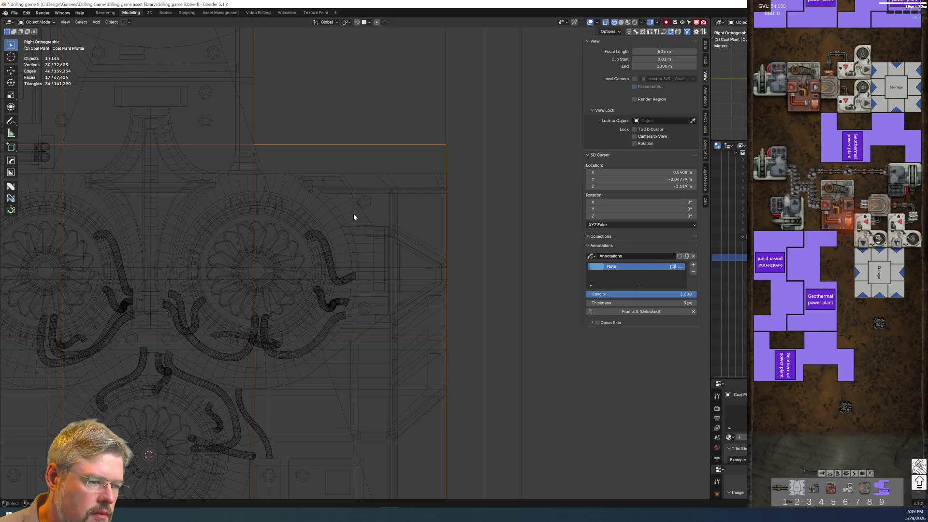
key("z")
key("Tab")
key("z")
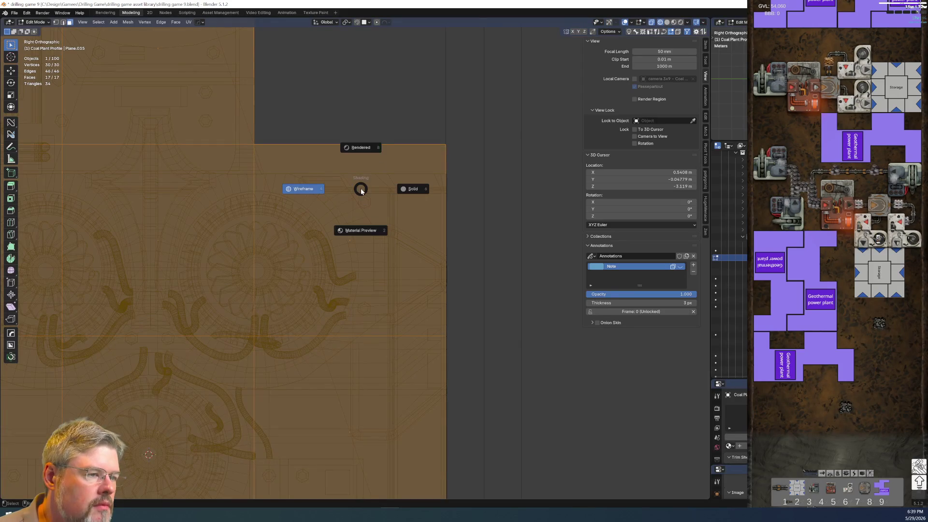
left_click(367, 165)
key("Tab")
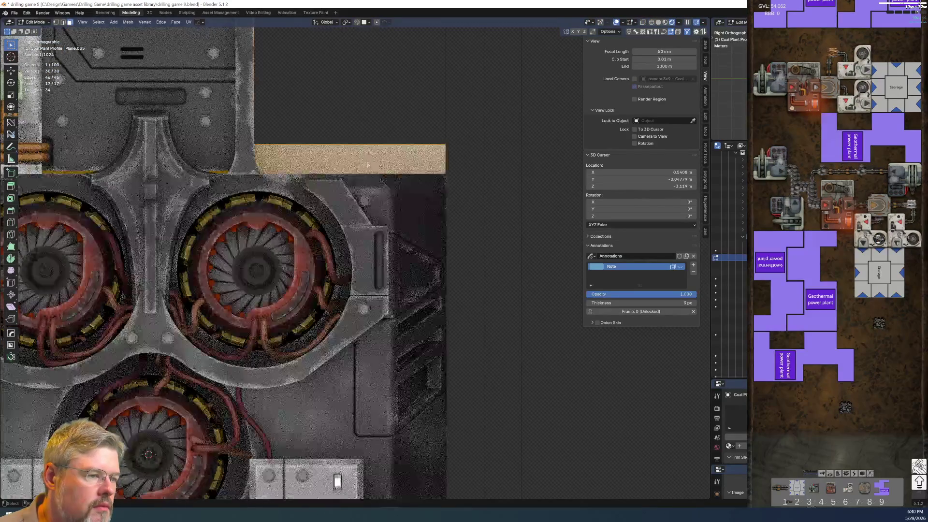
key("Tab")
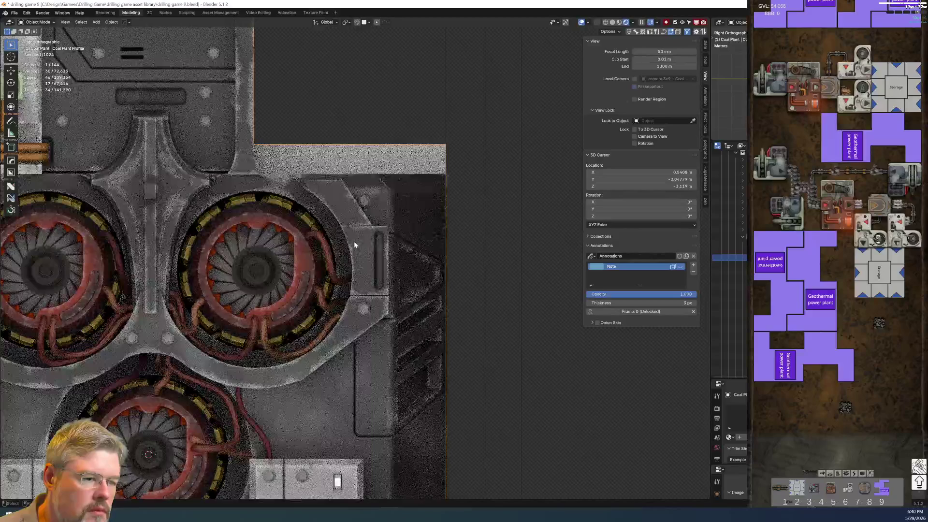
Save drilling game 9.blend and orbit to a perspective view of the plant
scroll(354, 242, "down", 3)
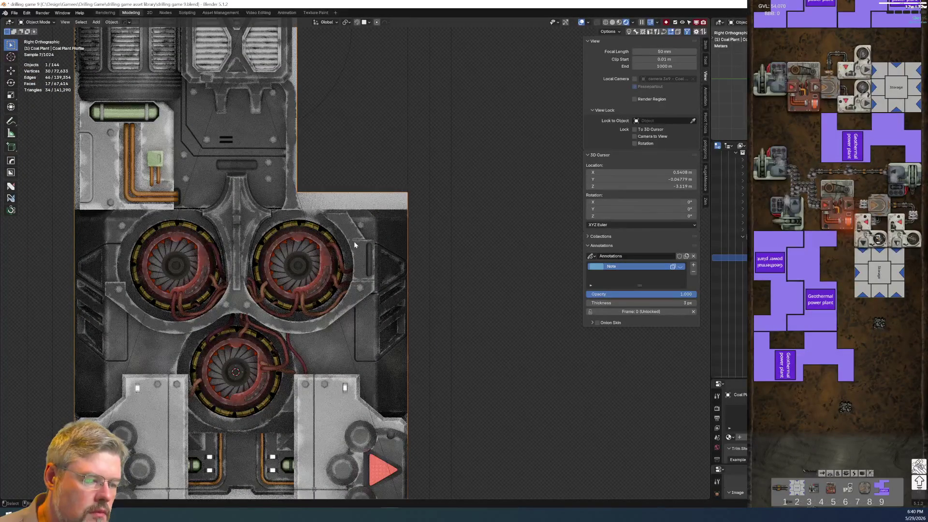
scroll(354, 241, "up", 3)
scroll(338, 242, "up", 2, "shift")
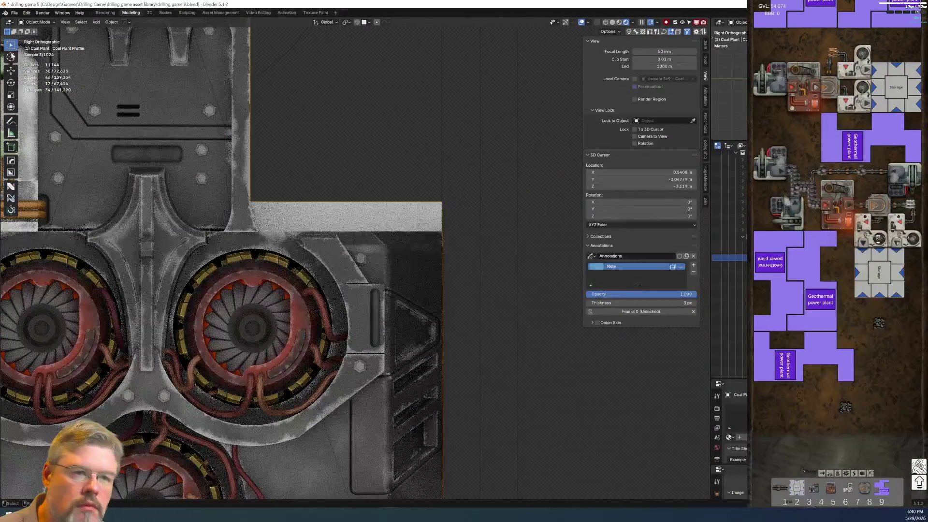
left_click(14, 12)
left_click(26, 58)
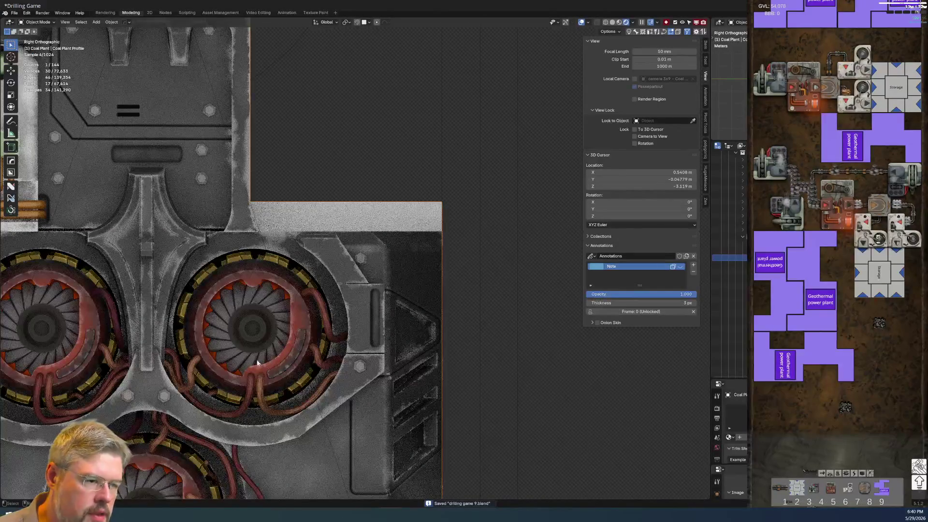
middle_click_drag(355, 234, 291, 289)
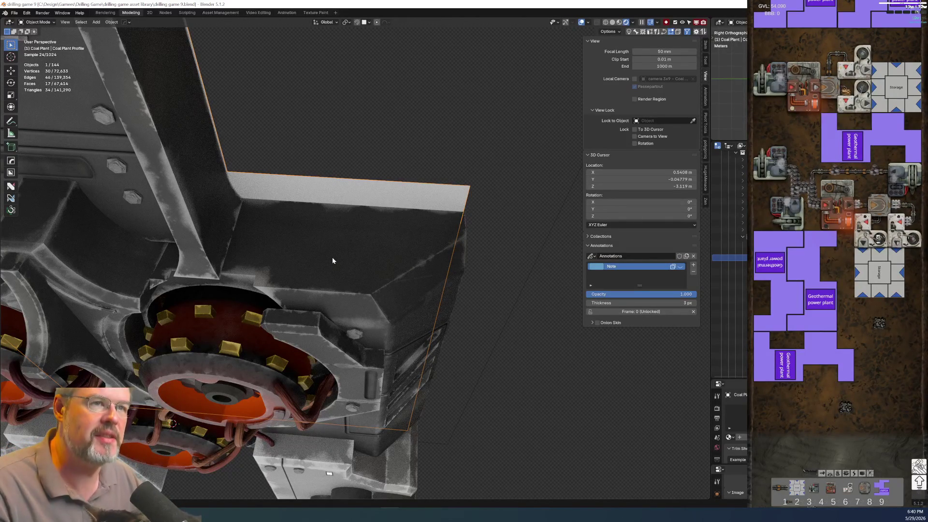
Add a Single Vert mesh at the 3D cursor on the box's top ledge, in solid shading
right_click(269, 258, "shift")
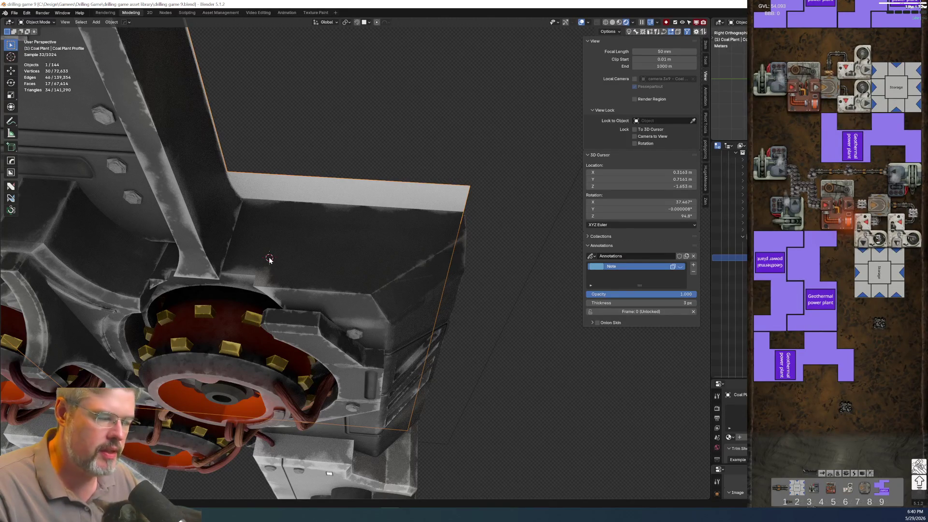
key("shift+a")
mouse_move(263, 266)
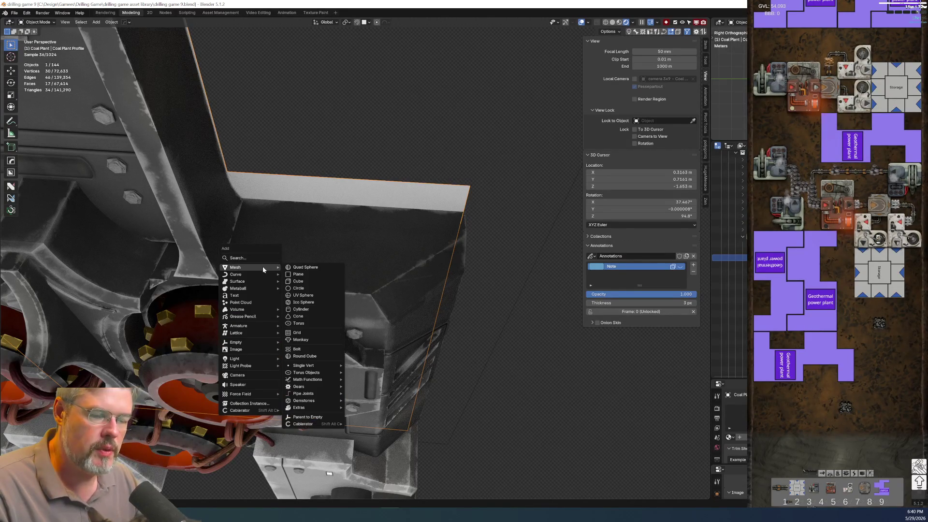
mouse_move(313, 366)
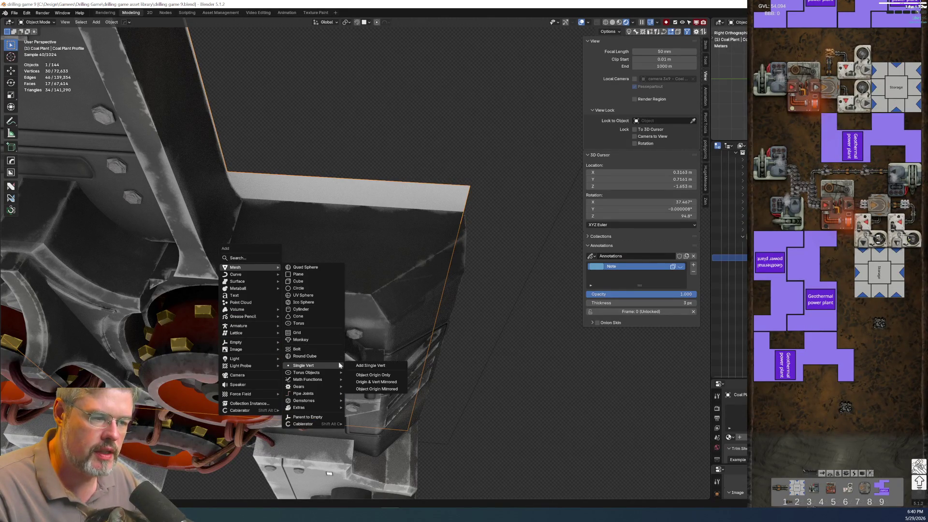
left_click(371, 366)
middle_click_drag(290, 276, 334, 242)
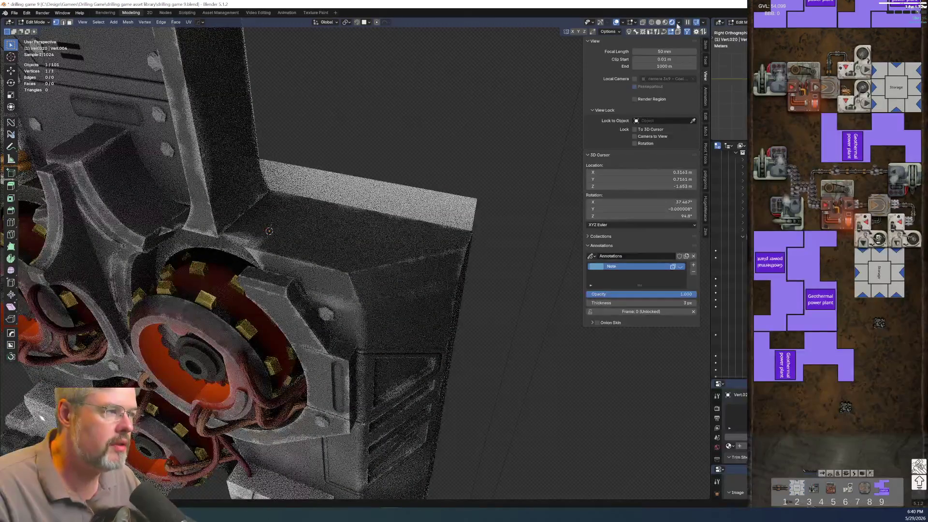
left_click(658, 23)
Extrude the vertex straight up along Z into a first edge
key("e")
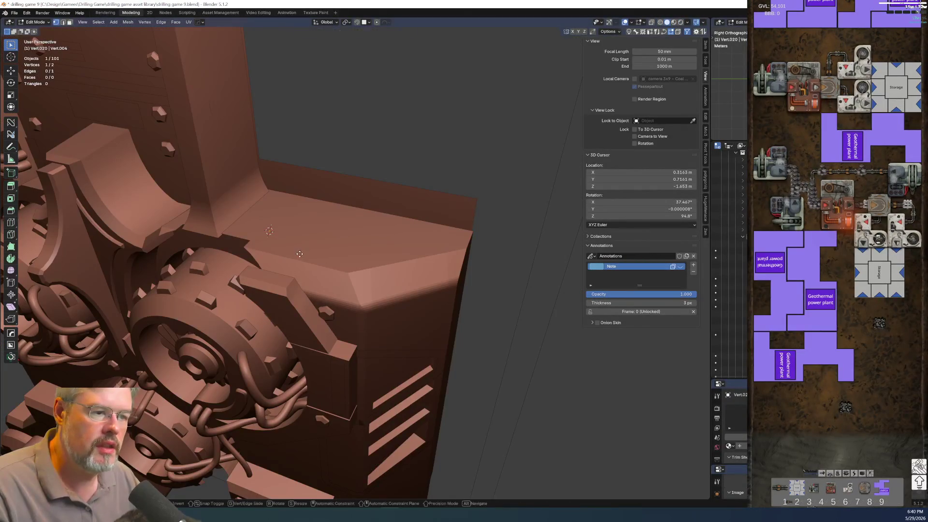
key("z")
left_click(308, 228)
middle_click_drag(306, 169, 326, 170)
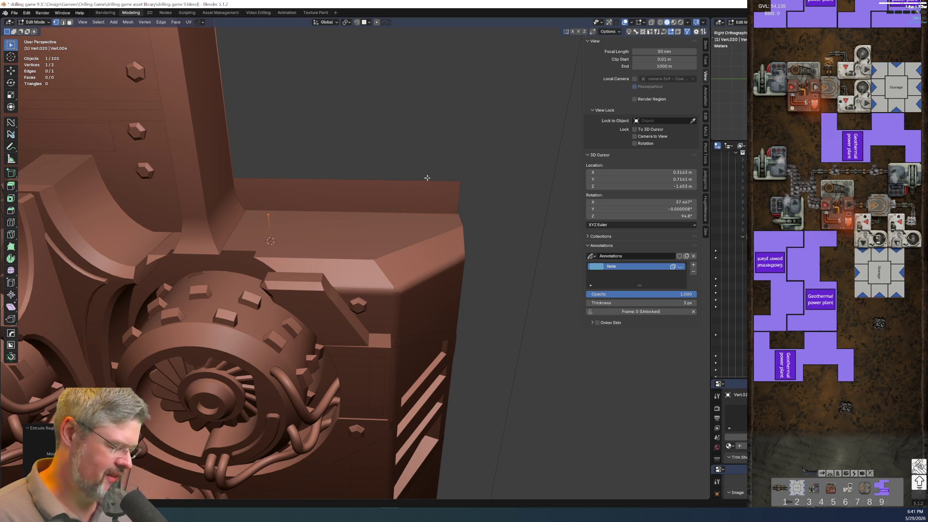
key("KP_3")
middle_click_drag(188, 246, 160, 212)
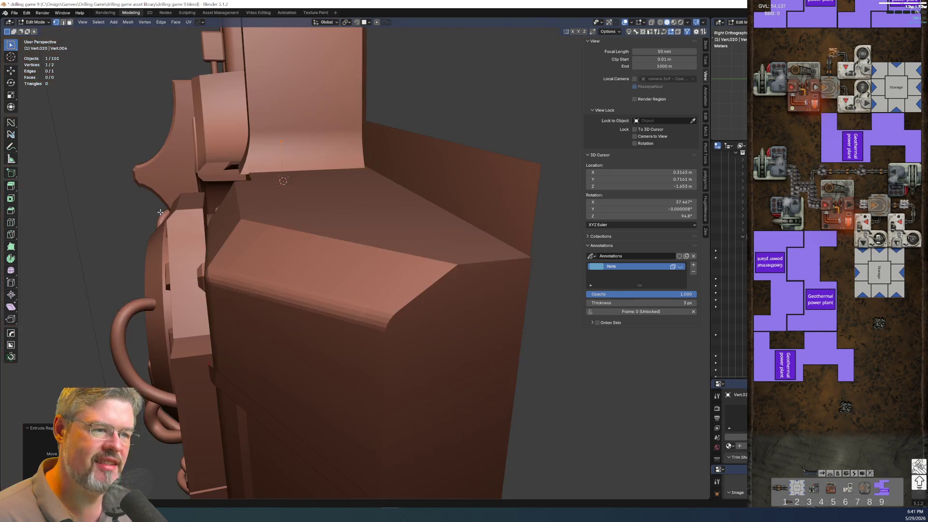
Add another vertical segment, then extrude a horizontal segment along X
key("g")
key("z")
left_click(317, 160)
key("e")
key("x")
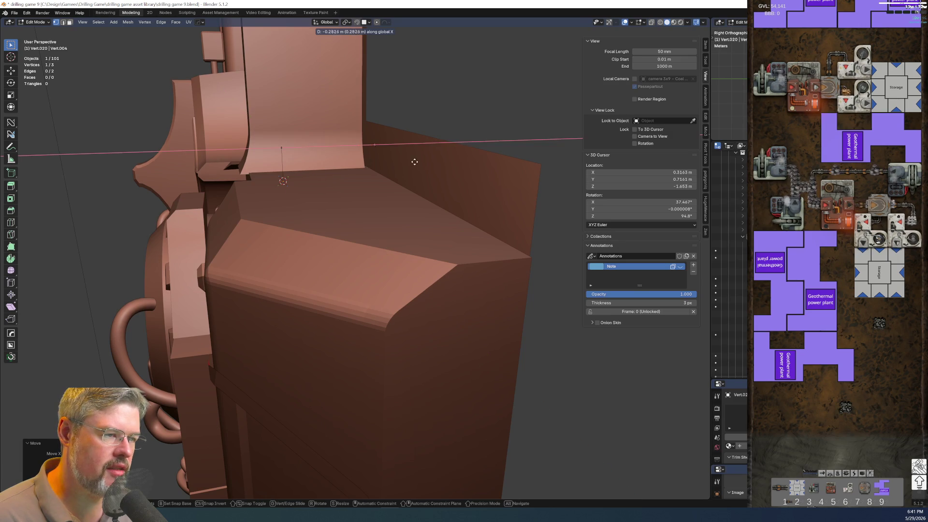
left_click(438, 160)
Bevel the path's corner vertex into a three-segment rounded bend about 0.0495 m wide
mouse_move(438, 160)
middle_mouse_down()
mouse_move(427, 201)
mouse_move(378, 213)
middle_mouse_up()
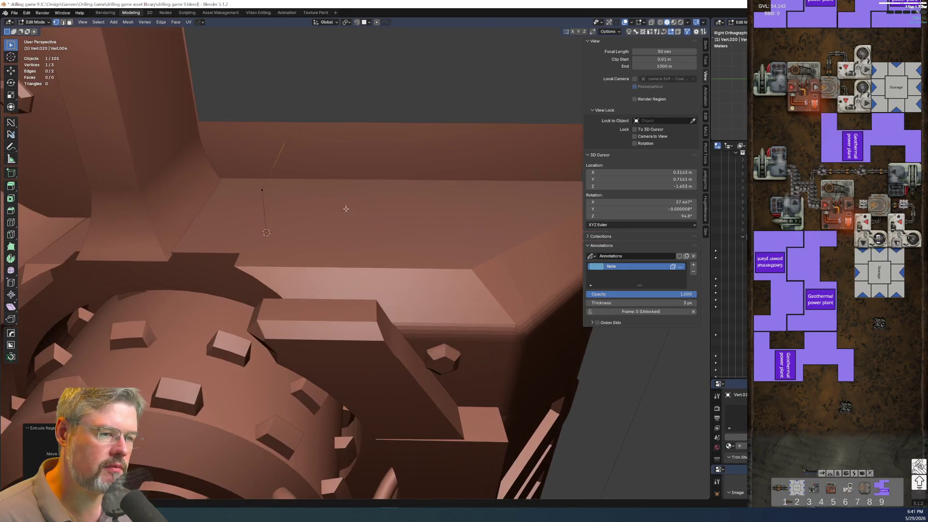
mouse_move(266, 188)
middle_mouse_down()
mouse_move(283, 205)
mouse_move(275, 197)
mouse_move(327, 197)
mouse_move(355, 190)
mouse_move(358, 178)
mouse_move(269, 190)
mouse_move(295, 193)
mouse_move(334, 245)
middle_mouse_up()
scroll(271, 190, "down", 6)
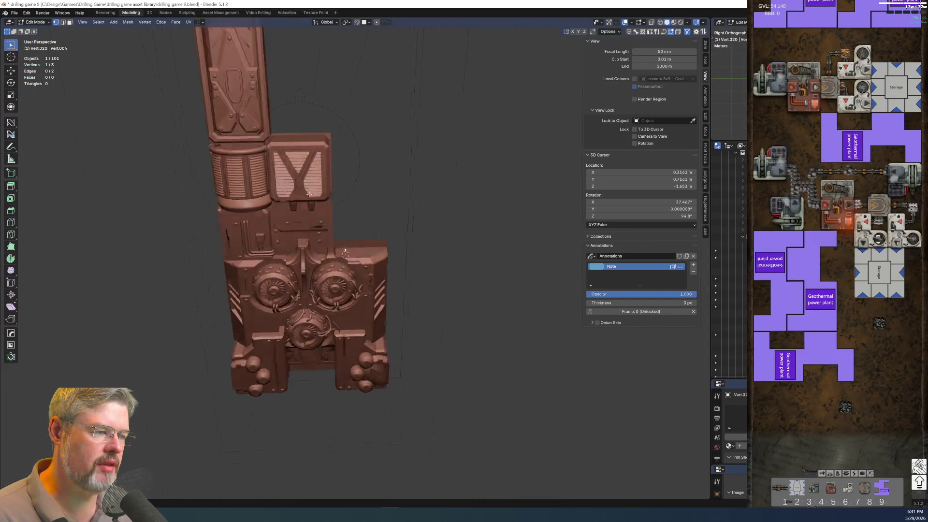
scroll(335, 246, "up", 5)
scroll(335, 246, "down", 3)
scroll(309, 232, "up", 8)
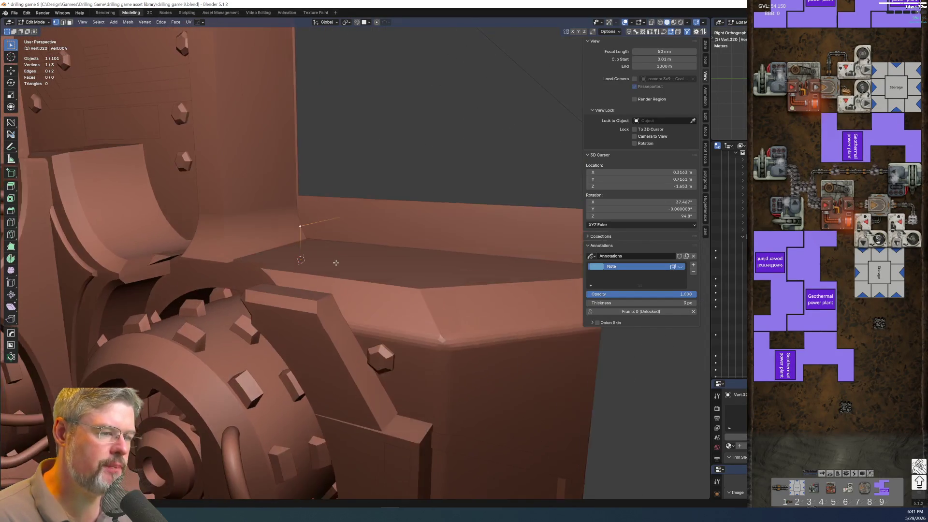
key("ctrl+shift+b")
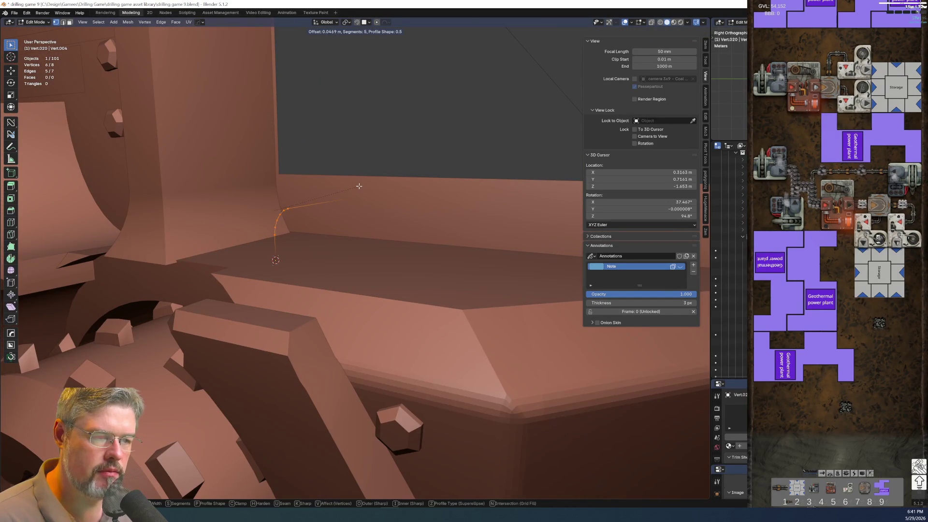
left_click(371, 185)
Return to Object Mode and bring up the new object's context menu
mouse_move(369, 182)
middle_mouse_down()
mouse_move(375, 228)
mouse_move(382, 224)
middle_mouse_up()
key("Tab")
left_click(382, 199)
right_click(335, 236)
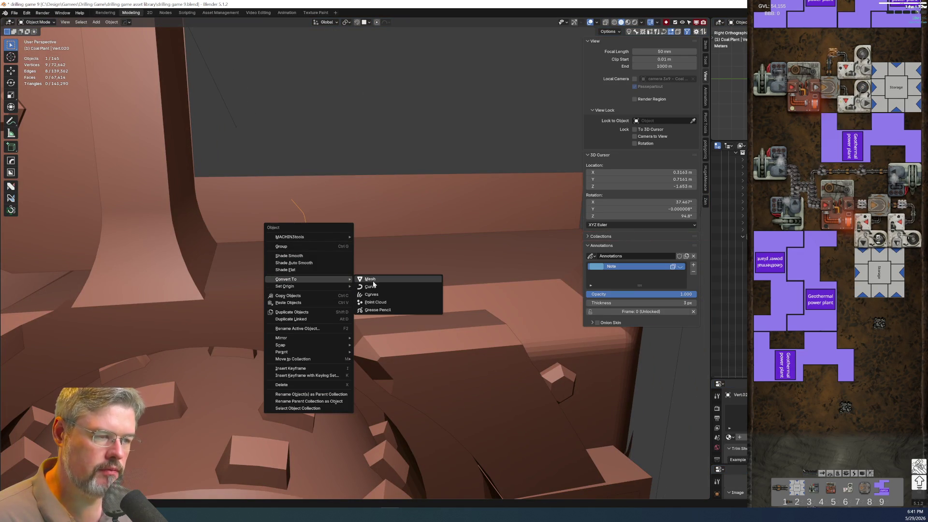
Convert the vertex path into a curve, show its geometry and bevel settings, and shade it smooth
left_click(367, 290)
scroll(359, 267, "up", 3)
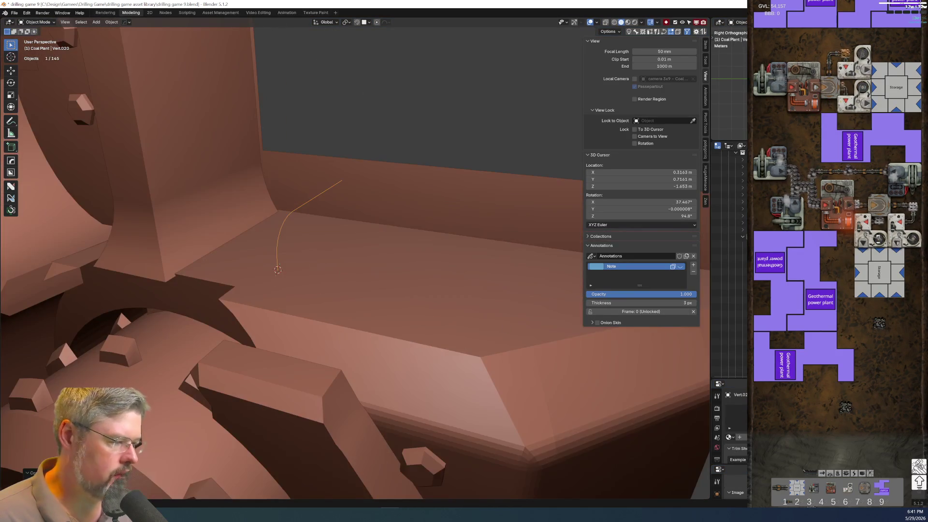
left_click_drag(727, 379, 728, 198)
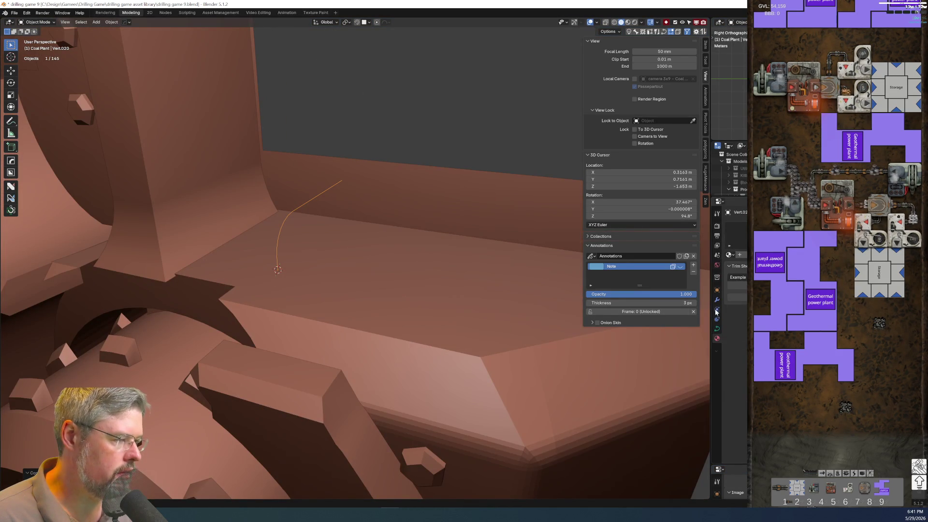
left_click(717, 329)
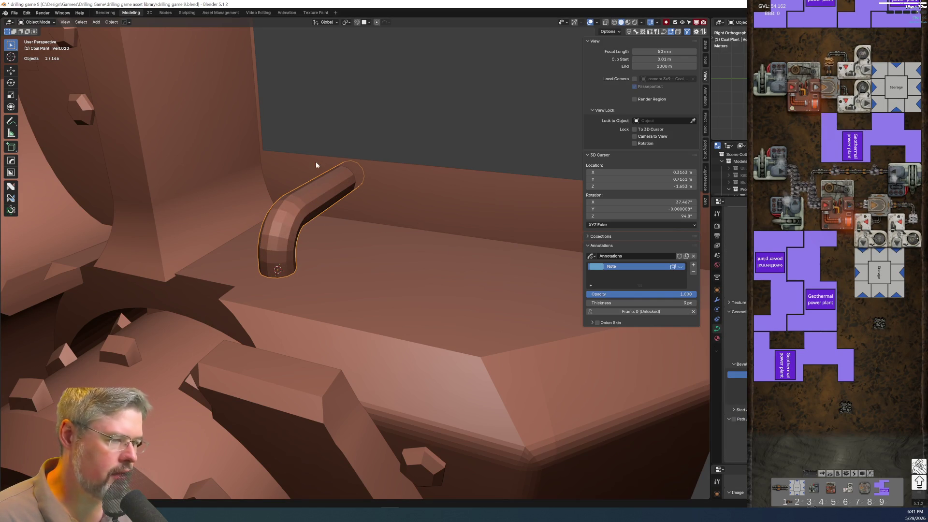
right_click(314, 193)
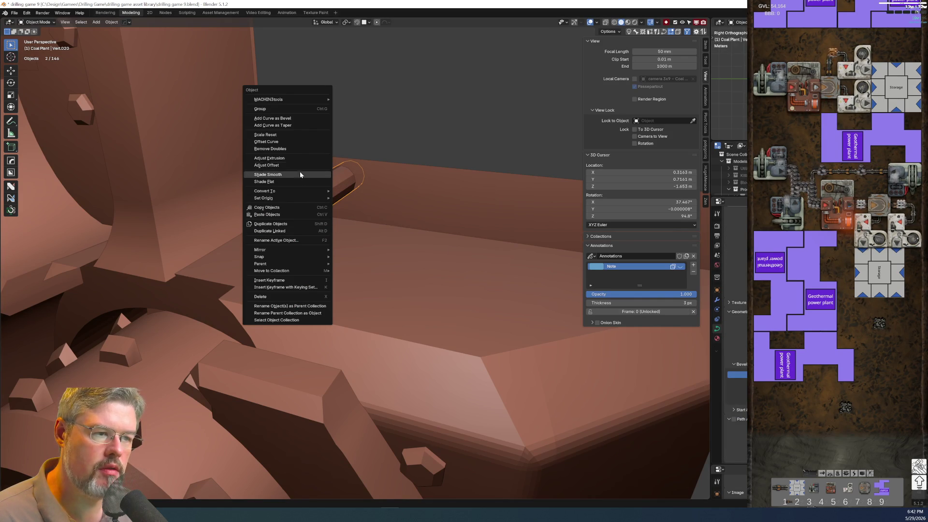
left_click(297, 175)
scroll(339, 192, "down", 8)
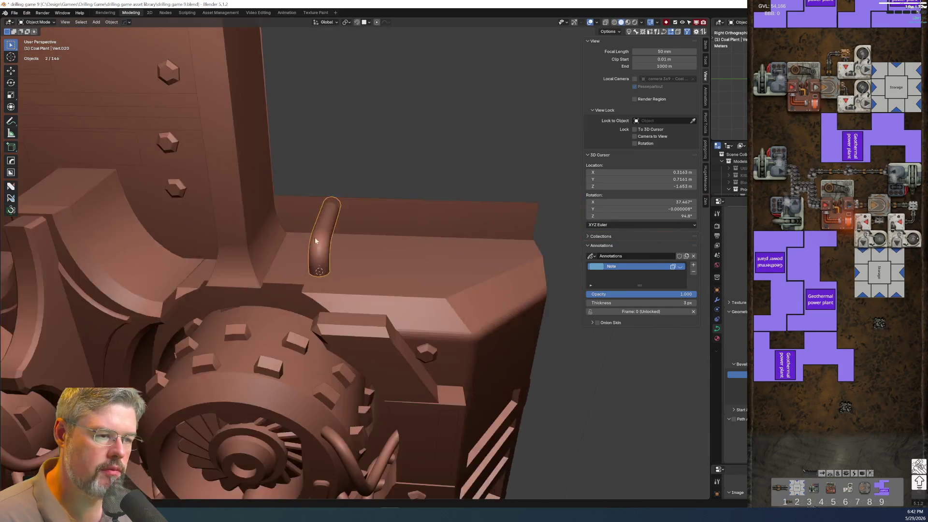
Link the small left pipes' material onto the new vertical pipe with Ctrl+L
left_click(72, 233, "shift")
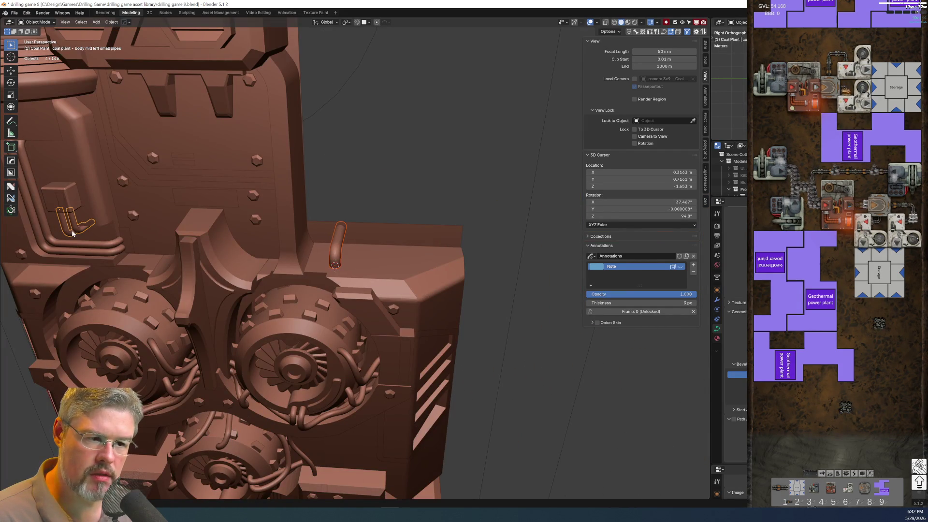
key("ctrl+l")
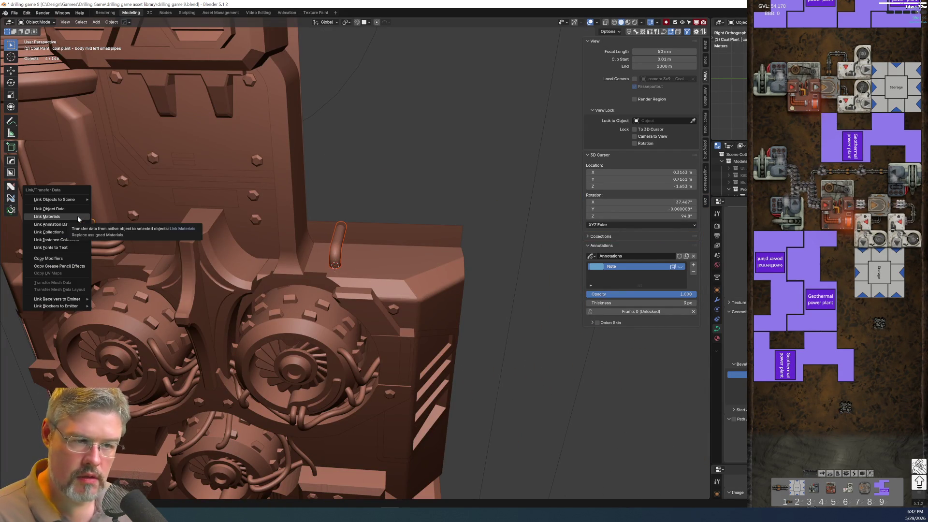
left_click(78, 218)
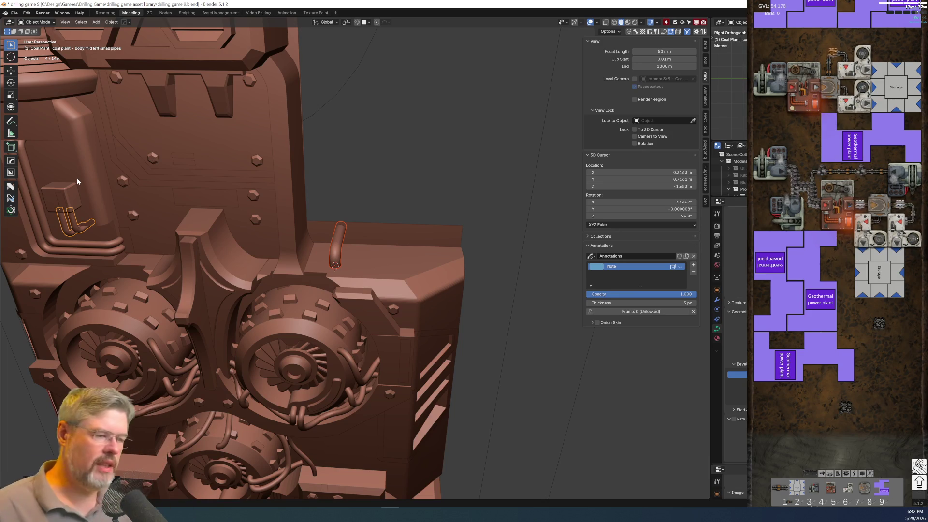
scroll(284, 231, "up", 5)
In Edit Mode, select all pipe curve points and duplicate them twice along Y
left_click(303, 215)
key("Tab")
left_click_drag(274, 154, 352, 290)
mouse_move(341, 274)
middle_mouse_down()
mouse_move(352, 270)
mouse_move(326, 266)
middle_mouse_up()
key("shift+d")
key("y")
left_click(384, 264)
key("shift+d")
key("y")
left_click(354, 267)
Add the fourth and fifth pipe copies along Y, lowering the fifth slightly on Z
key("shift+d")
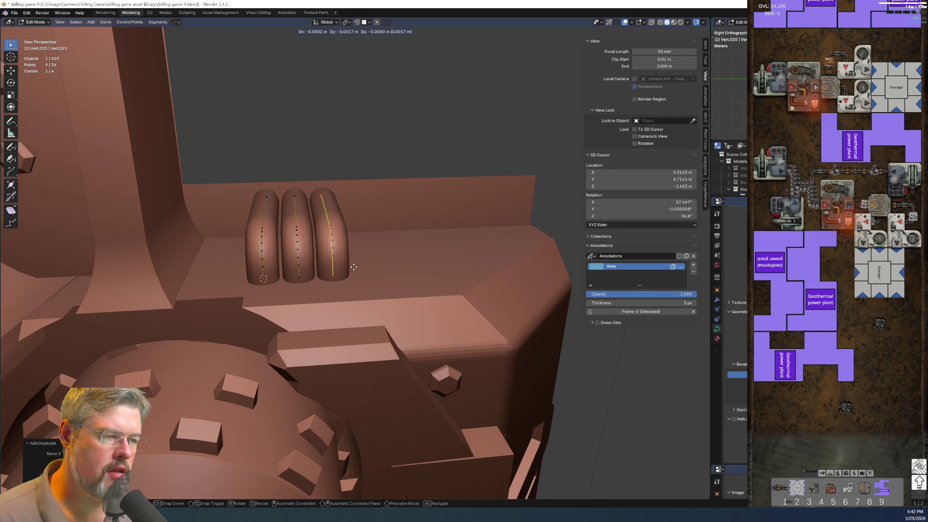
key("y")
left_click(383, 263)
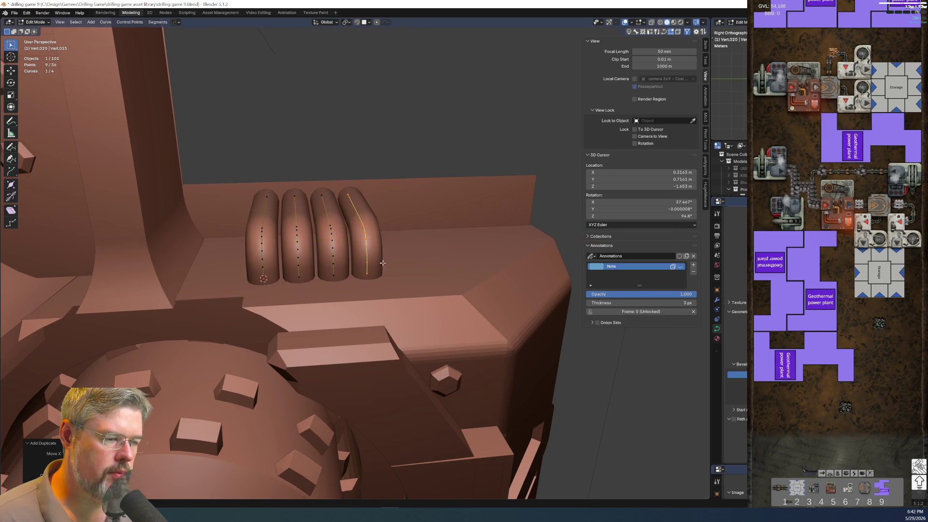
middle_click_drag(383, 263, 348, 267)
key("shift+d")
key("y")
left_click(351, 271)
key("g")
key("z")
left_click(348, 286)
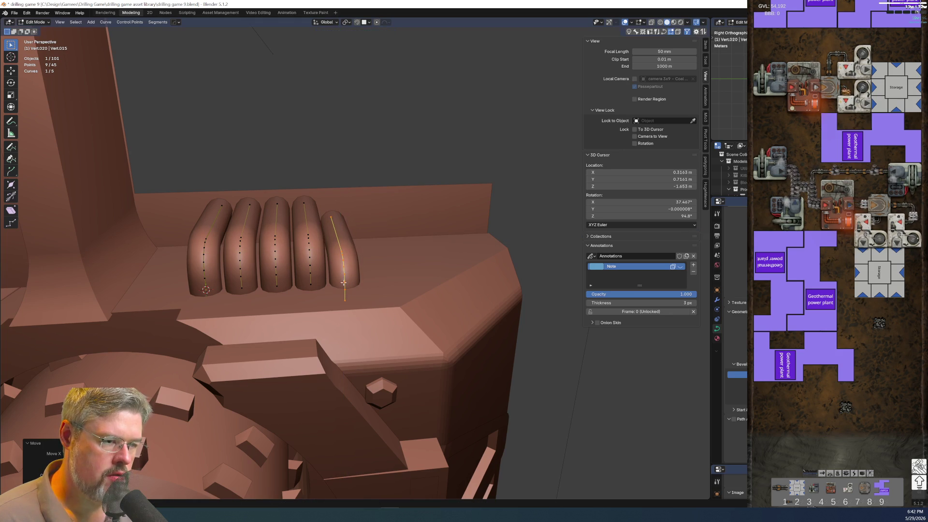
Select the next pipe curve and duplicate it along Y into the sixth and seventh pipes
key("l")
key("shift+d")
key("y")
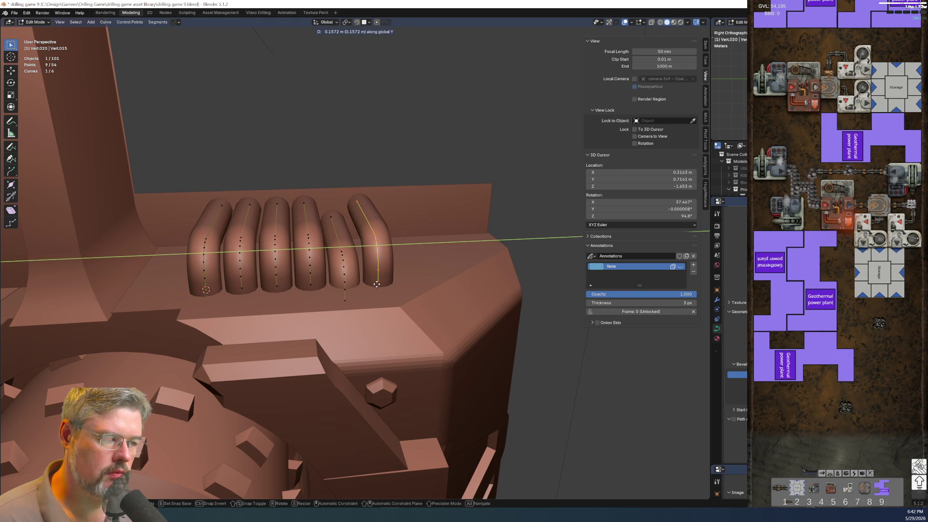
left_click(376, 285)
middle_click_drag(377, 284, 334, 280)
key("shift+d")
key("y")
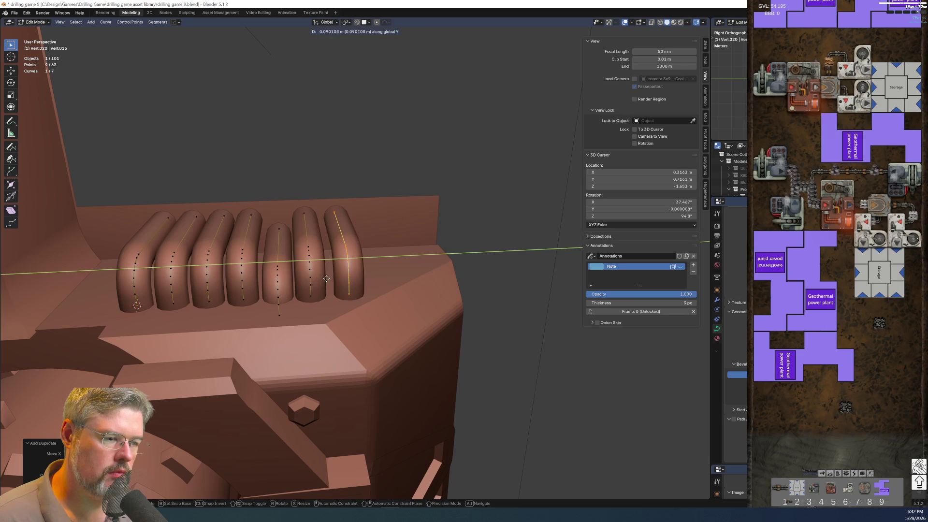
left_click(289, 276)
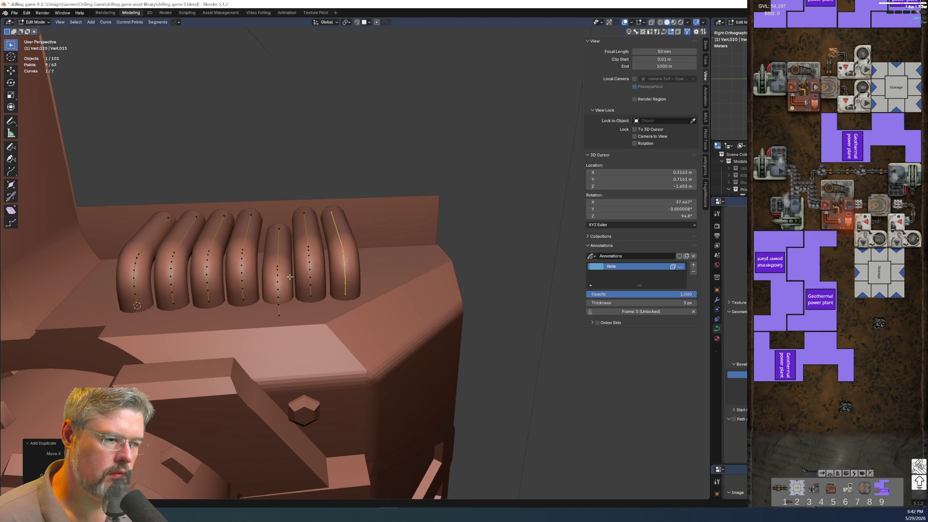
Check the seven-pipe row through the camera view, then return to Object Mode
key("KP_0")
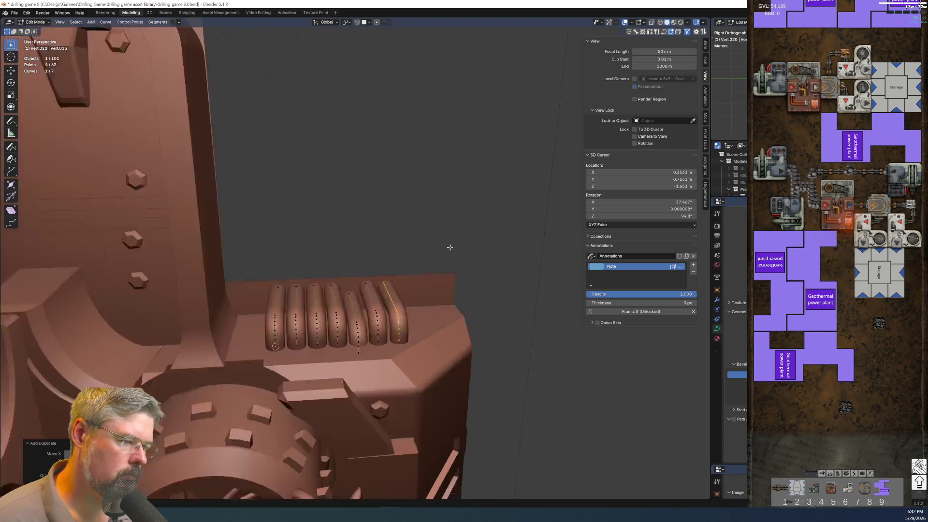
scroll(450, 247, "down", 3)
scroll(410, 202, "down", 2)
middle_click_drag(409, 202, 314, 222, "shift")
scroll(402, 263, "up", 2)
mouse_move(402, 263)
middle_mouse_down()
mouse_move(386, 281)
mouse_move(372, 237)
mouse_move(271, 157)
middle_mouse_up()
scroll(370, 233, "up", 4)
scroll(272, 158, "down", 1)
scroll(272, 158, "down", 2)
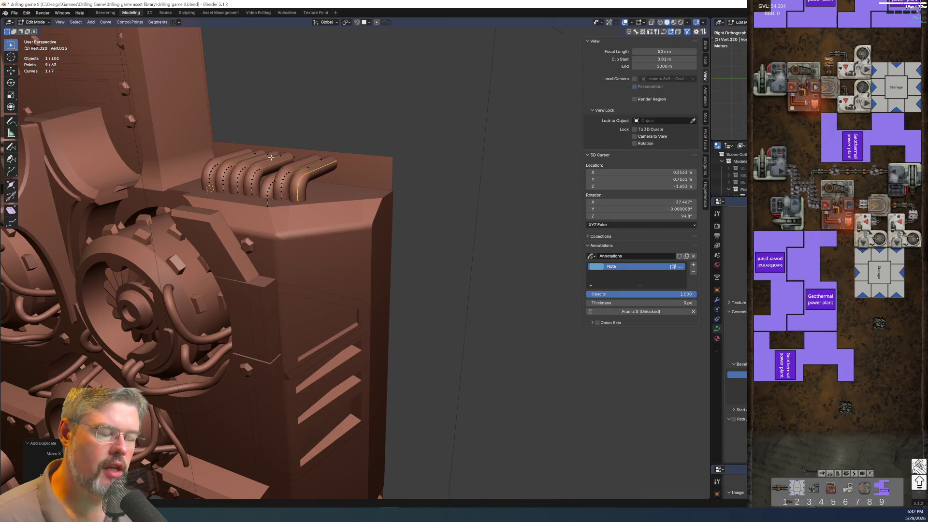
mouse_move(358, 238)
middle_mouse_down()
mouse_move(271, 198)
mouse_move(267, 186)
mouse_move(288, 236)
middle_mouse_up()
key("Tab")
Add a new cube mesh to the scene above the machine
mouse_move(332, 315)
middle_mouse_down()
mouse_move(385, 268)
mouse_move(328, 251)
middle_mouse_up()
key("shift+a")
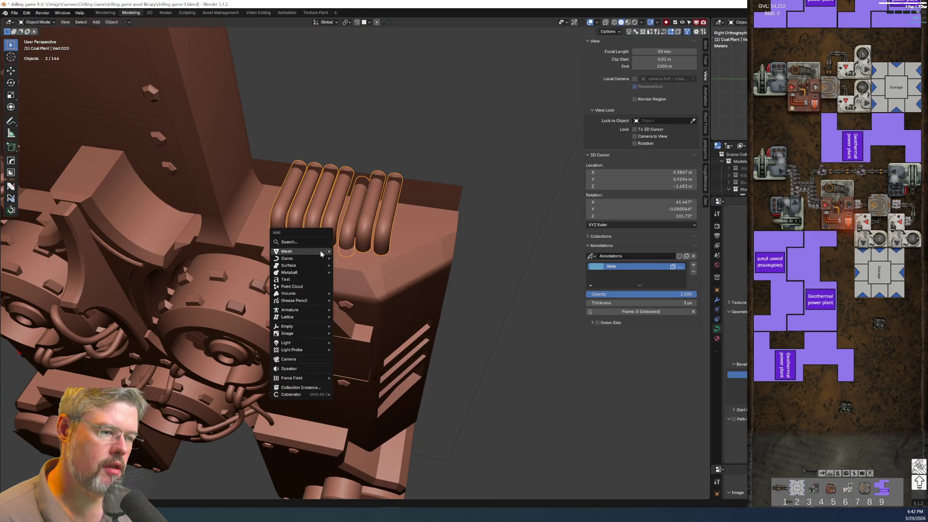
mouse_move(290, 258)
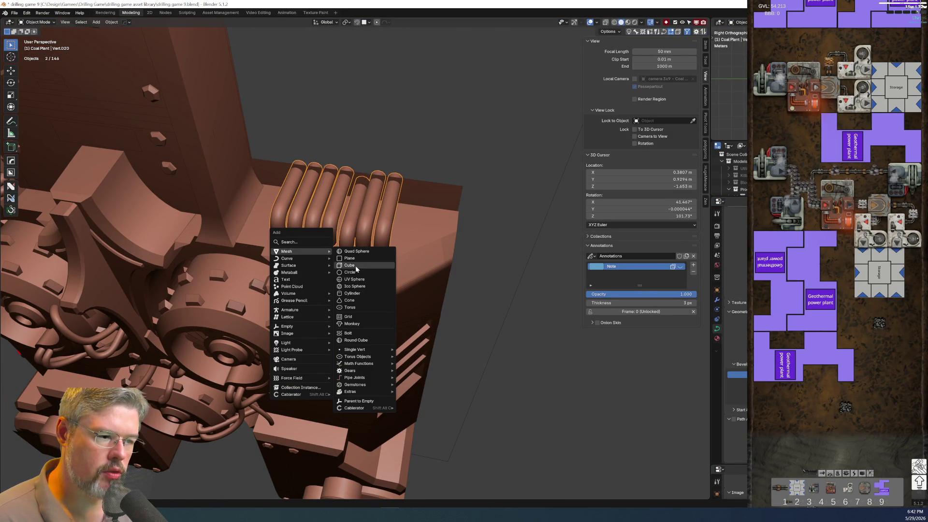
left_click(356, 265)
scroll(419, 310, "down", 3)
scroll(419, 309, "up", 3)
scroll(419, 311, "down", 5)
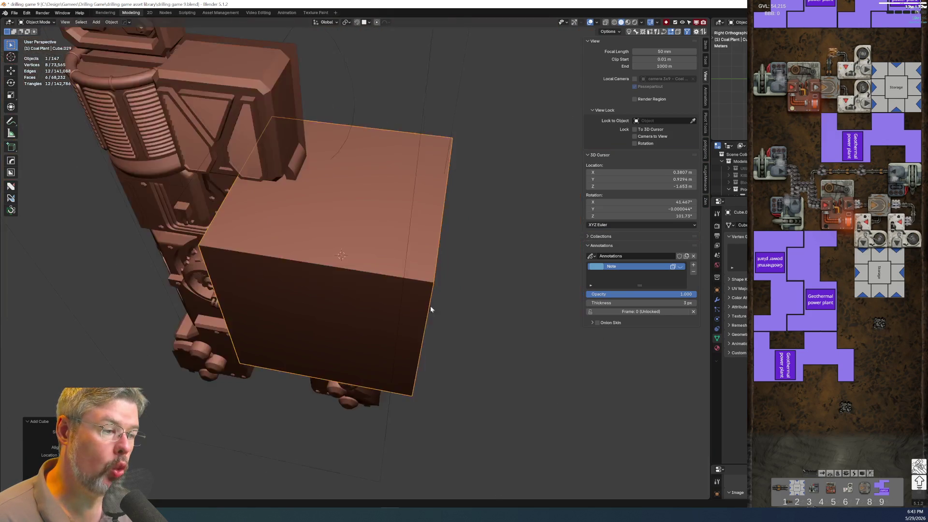
middle_click_drag(441, 313, 390, 287)
In Edit Mode, scale the whole cube down, then stretch it along Y
key("Tab")
key("a")
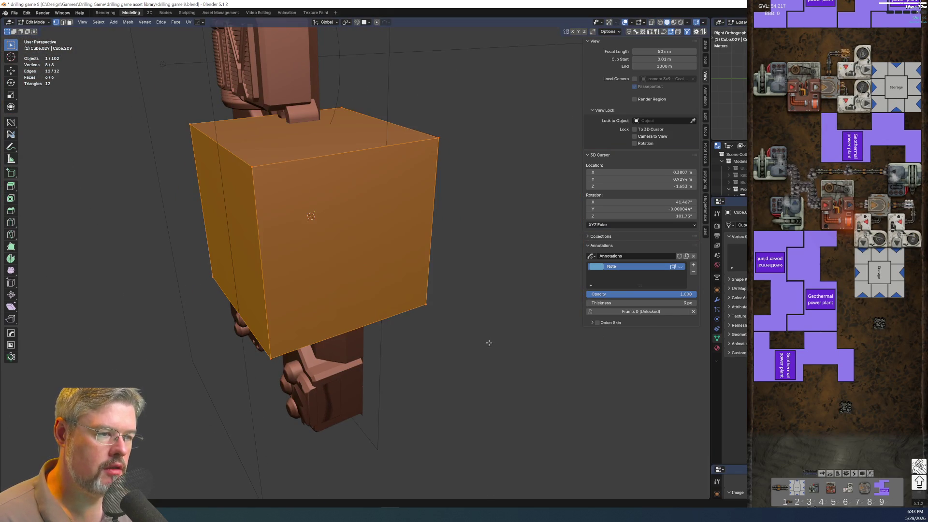
key("s")
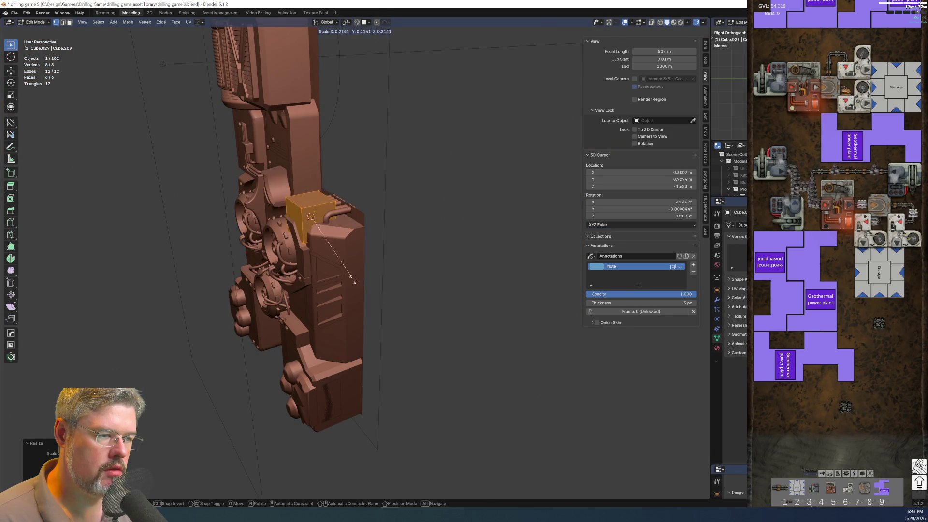
left_click(334, 242)
scroll(391, 284, "up", 5)
key("g")
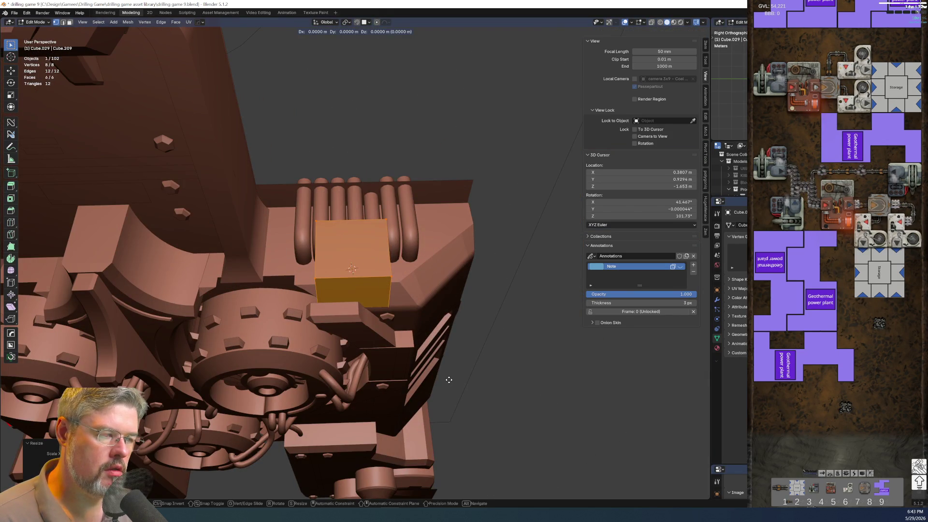
key("s")
key("y")
left_click(673, 408)
Move the cube along Y and scale it twice on X into a thin plate
mouse_move(673, 408)
middle_mouse_down()
mouse_move(424, 363)
mouse_move(300, 358)
mouse_move(331, 269)
mouse_move(309, 251)
mouse_move(282, 248)
mouse_move(275, 230)
mouse_move(198, 249)
mouse_move(244, 207)
mouse_move(319, 190)
middle_mouse_up()
key("g")
key("y")
left_click(251, 203)
key("s")
key("x")
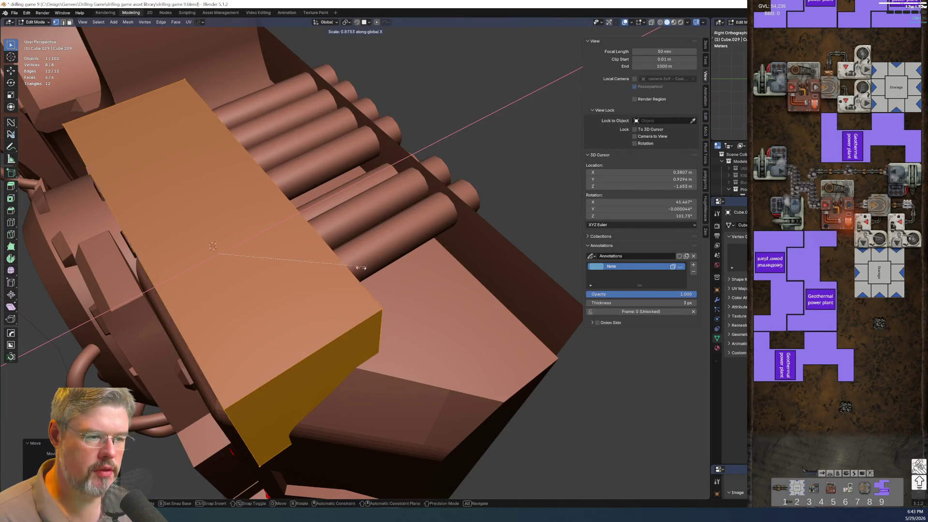
left_click(247, 311)
key("s")
key("x")
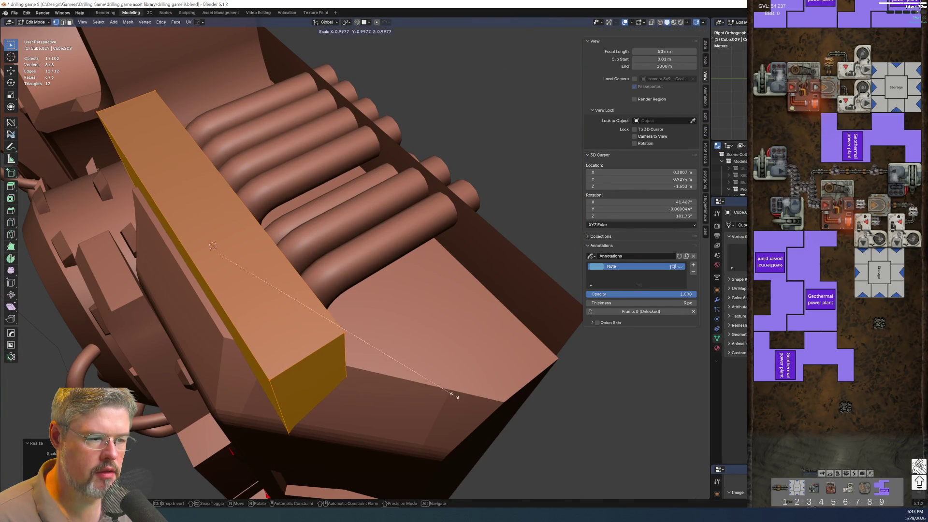
left_click(363, 346)
Back in Object Mode, slide the plate along X to sit behind the pipes
mouse_move(363, 346)
middle_mouse_down()
mouse_move(381, 316)
mouse_move(317, 279)
mouse_move(309, 239)
mouse_move(243, 194)
middle_mouse_up()
key("alt+a")
key("ctrl+Tab")
left_click(380, 274)
key("g")
key("x")
left_click(404, 268)
Move the pipe row's end points about 0.05 m along X to meet the plate
left_click(259, 155)
key("Tab")
middle_click_drag(258, 156, 288, 98)
key("ctrl+KP_Subtract")
mouse_move(398, 222)
middle_mouse_down()
mouse_move(367, 208)
mouse_move(401, 212)
mouse_move(362, 207)
mouse_move(374, 200)
middle_mouse_up()
key("g")
key("x")
left_click(379, 206)
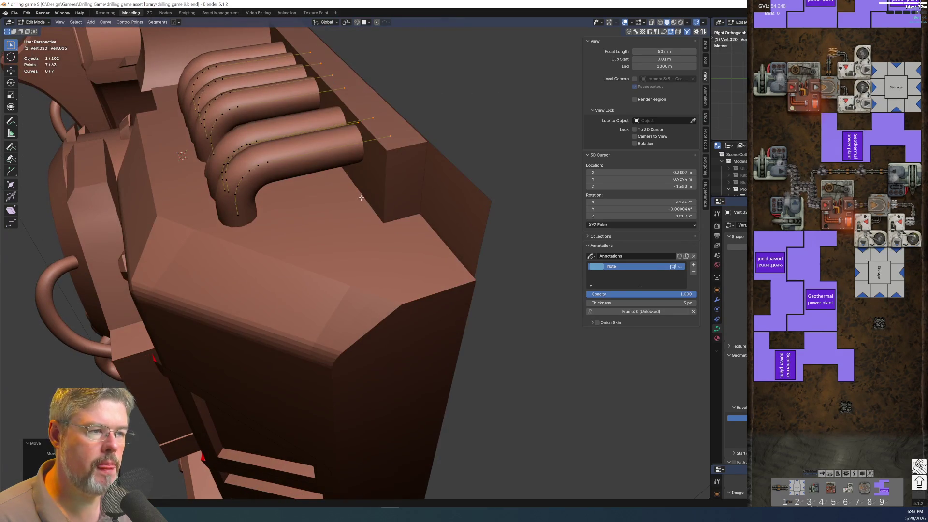
key("Tab")
mouse_move(383, 169)
middle_mouse_down()
mouse_move(363, 185)
mouse_move(424, 159)
mouse_move(338, 192)
mouse_move(353, 158)
mouse_move(306, 213)
mouse_move(320, 167)
middle_mouse_up()
Select the backing plate, enter Edit Mode and pick edges of the plate
left_click(354, 158)
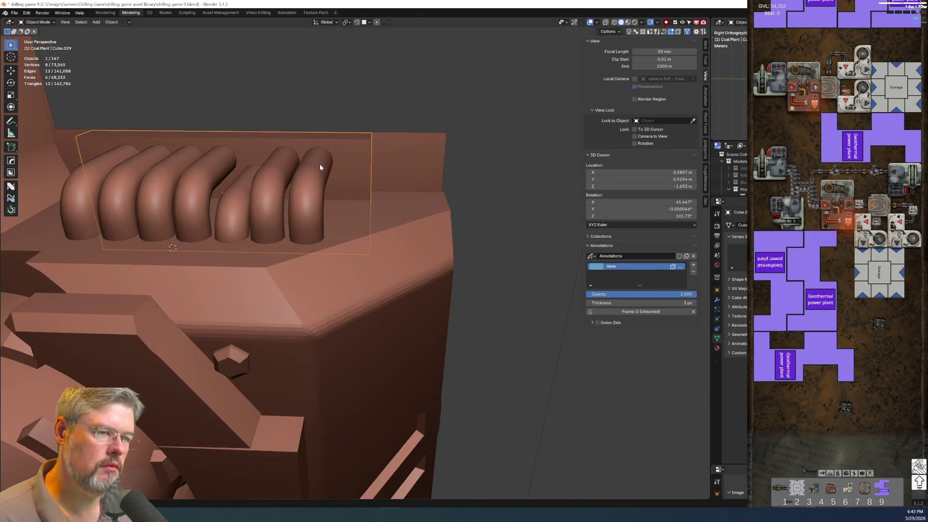
key("Tab")
left_click(287, 117)
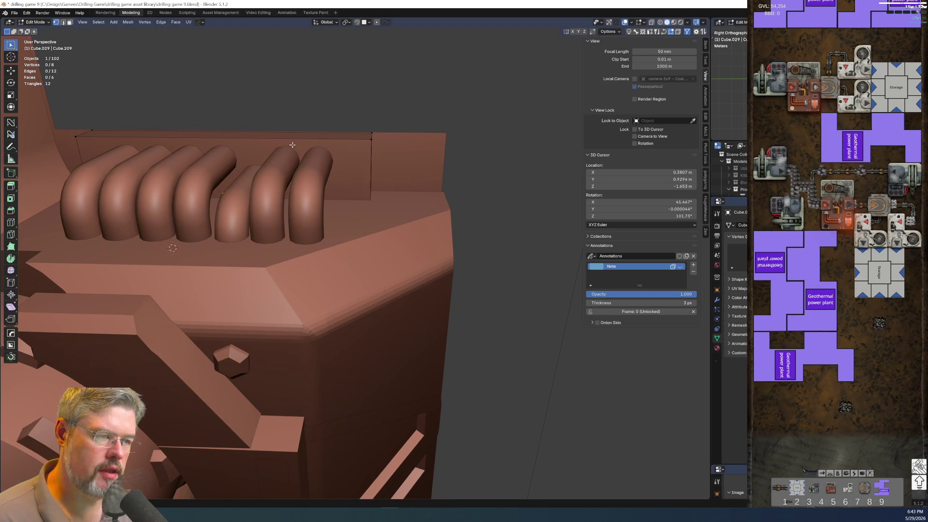
left_click(287, 144)
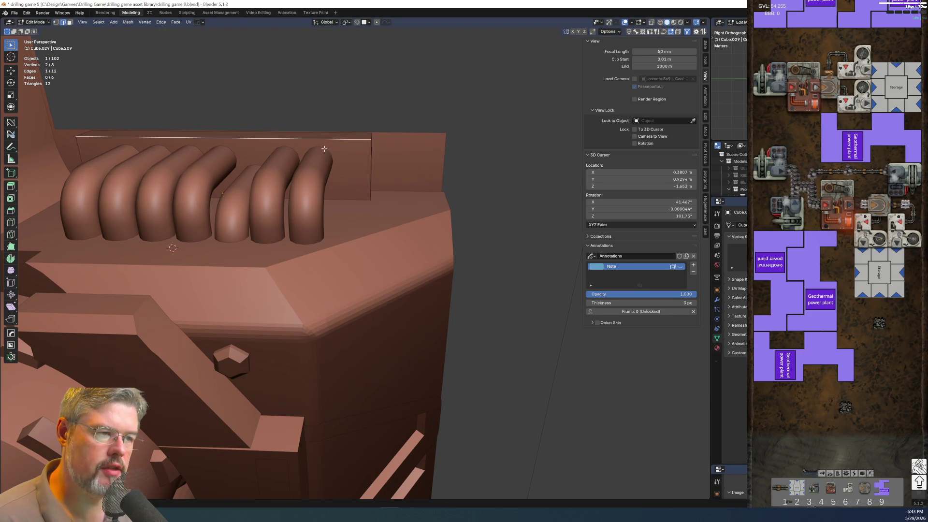
key("3")
left_click(346, 158)
middle_click_drag(344, 159, 302, 198)
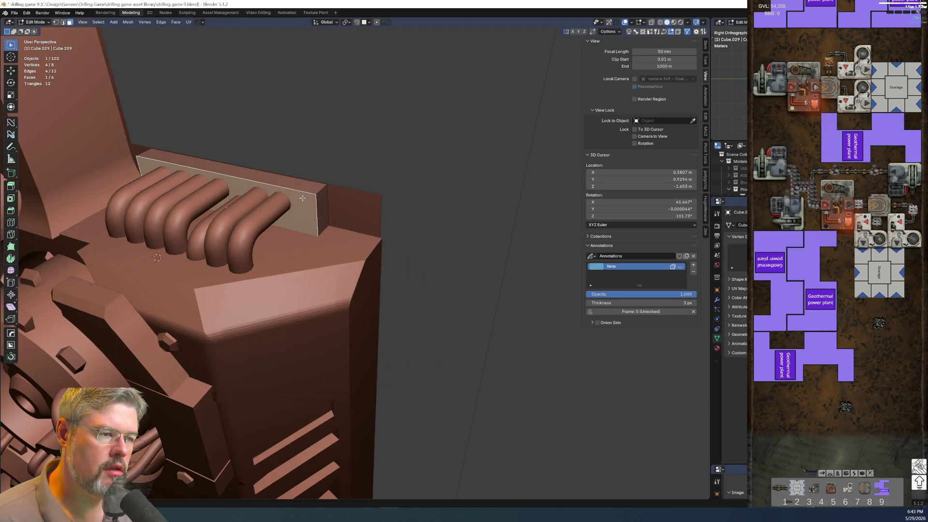
left_click(290, 176)
key("2")
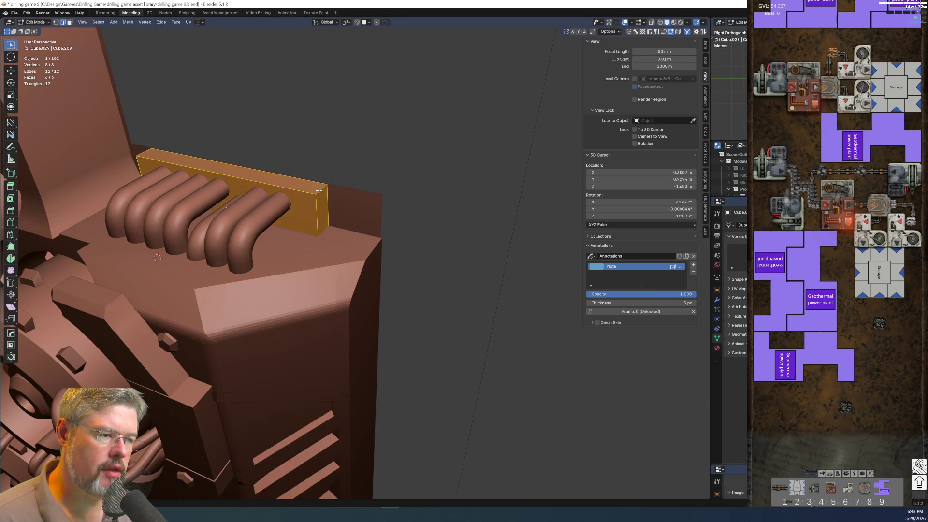
left_click(300, 183)
mouse_move(302, 198)
middle_mouse_down()
mouse_move(344, 183)
mouse_move(299, 171)
middle_mouse_up()
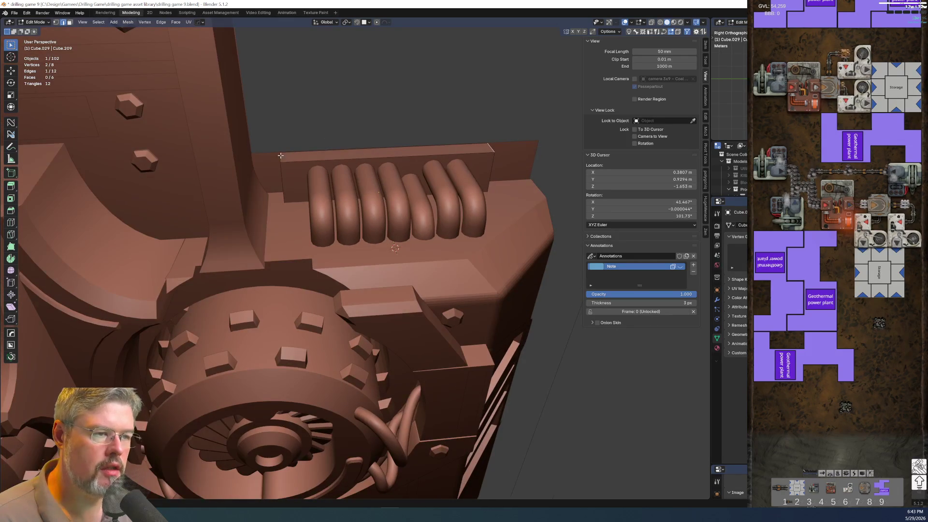
Try bevelling the selected plate edges, undoing a flat single-segment attempt and re-applying the width
key("ctrl+b")
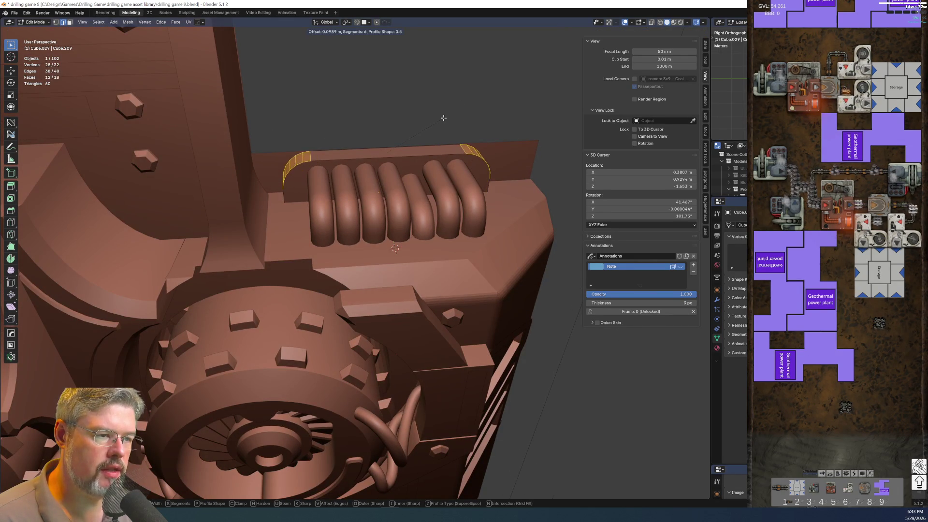
scroll(441, 118, "down", 2)
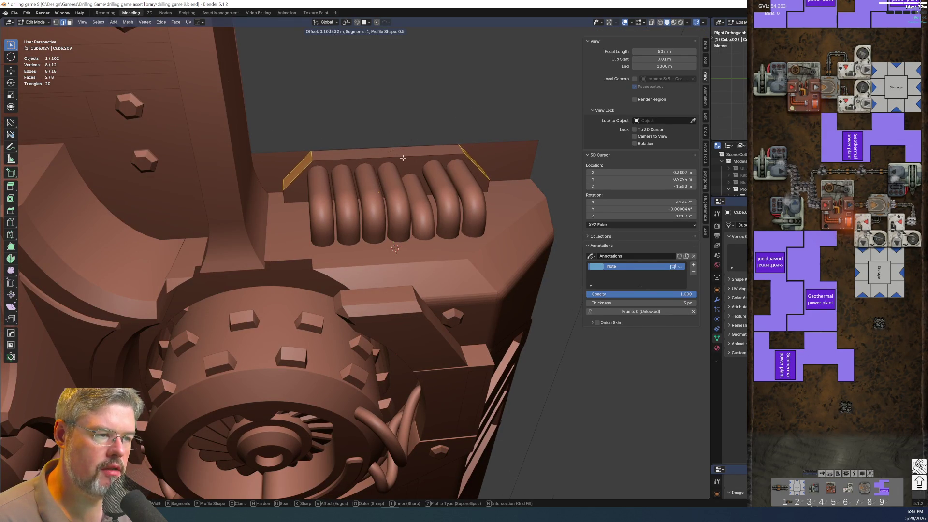
left_click(367, 186)
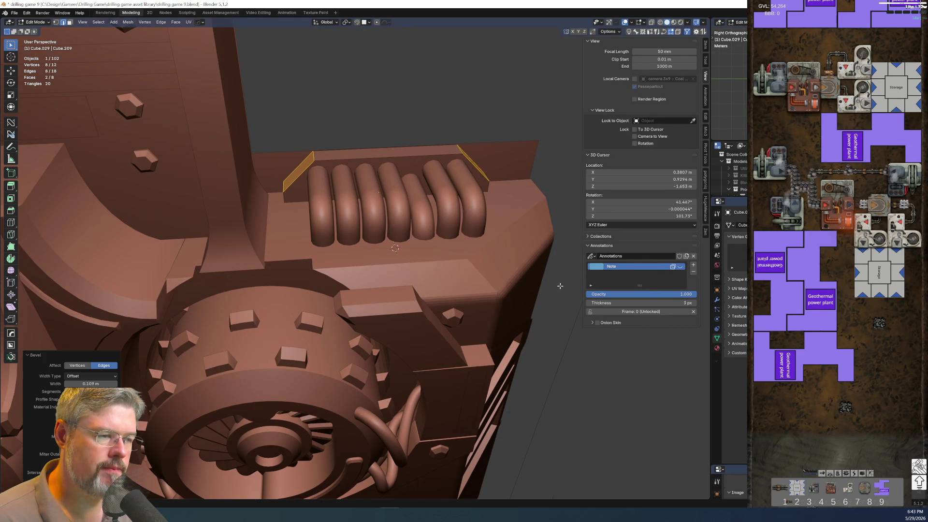
key("ctrl+z")
key("ctrl+b")
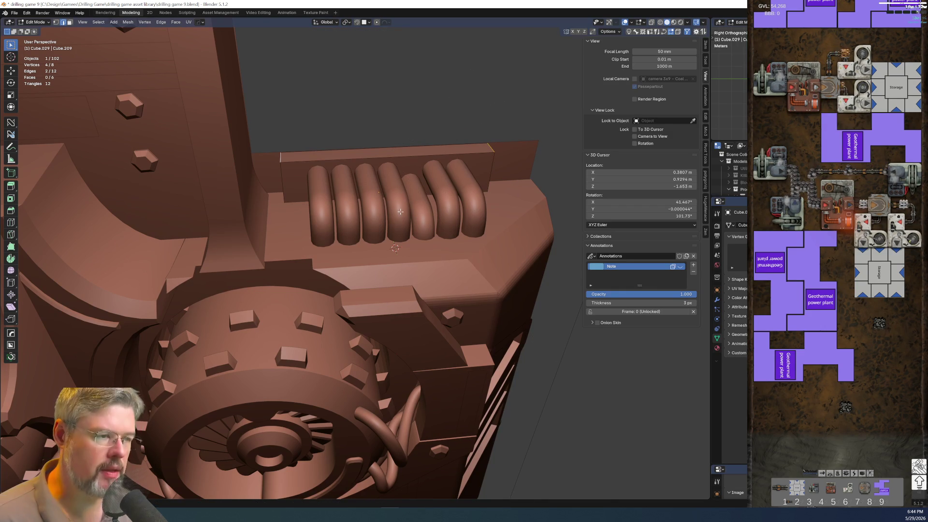
left_click(458, 111)
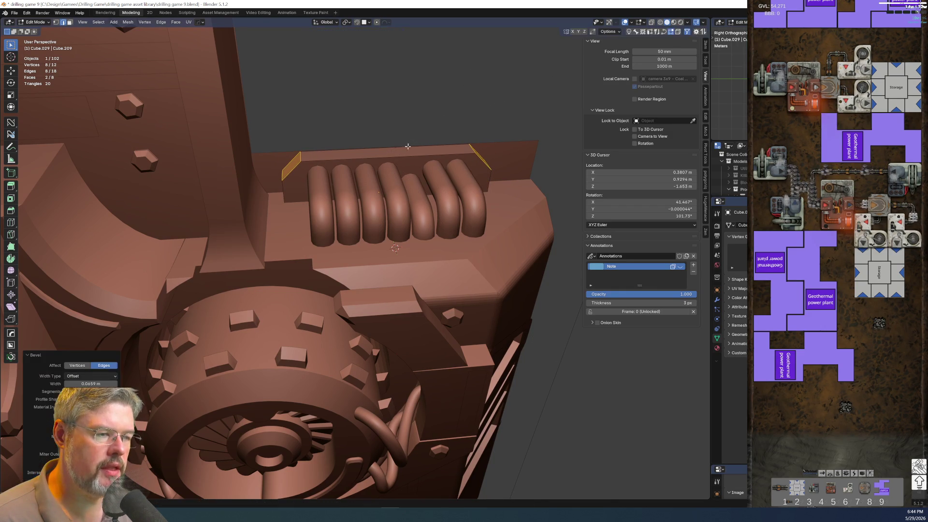
Select the whole plate mesh and give it a rounded multi-segment bevel about 0.0088 m wide
left_click(303, 184, "shift")
mouse_move(303, 183)
middle_mouse_down()
mouse_move(366, 104)
mouse_move(359, 124)
middle_mouse_up()
scroll(367, 105, "up", 3)
scroll(352, 123, "up", 2)
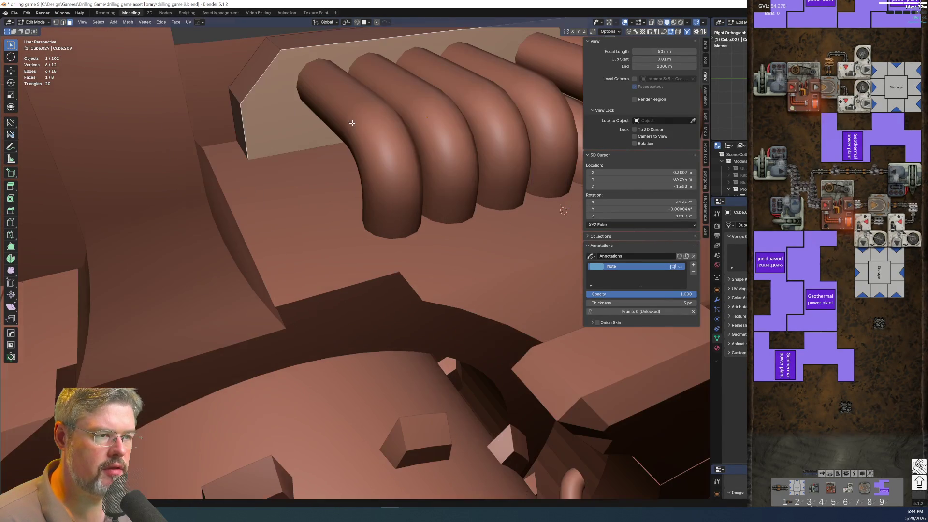
key("a")
key("ctrl+b")
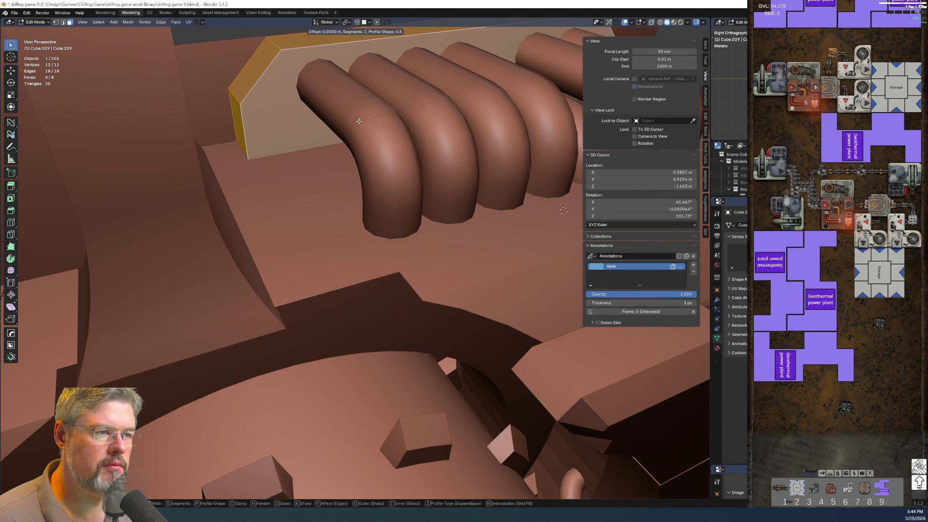
scroll(507, 53, "up", 2)
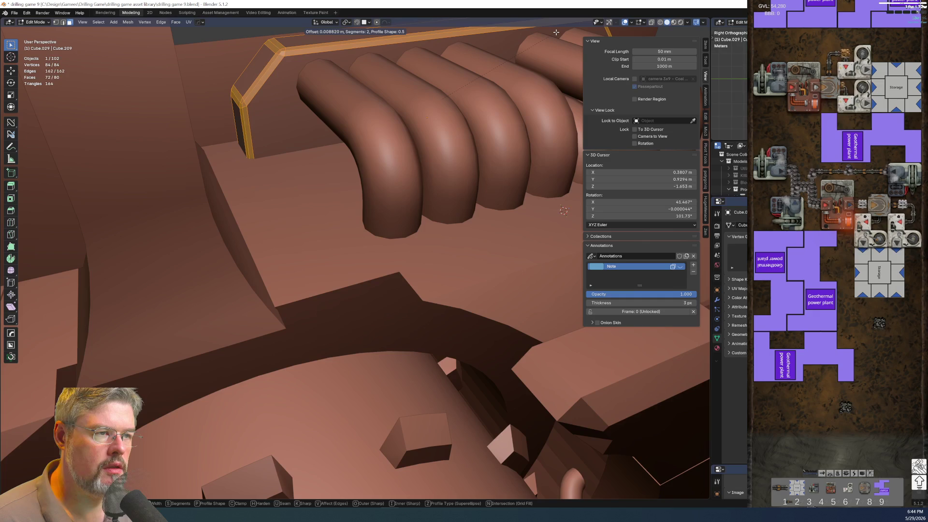
left_click(555, 32)
scroll(412, 134, "down", 3)
key("Tab")
Return to Object Mode and frame the pipe row through the scene camera
left_click(401, 139)
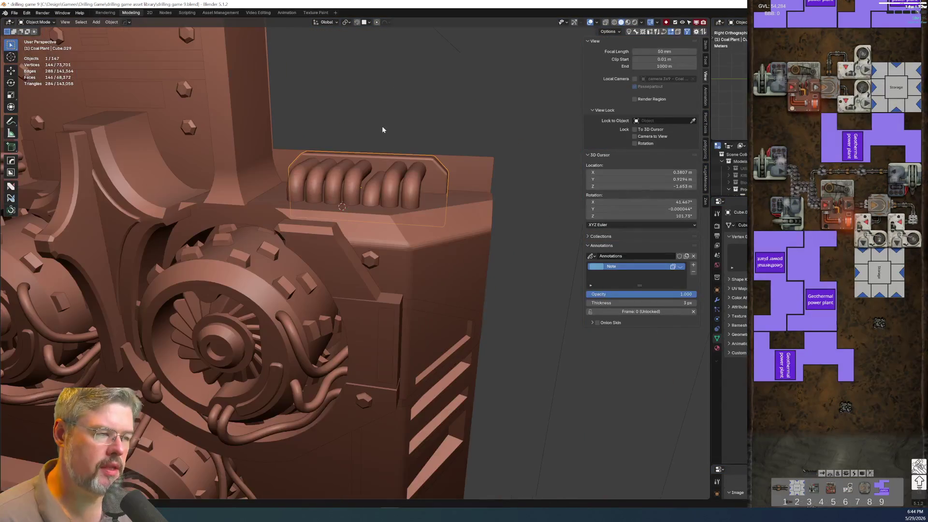
key("KP_0")
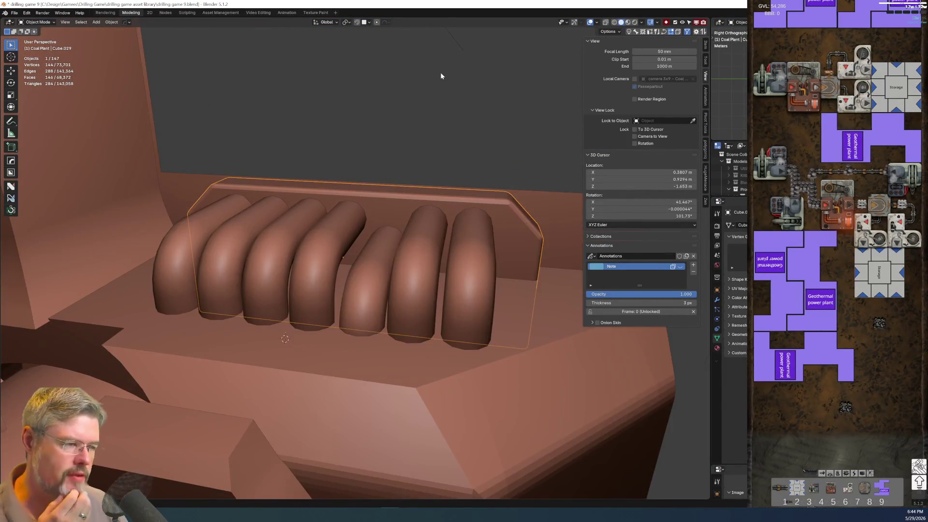
scroll(333, 268, "down", 5)
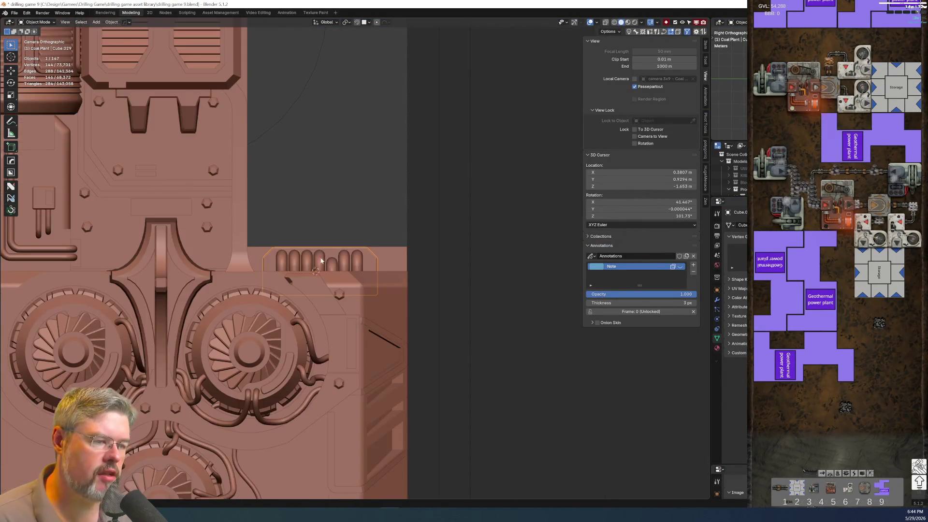
scroll(337, 247, "up", 5)
scroll(369, 279, "down", 2)
scroll(360, 285, "up", 3)
scroll(368, 283, "down", 1)
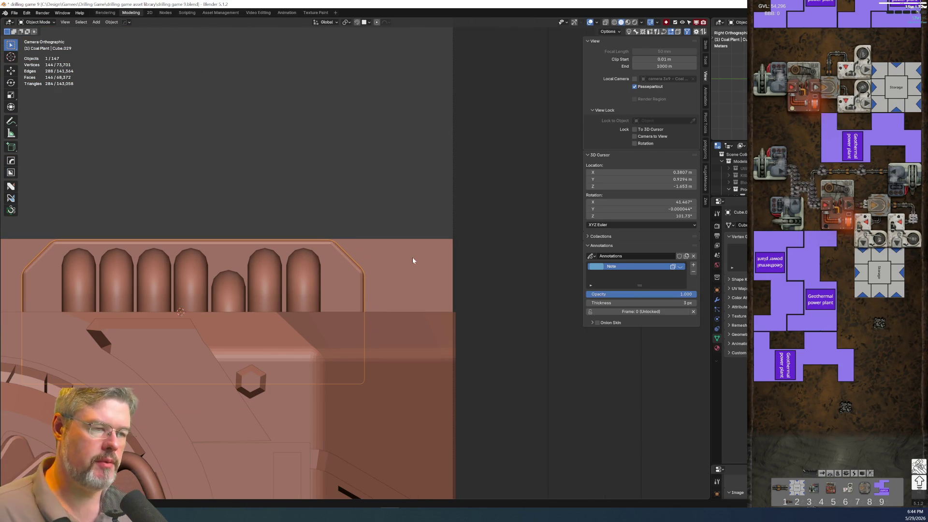
scroll(337, 298, "down", 4)
scroll(283, 361, "up", 3)
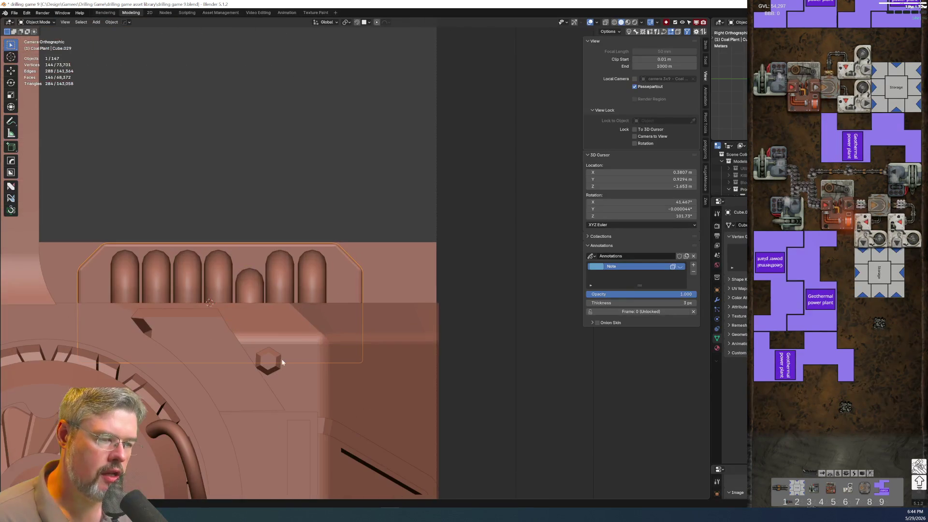
Save drilling game 9.blend
left_click(14, 13)
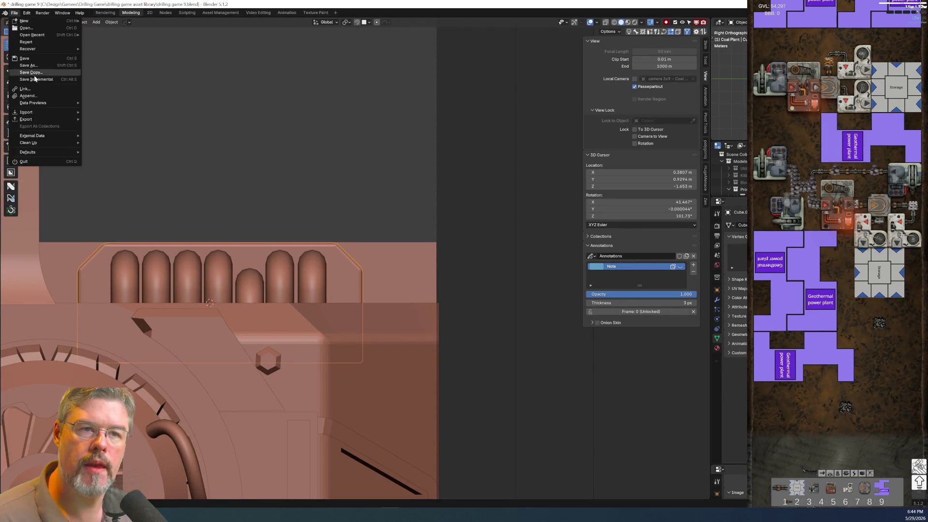
scroll(238, 305, "down", 2)
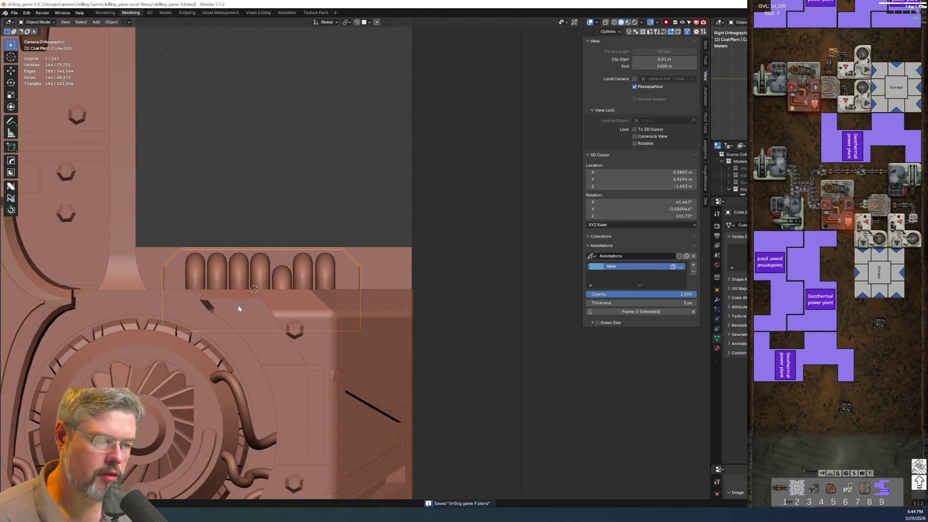
scroll(300, 277, "up", 1)
scroll(359, 274, "up", 1)
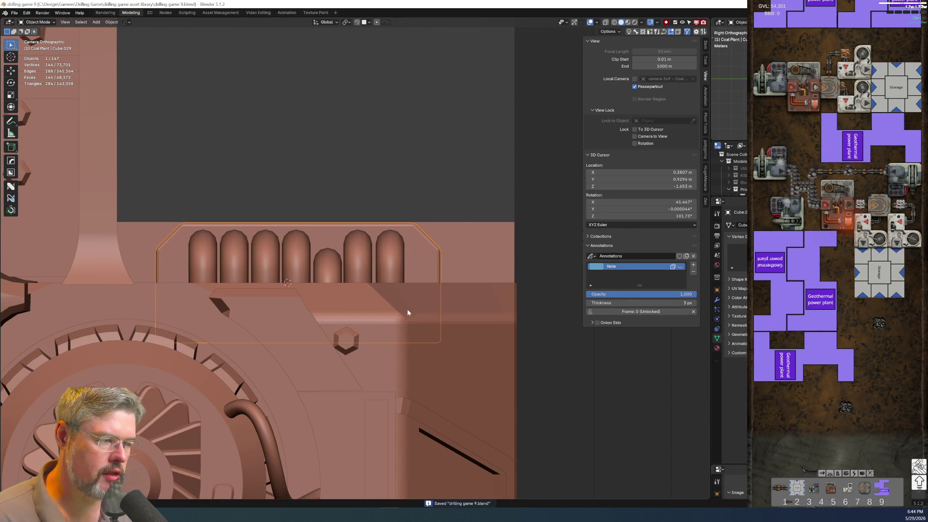
Rename the pipes to 'coal plant - body lower main pipe row' using the lower body's copied name
left_click(379, 262)
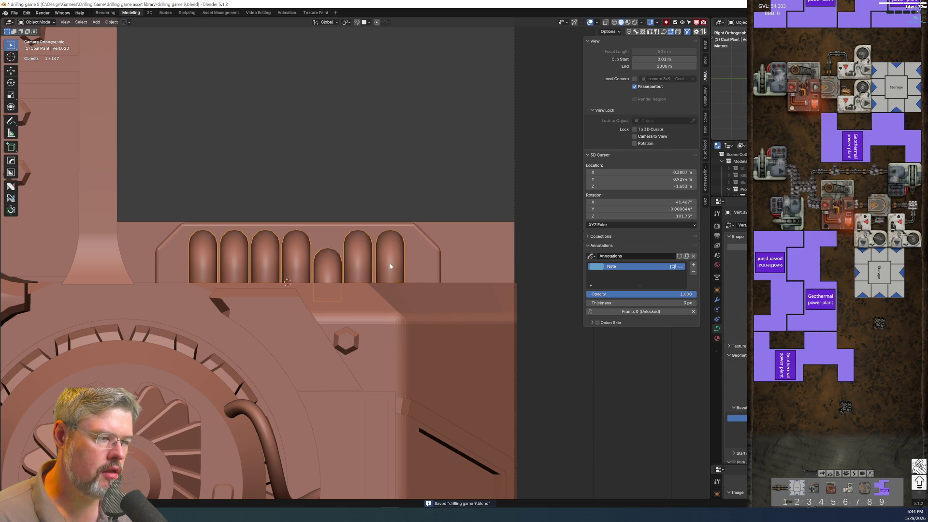
key("F2")
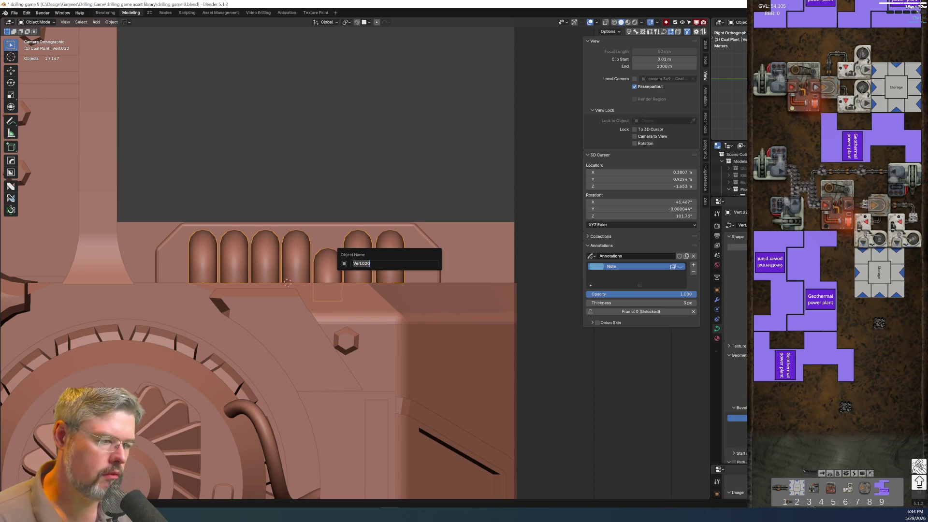
key("Escape")
left_click(463, 354)
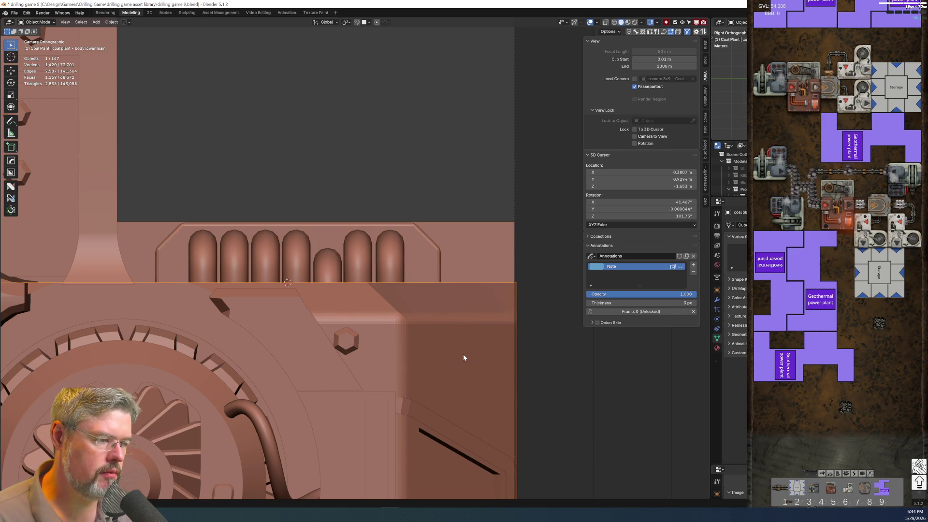
left_click(372, 256)
key("F2")
type("coal plant - body lower main")
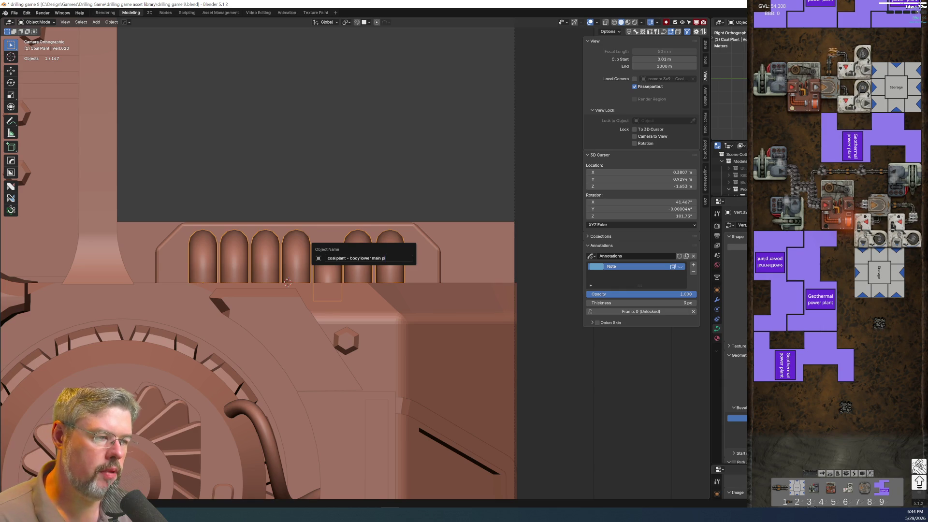
type("pe row")
key("Return")
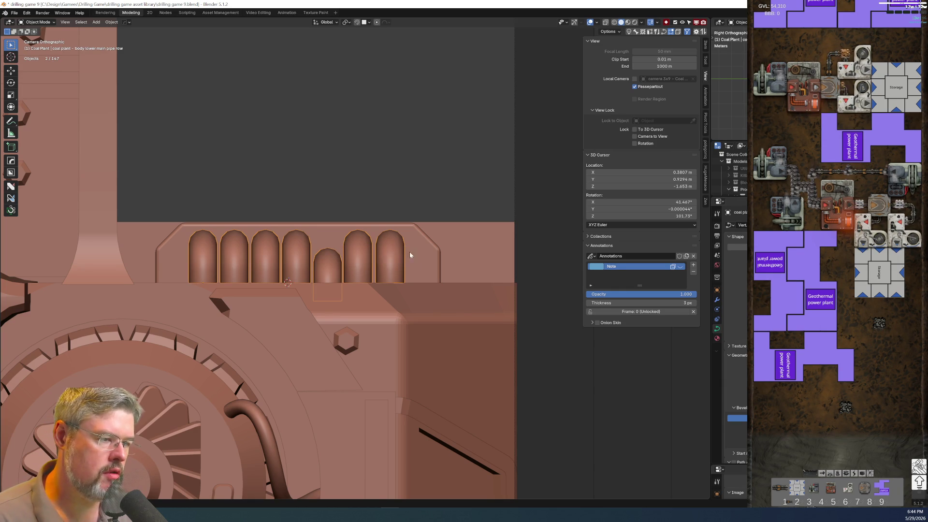
Rename the backing plate to 'coal plant - body lower main pipe row base'
left_click(419, 253)
key("F2")
type("coal plant - body lower main")
type("p")
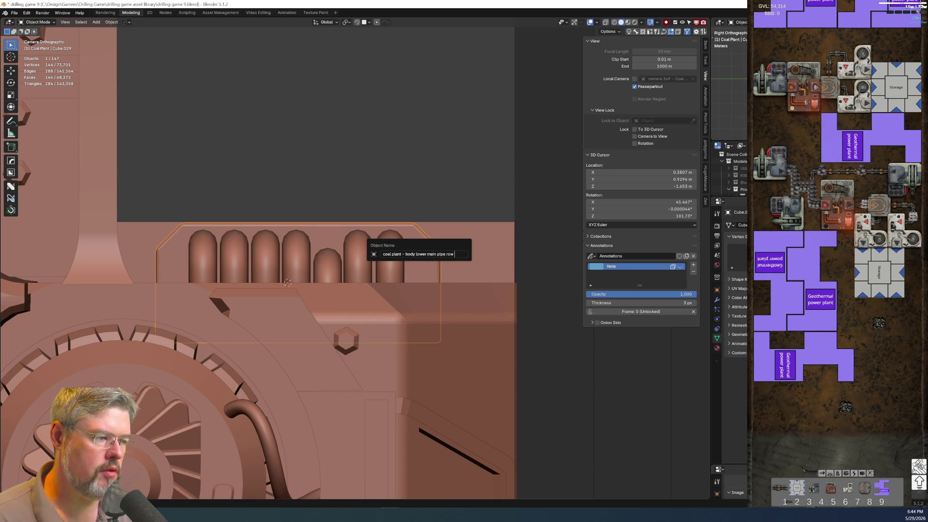
key("Return")
Link the lower body's material to the pipe row base and save the file
left_click(472, 373, "shift")
left_click(416, 270, "shift")
left_click(465, 344, "shift")
key("ctrl+l")
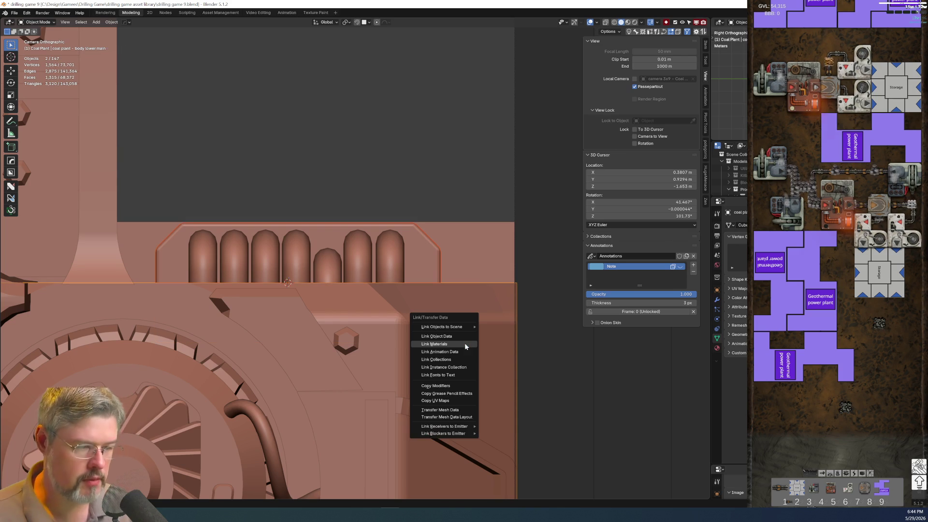
left_click(465, 344)
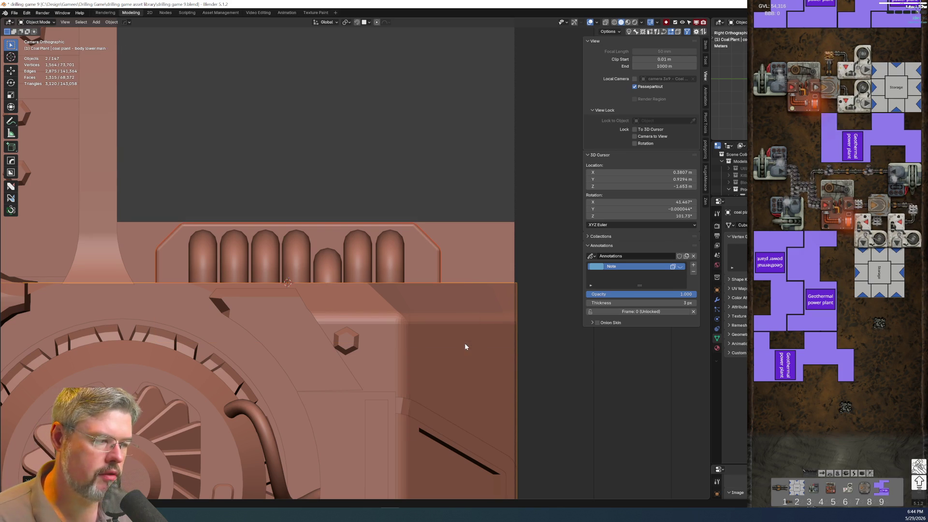
left_click(14, 13)
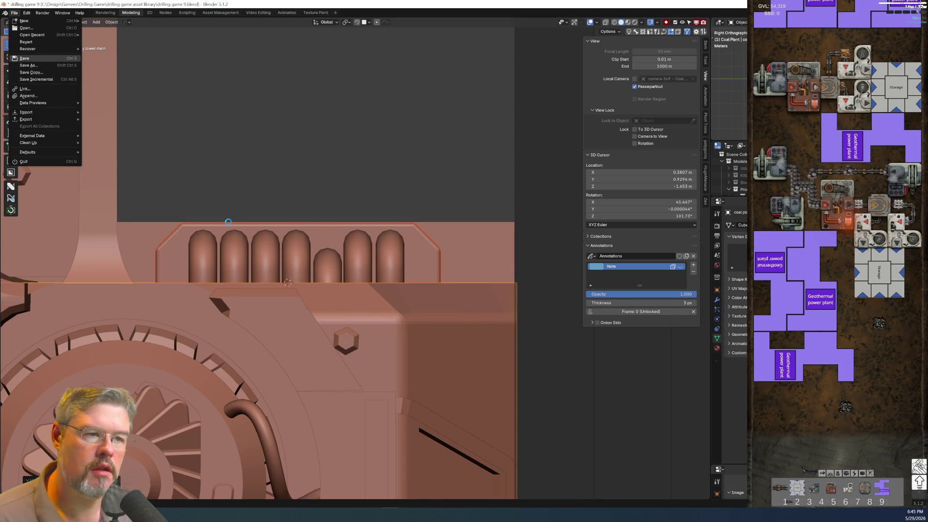
scroll(401, 290, "down", 1)
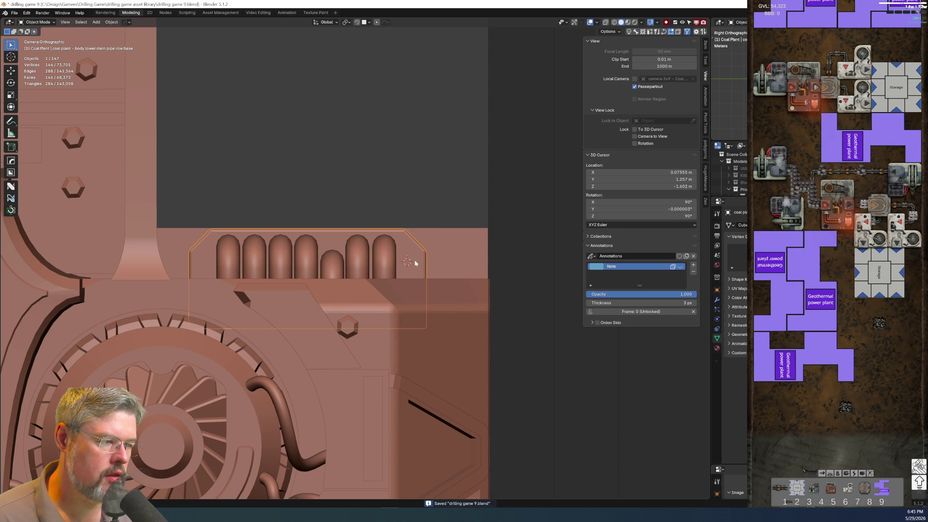
Add a single vertex object and slide it along the X axis to the pipe row's end
key("shift+a")
mouse_move(410, 262)
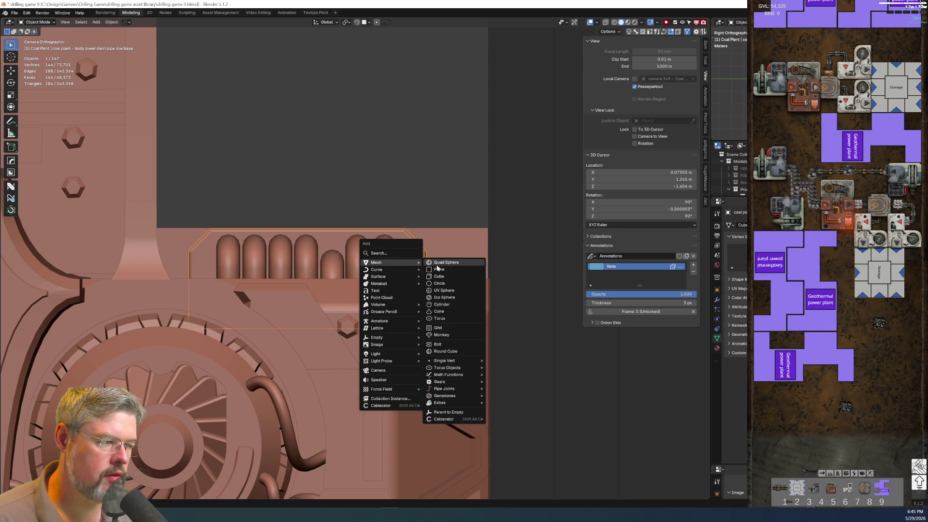
mouse_move(446, 361)
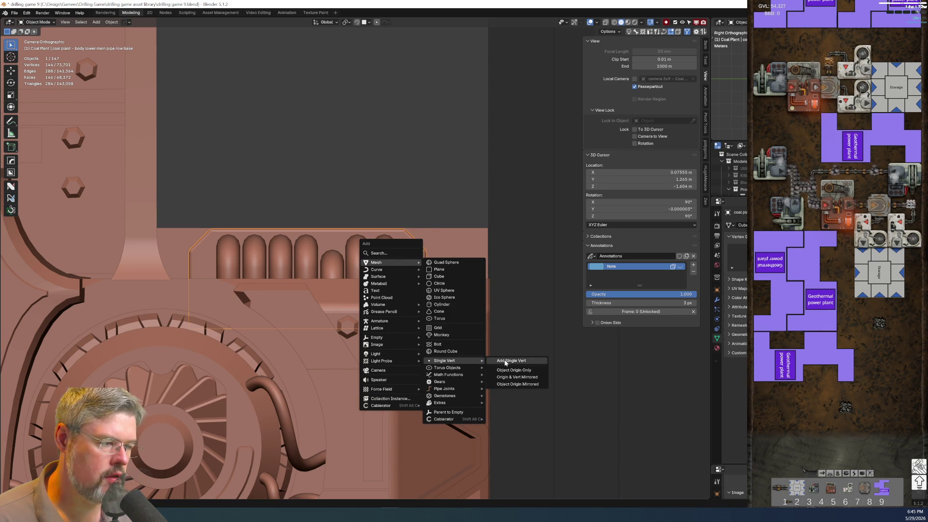
left_click(505, 363)
mouse_move(505, 362)
middle_mouse_down()
mouse_move(362, 328)
mouse_move(515, 387)
middle_mouse_up()
scroll(515, 387, "up", 8)
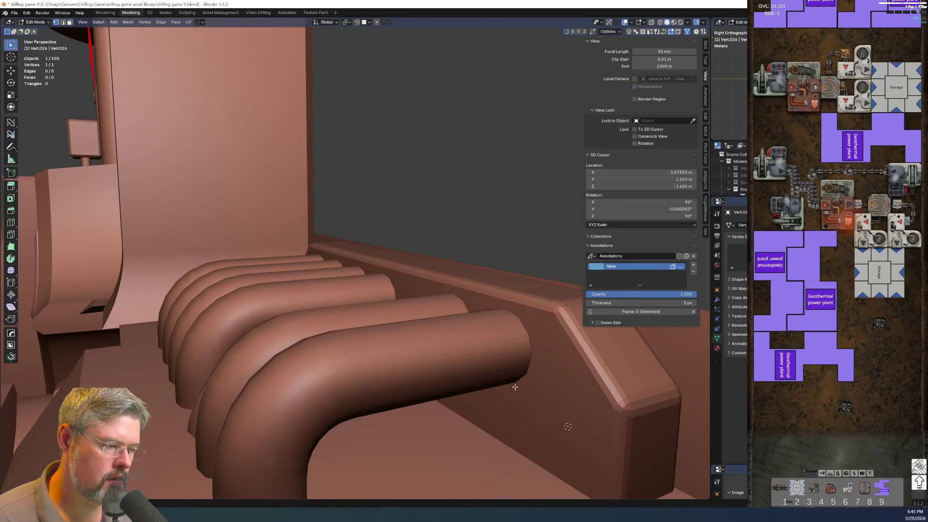
key("g")
key("x")
left_click(505, 389)
In side view, extrude a second vertex along Y, check the modifiers, and return to Object Mode
key("KP_3")
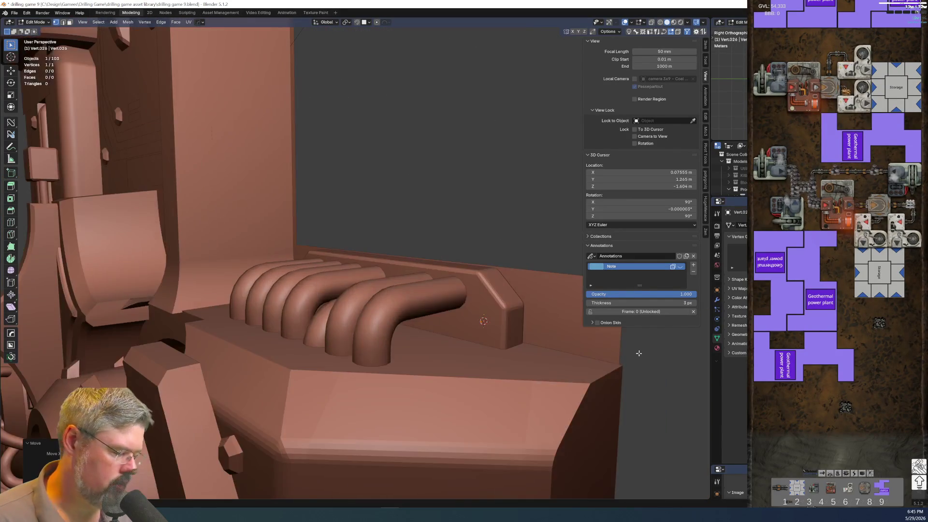
key("e")
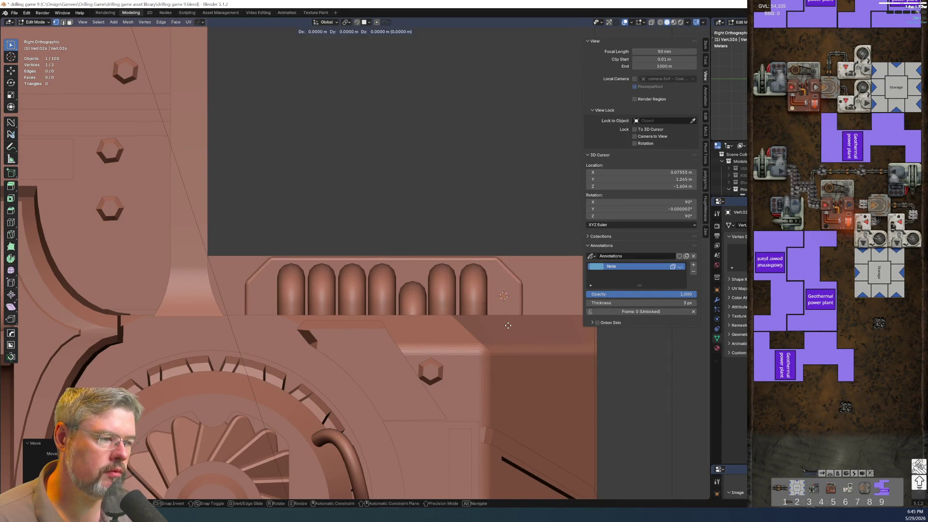
key("y")
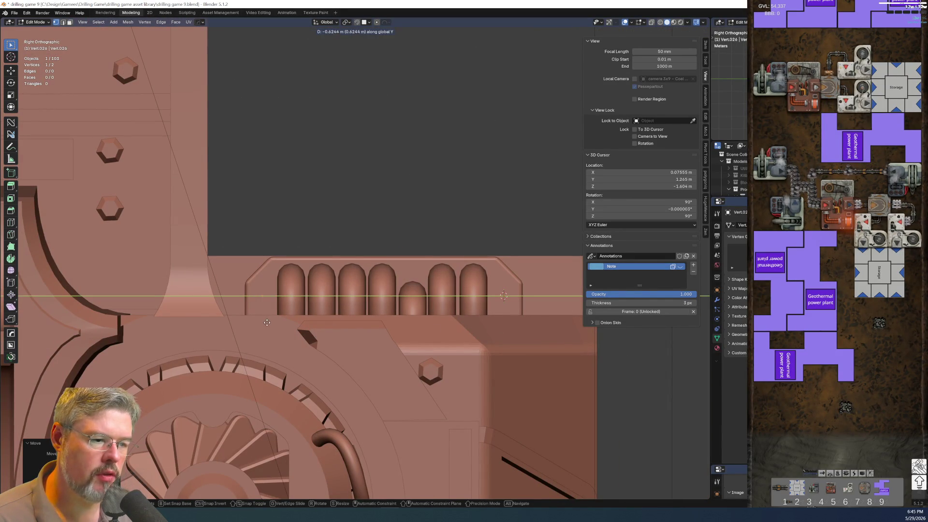
left_click(267, 323)
left_click(716, 298)
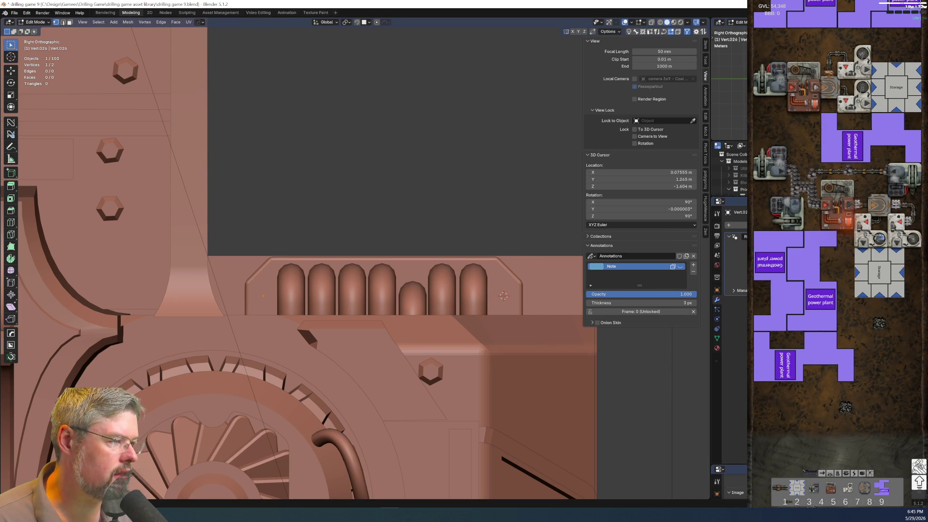
left_click_drag(730, 196, 730, 321)
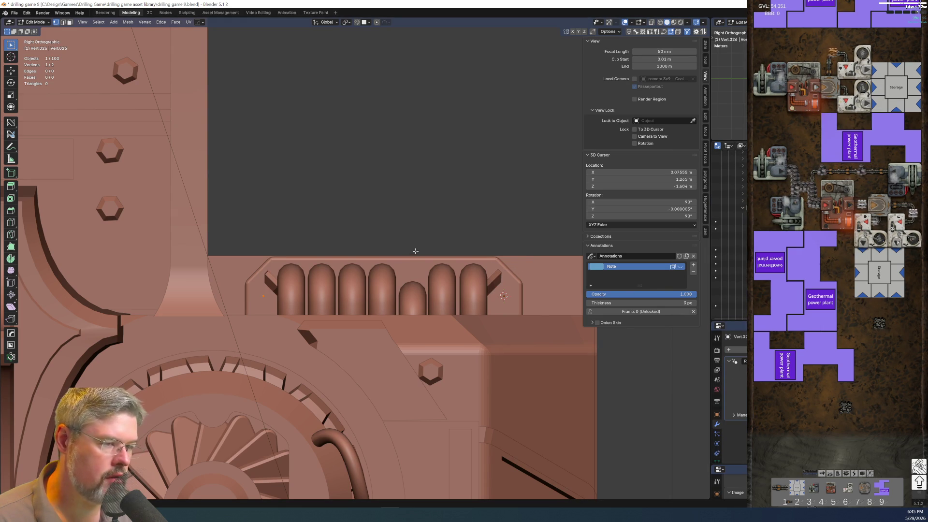
key("Tab")
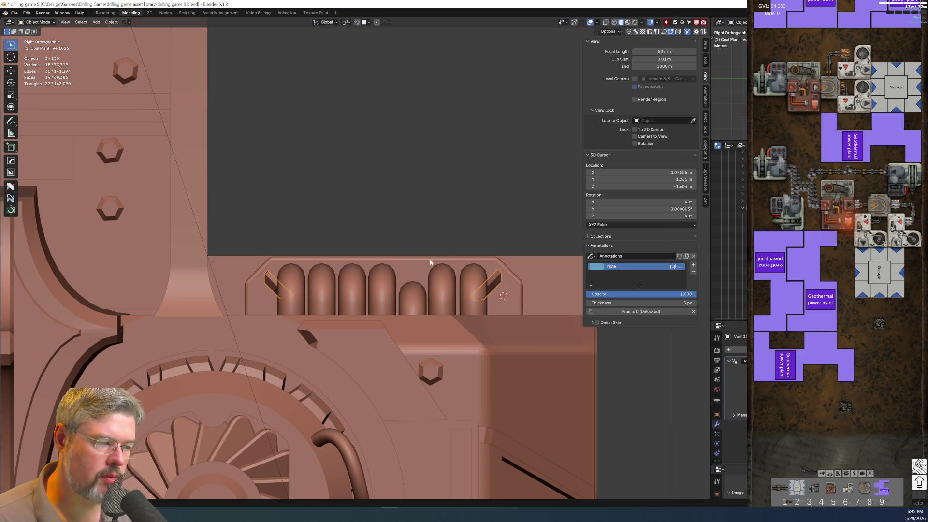
Add a bolt at the 3D cursor shaped with the Coal Plant Profile
mouse_move(501, 296)
middle_mouse_down()
mouse_move(428, 284)
mouse_move(427, 316)
middle_mouse_up()
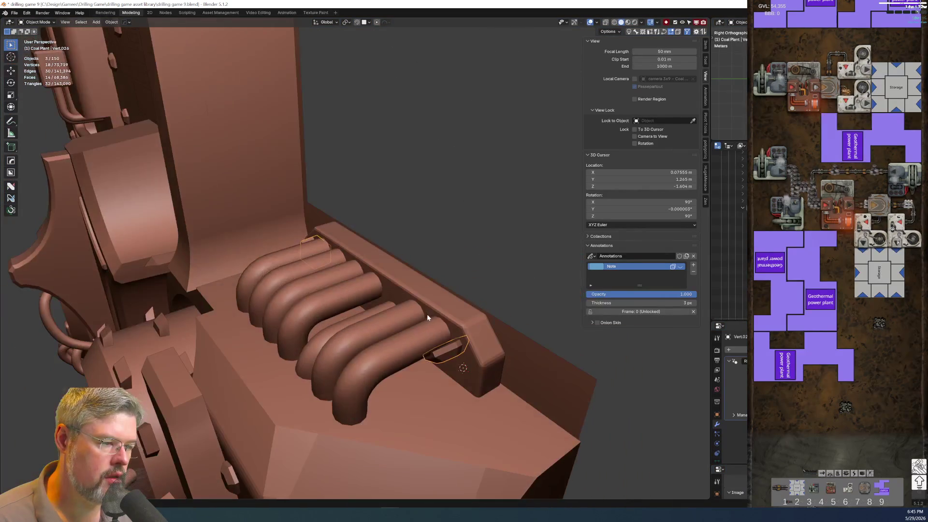
scroll(478, 354, "up", 2)
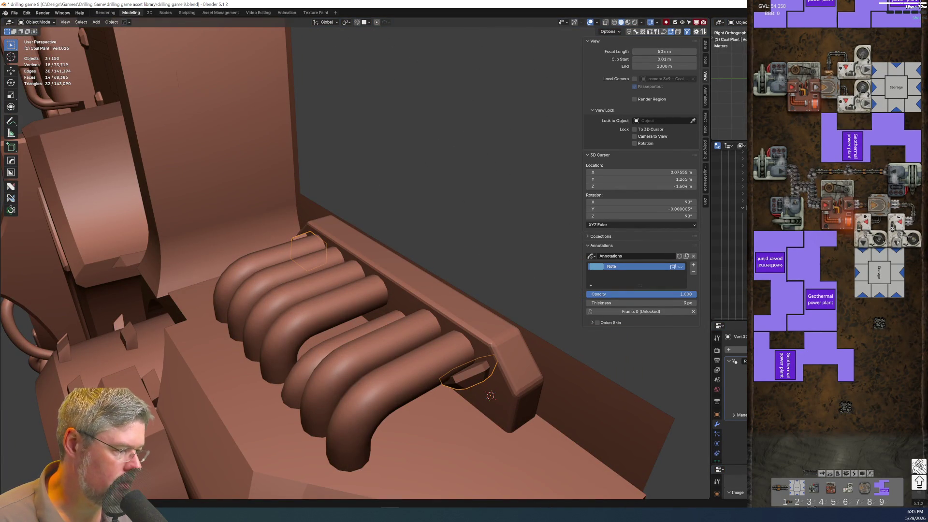
key("shift+r")
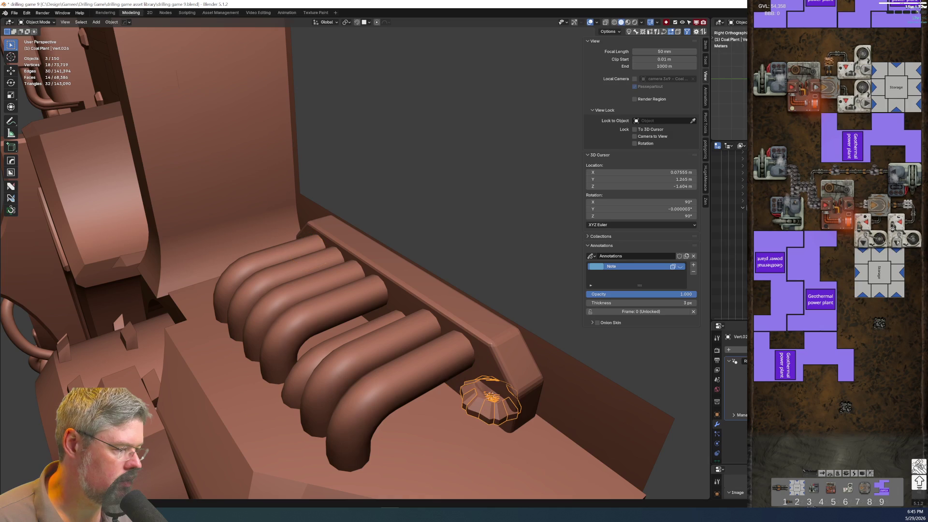
left_click(610, 410)
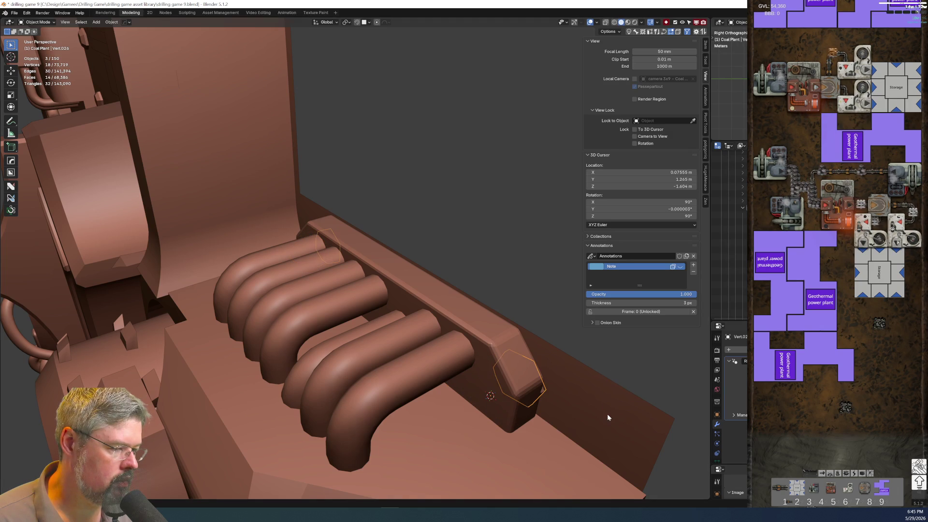
key("ctrl+z")
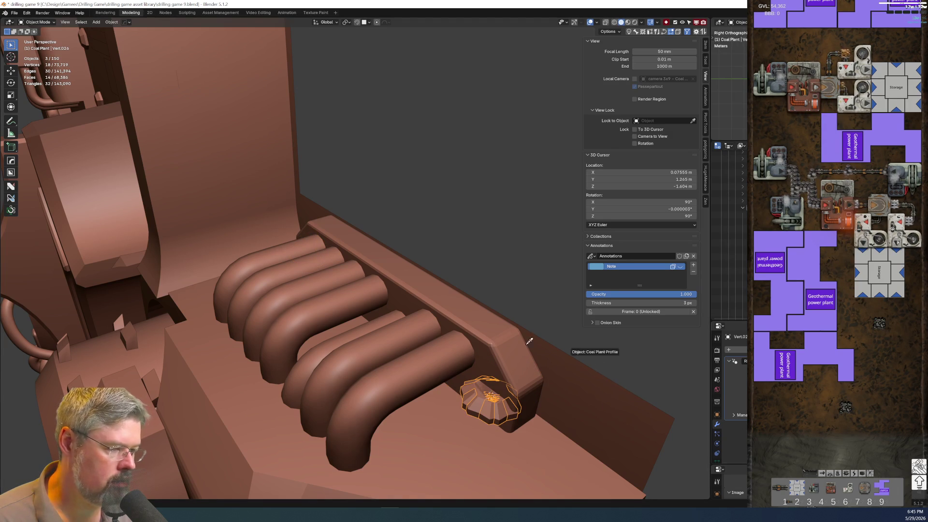
left_click(527, 401)
Select both hexagonal bolts and check them in the side view, then clear the selection
mouse_move(527, 405)
middle_mouse_down()
mouse_move(544, 327)
mouse_move(539, 309)
middle_mouse_up()
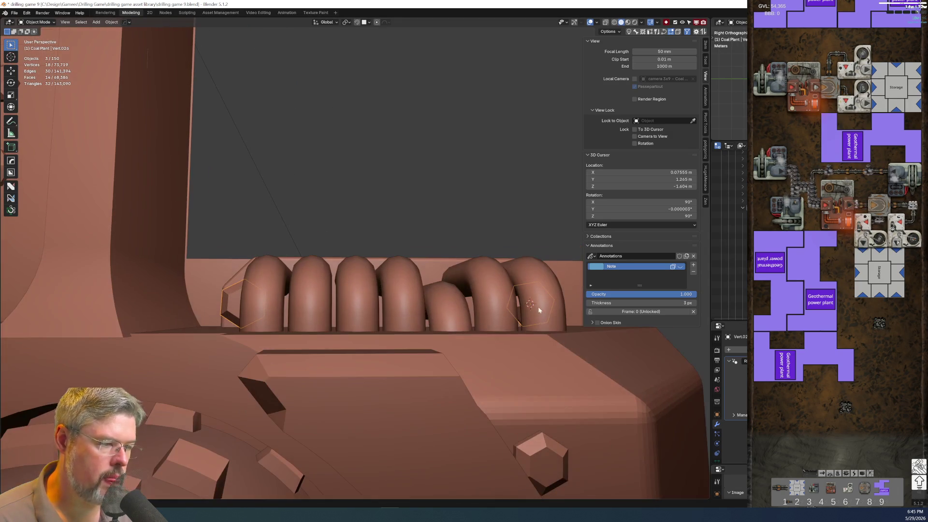
left_click(538, 451)
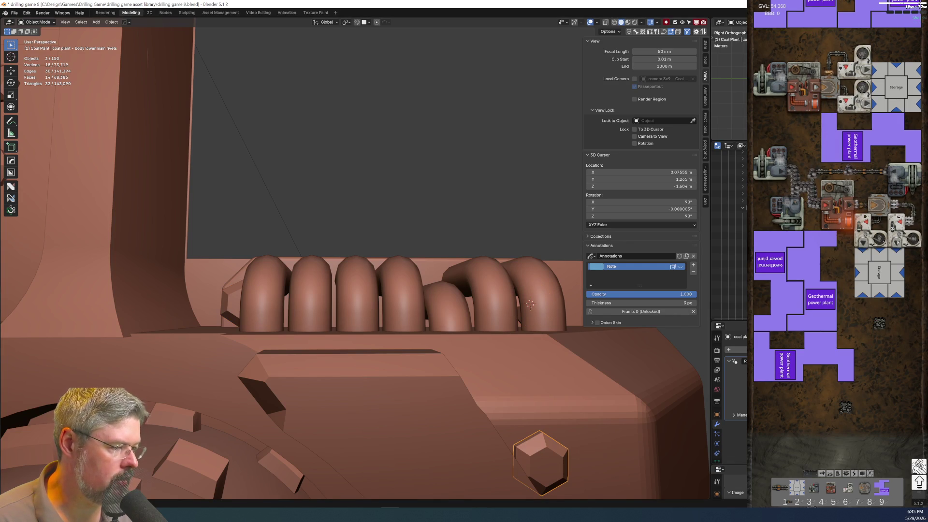
left_click(237, 298)
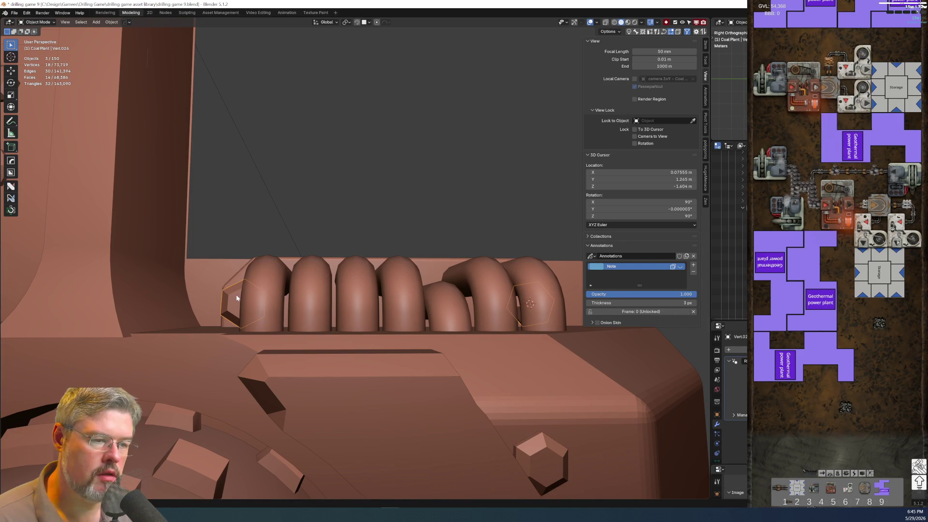
key("KP_3")
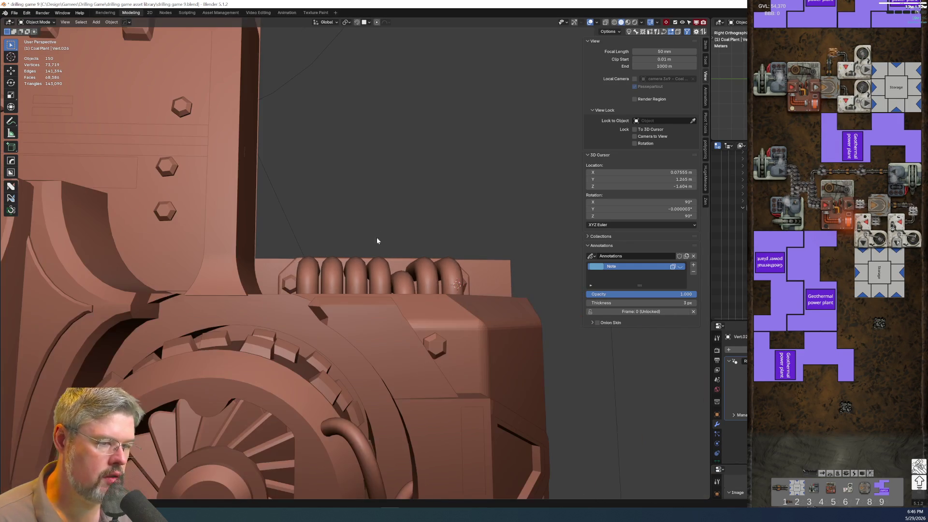
key("alt+a")
scroll(414, 276, "up", 1)
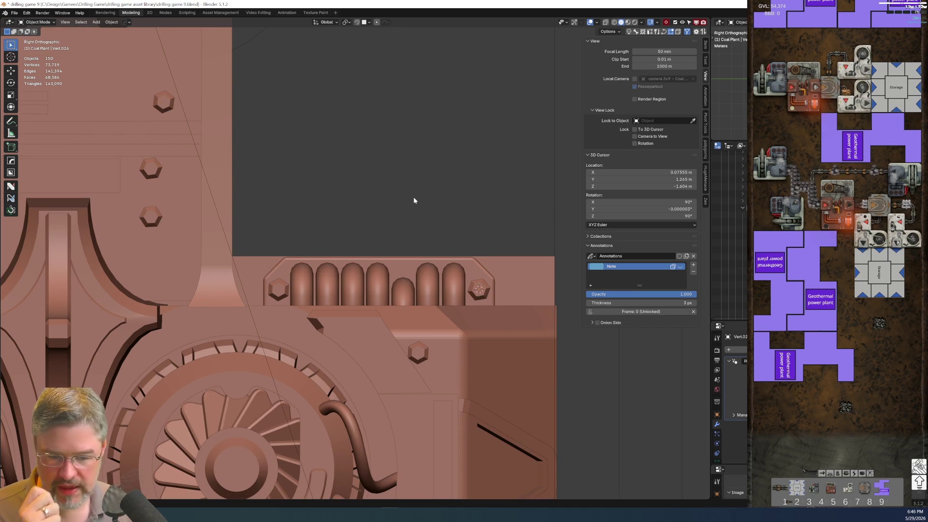
Save the coal plant file as drilling game 9.blend
scroll(459, 275, "down", 2)
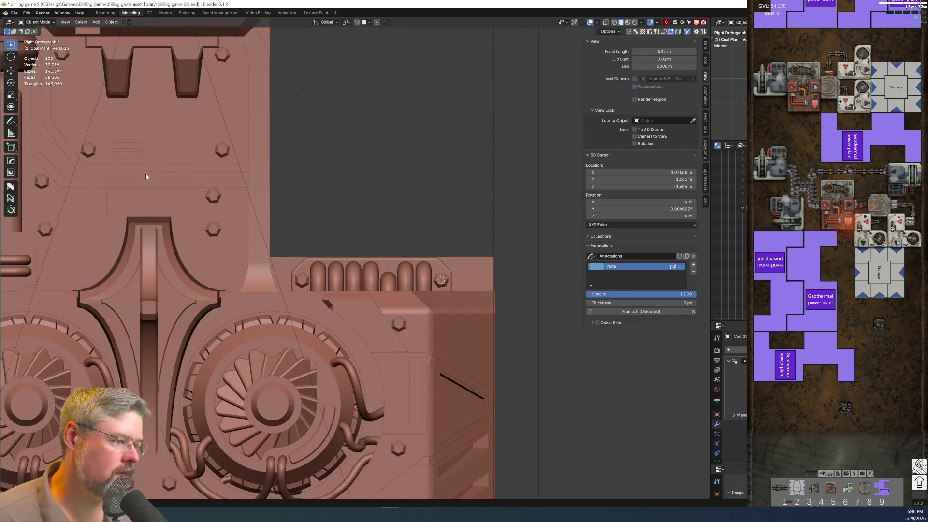
left_click(14, 13)
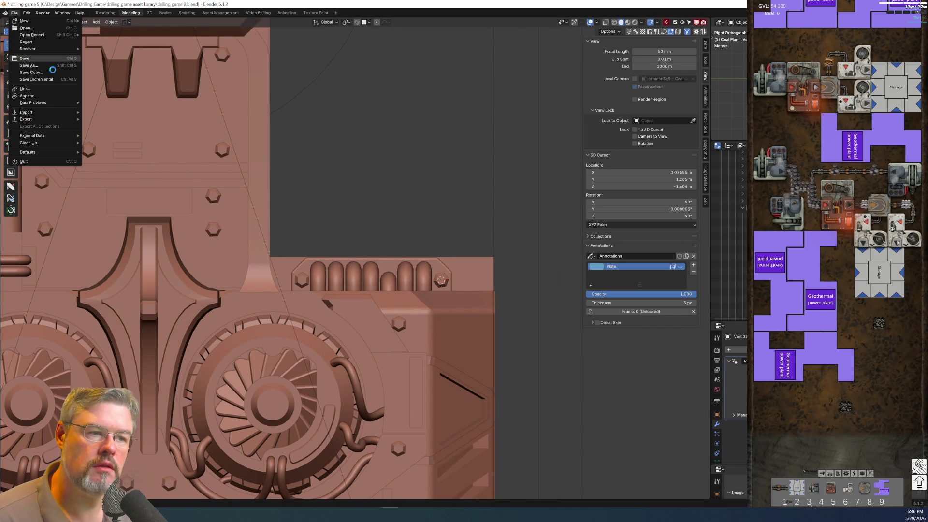
left_click(24, 58)
Zoom around the Right Orthographic view and switch the viewport to rendered shading
scroll(489, 315, "down", 3)
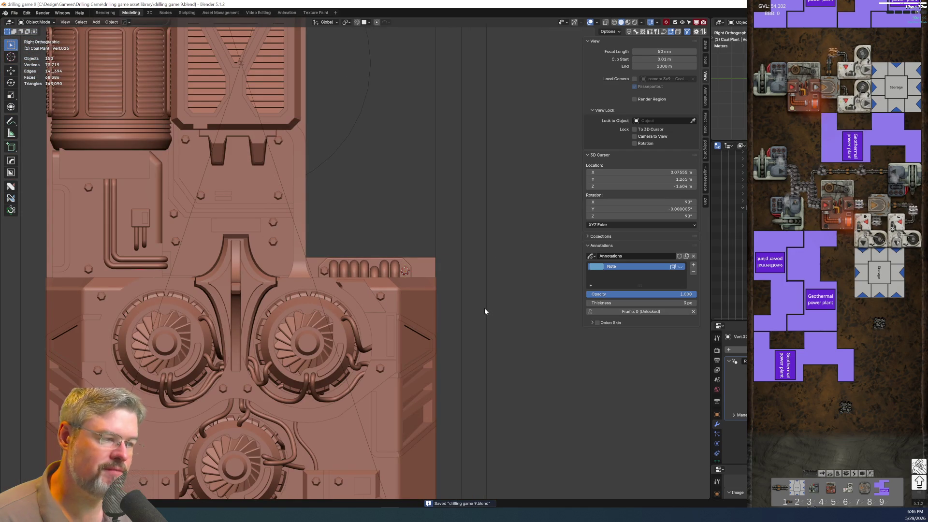
scroll(484, 310, "down", 5)
scroll(401, 358, "up", 2)
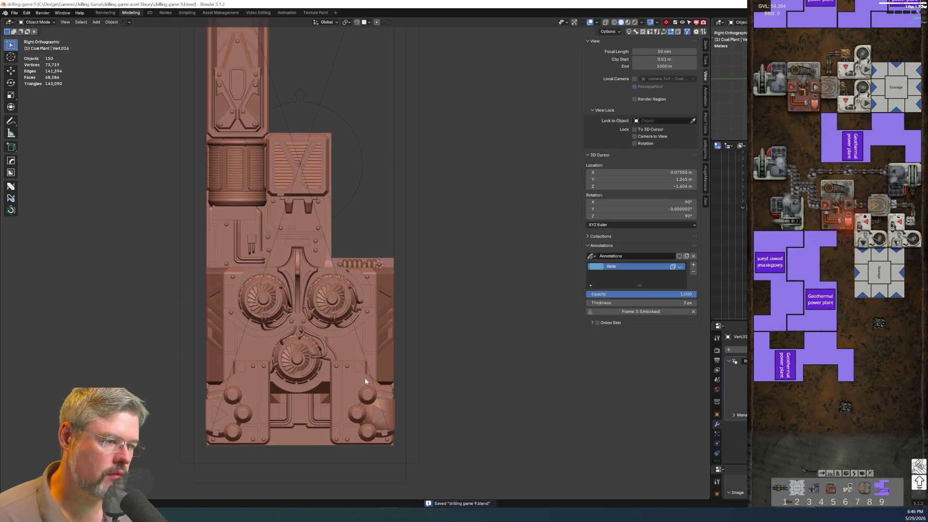
scroll(361, 375, "up", 5)
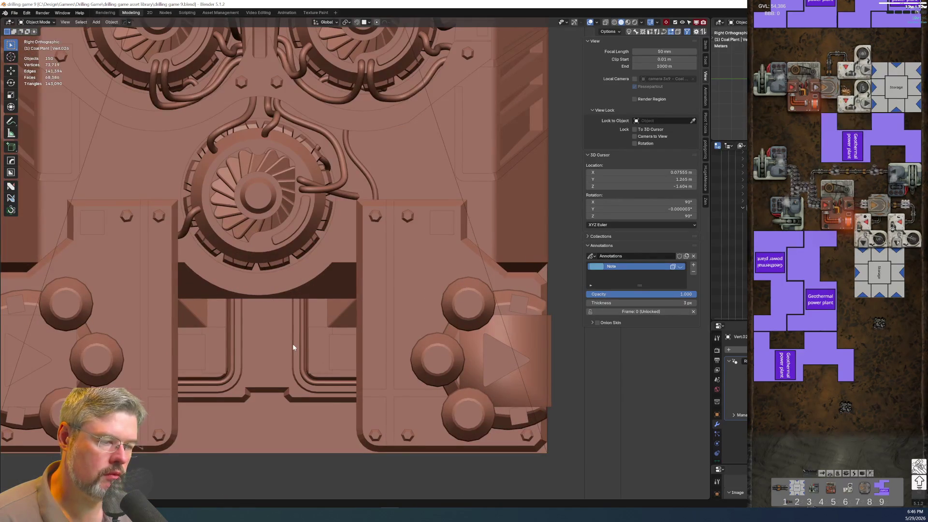
scroll(255, 370, "down", 5)
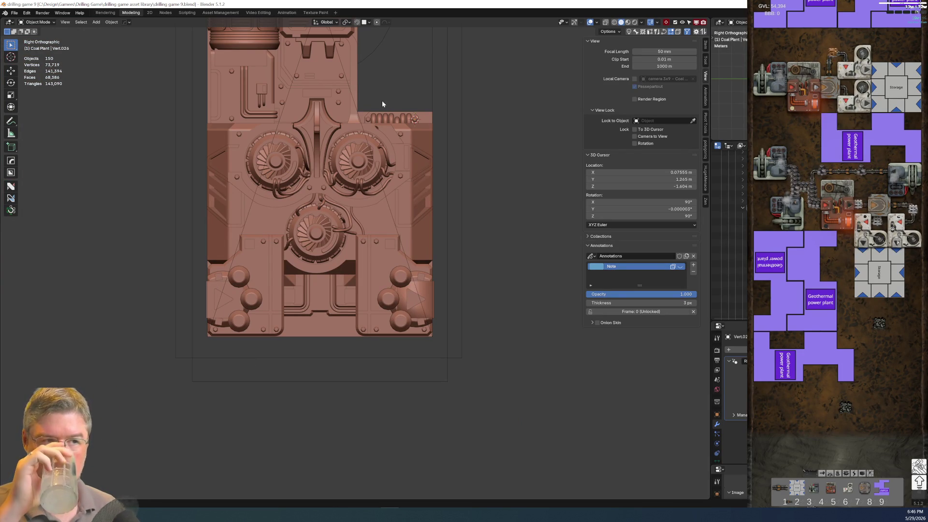
left_click(637, 22)
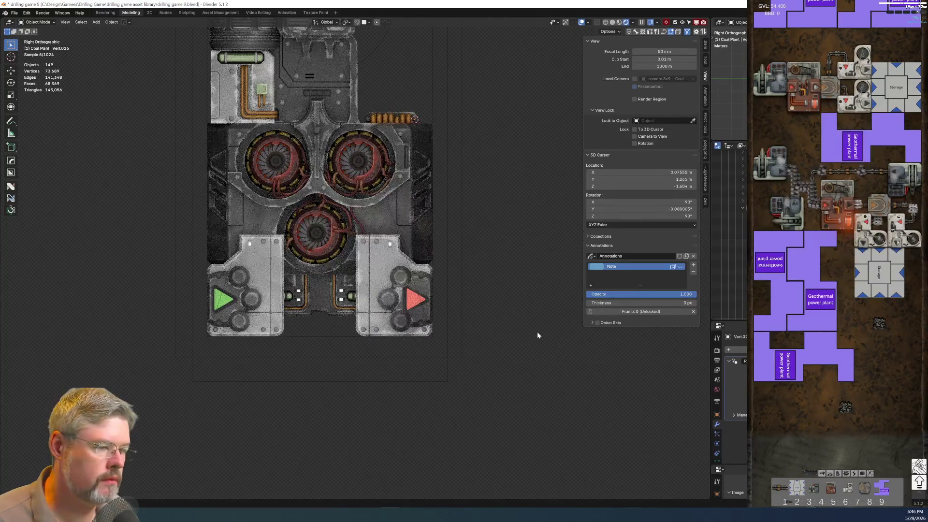
Inspect the rendered textures across the model, then duplicate the lower pipe row
scroll(399, 243, "down", 3)
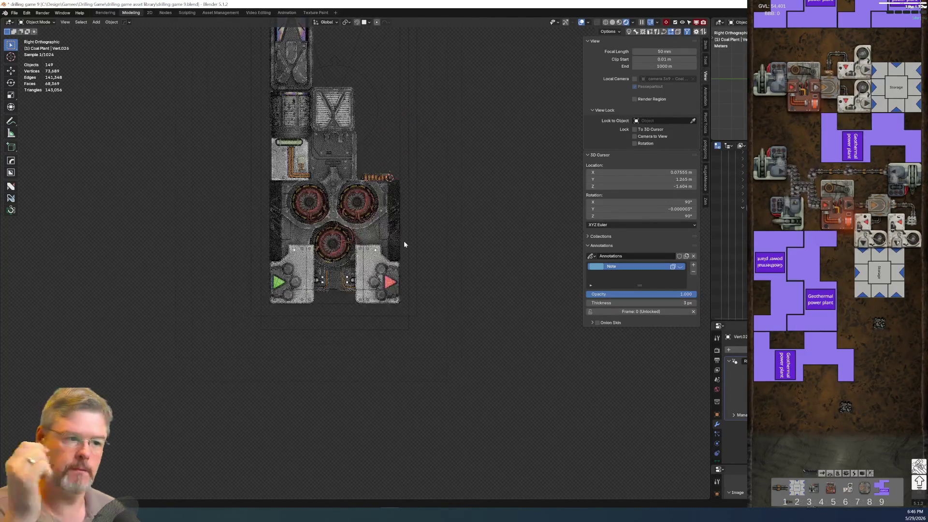
middle_click_drag(384, 125, 390, 231, "shift")
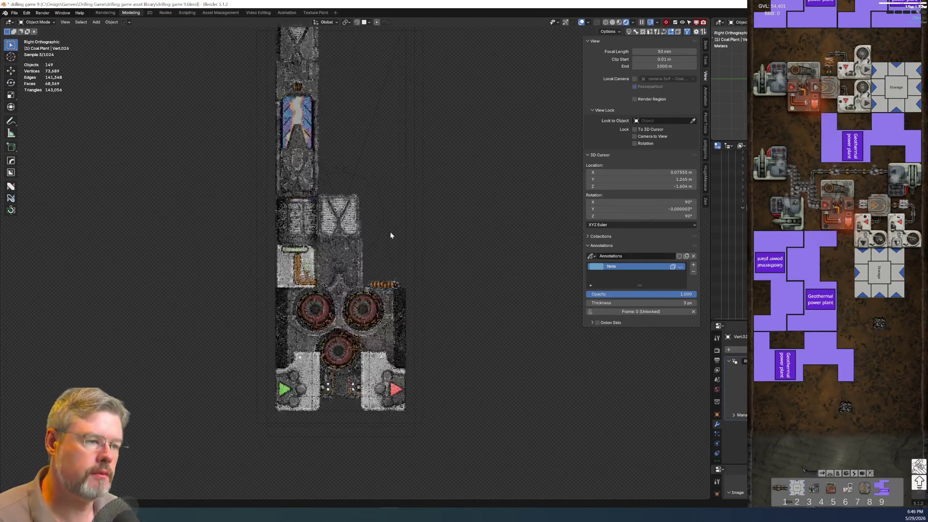
scroll(385, 192, "down", 5, "shift")
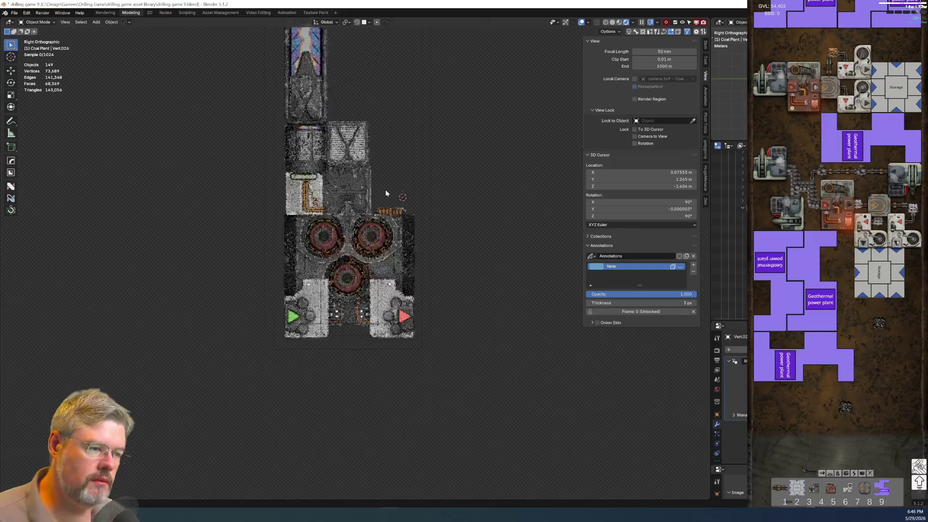
scroll(346, 220, "up", 10)
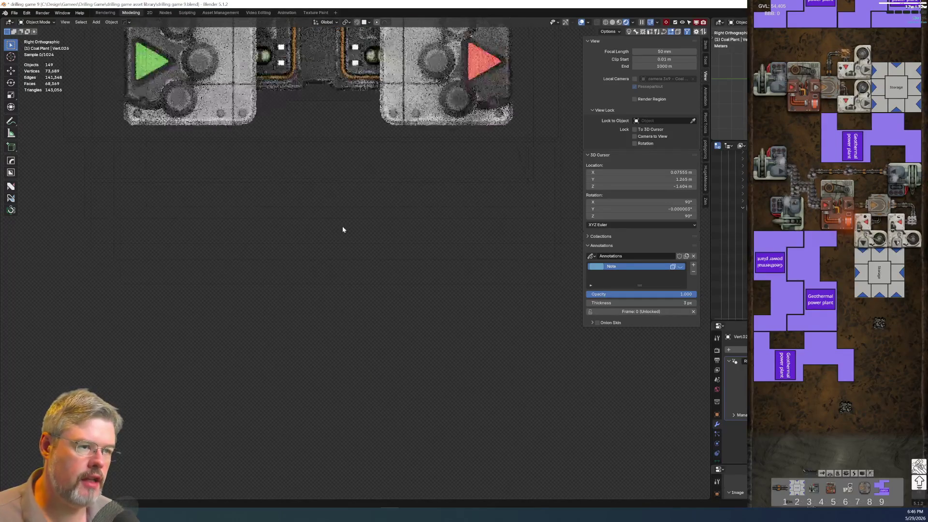
scroll(293, 232, "down", 1)
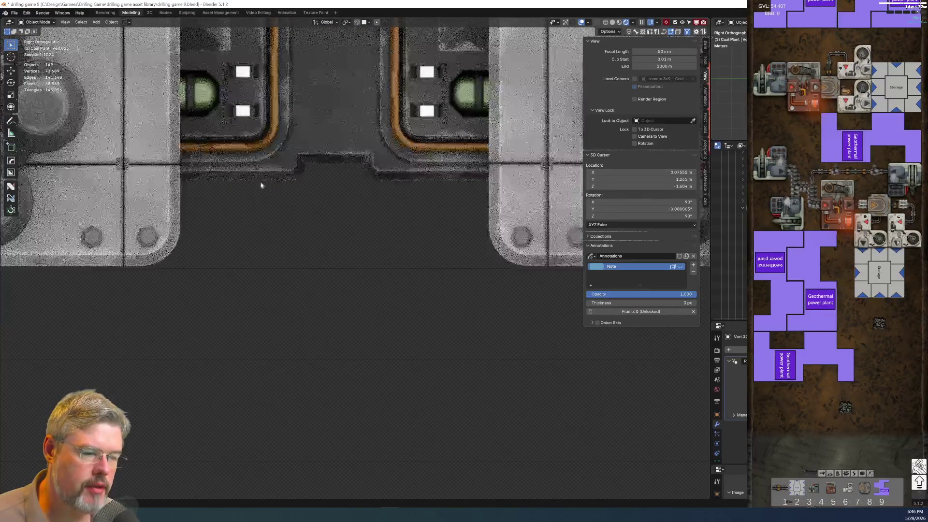
scroll(392, 151, "down", 5)
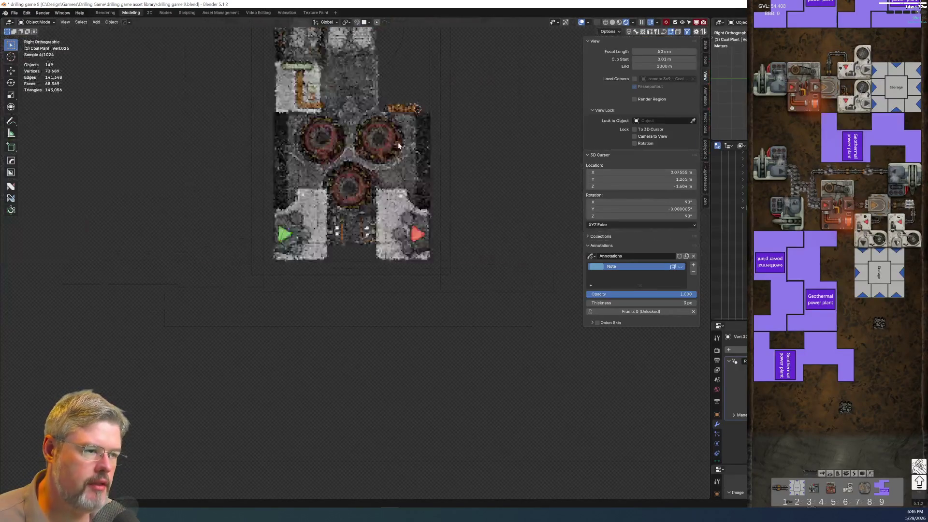
left_click(394, 108)
key("shift+d")
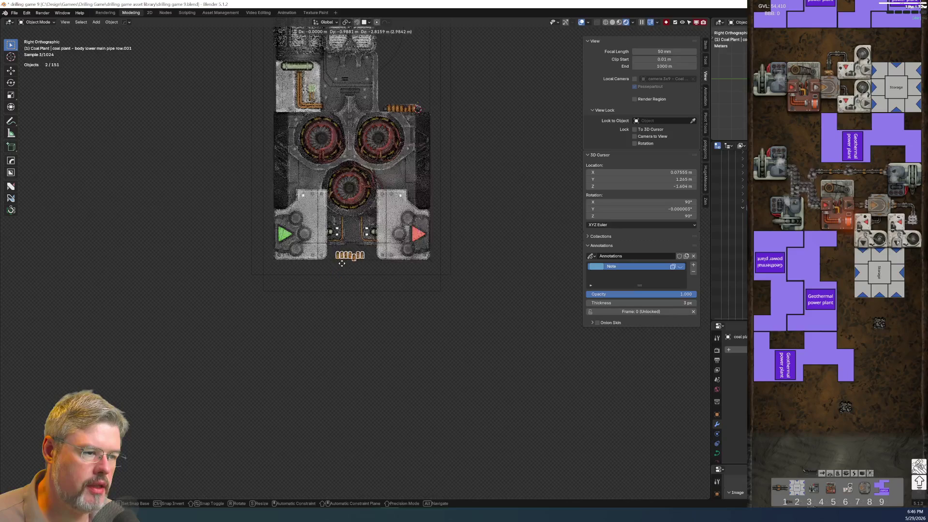
Rotate the duplicated pipe row 180° and move it under the lower ledge
type("r180")
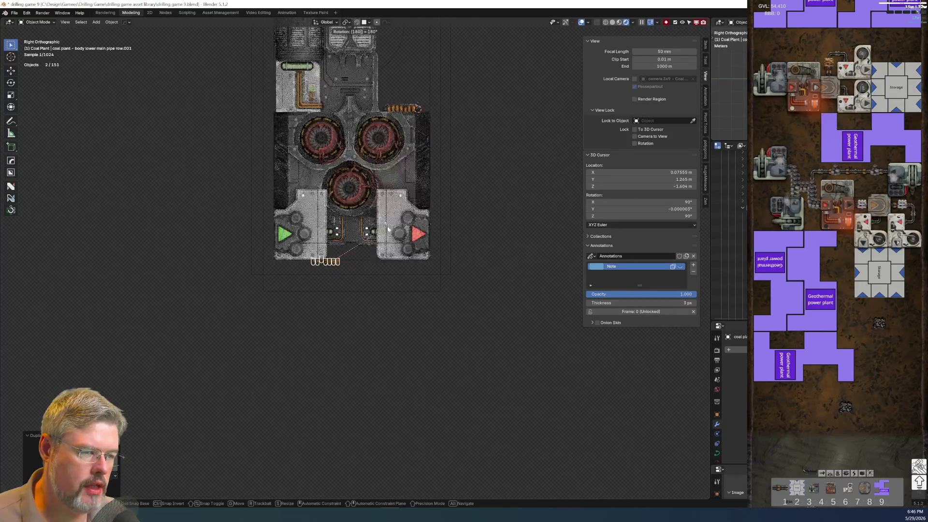
key("Return")
scroll(326, 272, "up", 6)
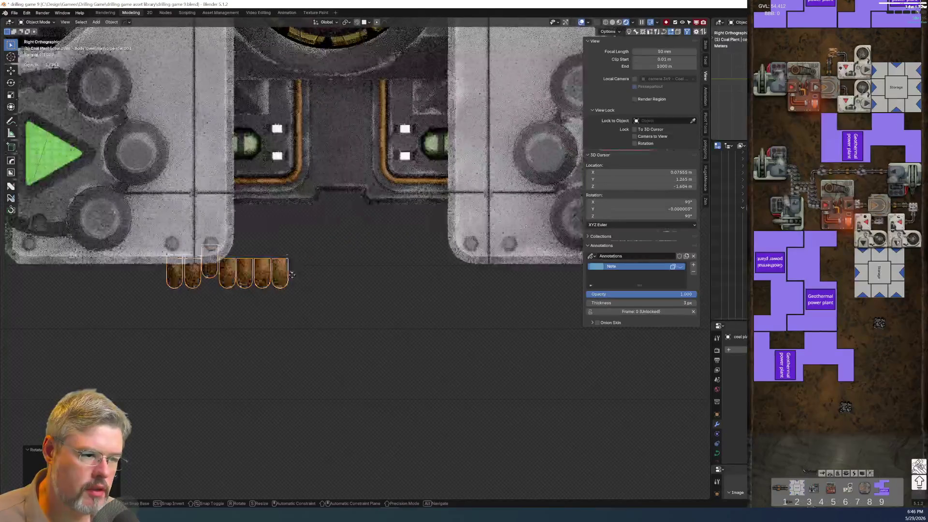
key("g")
left_click(310, 218)
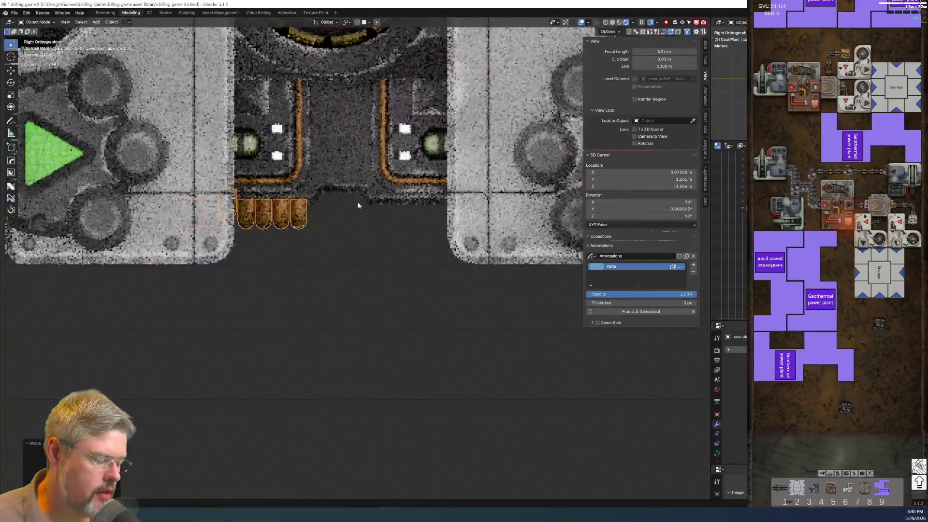
Back in solid shading, frame the pipe row and shift it along the X axis
key("z")
mouse_move(399, 162)
middle_mouse_down()
mouse_move(288, 162)
mouse_move(276, 133)
mouse_move(338, 208)
middle_mouse_up()
scroll(338, 208, "up", 5)
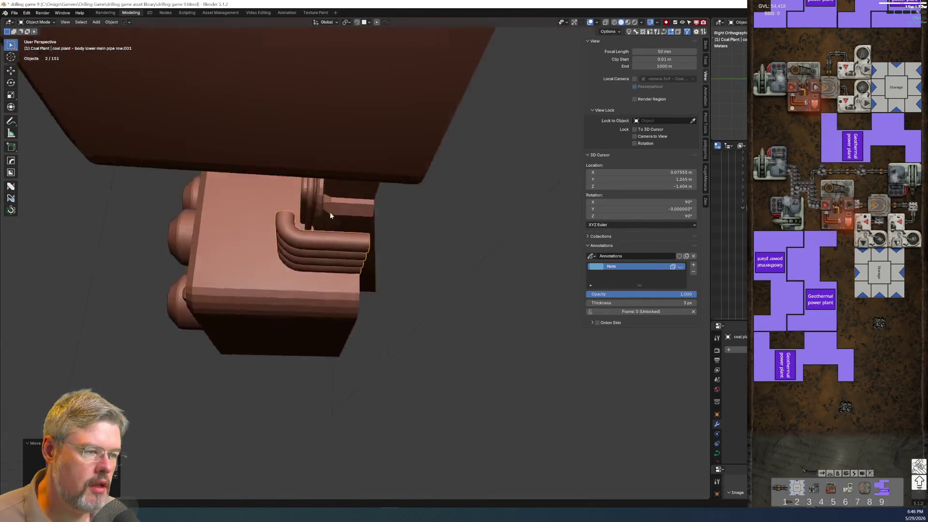
scroll(343, 232, "down", 2)
mouse_move(348, 242)
middle_mouse_down()
mouse_move(407, 272)
mouse_move(389, 296)
mouse_move(381, 289)
middle_mouse_up()
key("KP_Decimal")
key("g")
key("x")
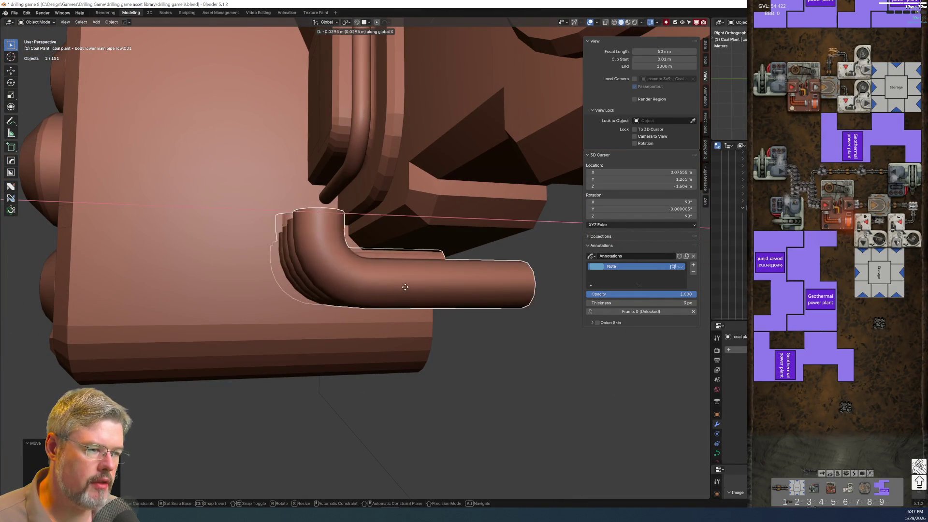
left_click(527, 294)
mouse_move(515, 297)
middle_mouse_down()
mouse_move(475, 306)
mouse_move(472, 324)
mouse_move(560, 278)
mouse_move(422, 285)
mouse_move(396, 300)
middle_mouse_up()
In Edit Mode, delete three of the copied pipe curves, leaving four pipes
key("Tab")
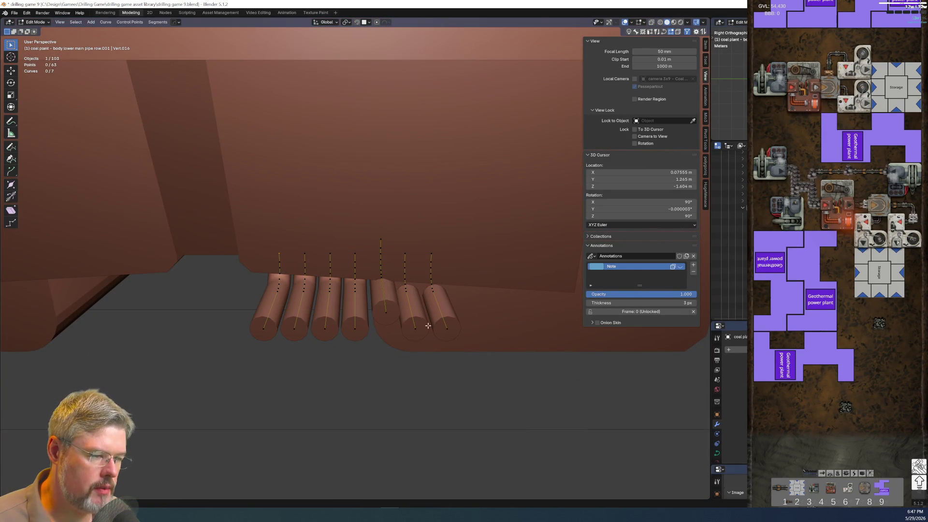
key("l")
key("l")
key("l")
key("x")
left_click(423, 311)
scroll(375, 368, "down", 2)
mouse_move(372, 354)
middle_mouse_down()
mouse_move(454, 341)
mouse_move(437, 320)
middle_mouse_up()
Shorten the four pipe ends along X and return to Object Mode
mouse_move(425, 235)
left_mouse_down()
mouse_move(491, 310)
mouse_move(478, 307)
left_mouse_up()
key("g")
key("x")
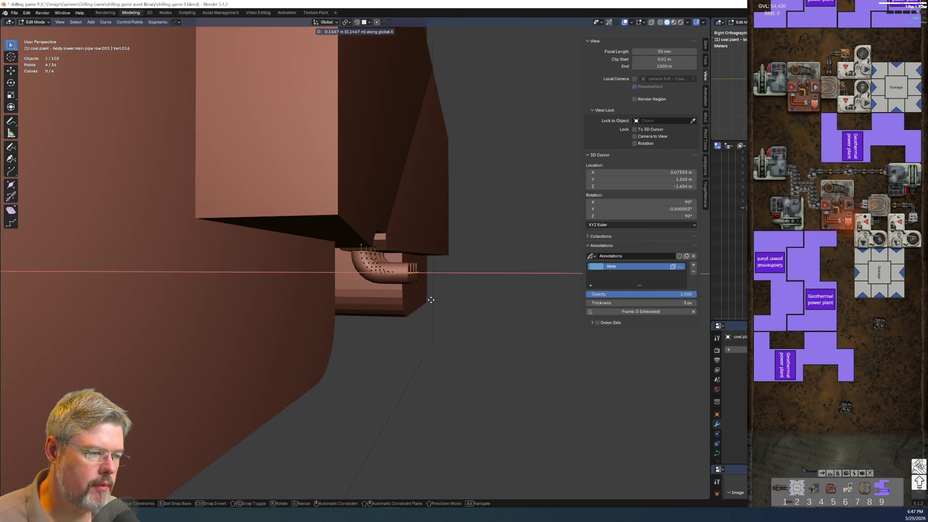
left_click(438, 303)
mouse_move(441, 305)
middle_mouse_down()
mouse_move(451, 286)
mouse_move(445, 276)
mouse_move(321, 165)
mouse_move(317, 100)
middle_mouse_up()
scroll(435, 271, "down", 3)
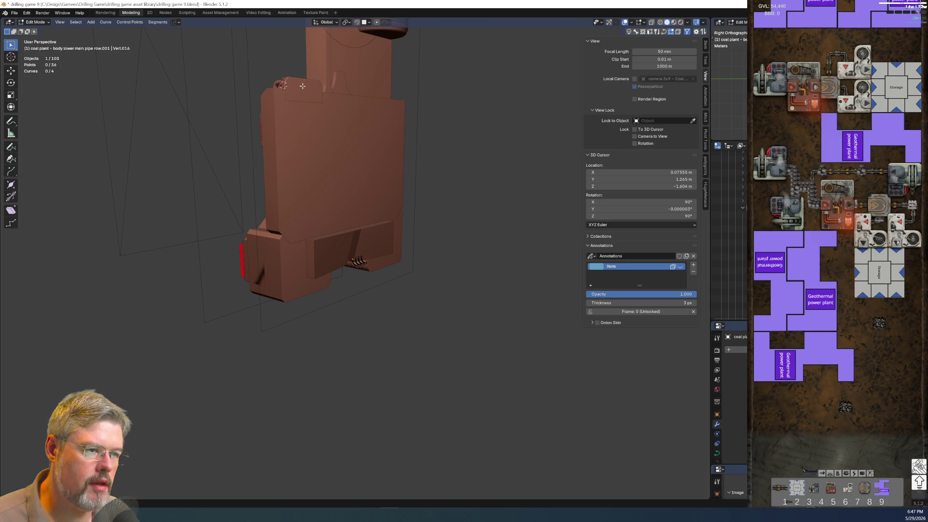
key("Tab")
Duplicate the small pipe row base and place the copy low on the body
left_click(308, 83)
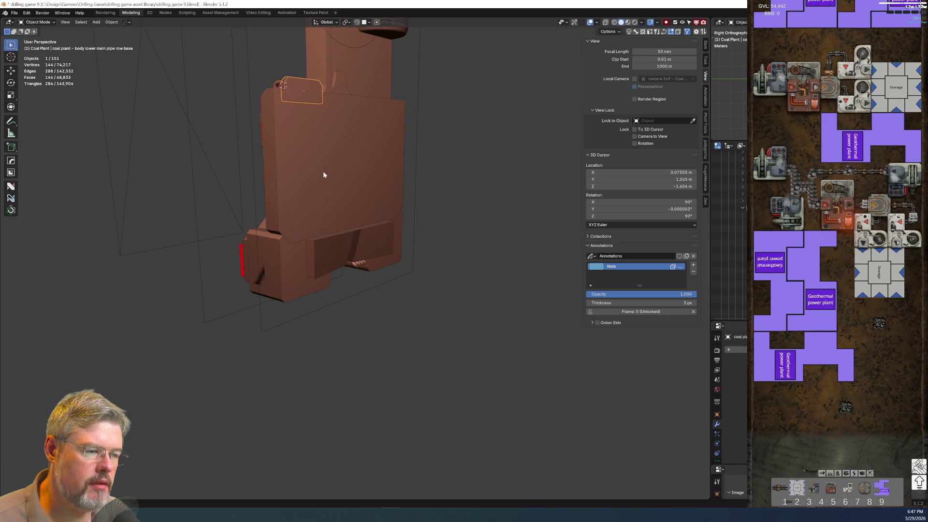
key("shift+d")
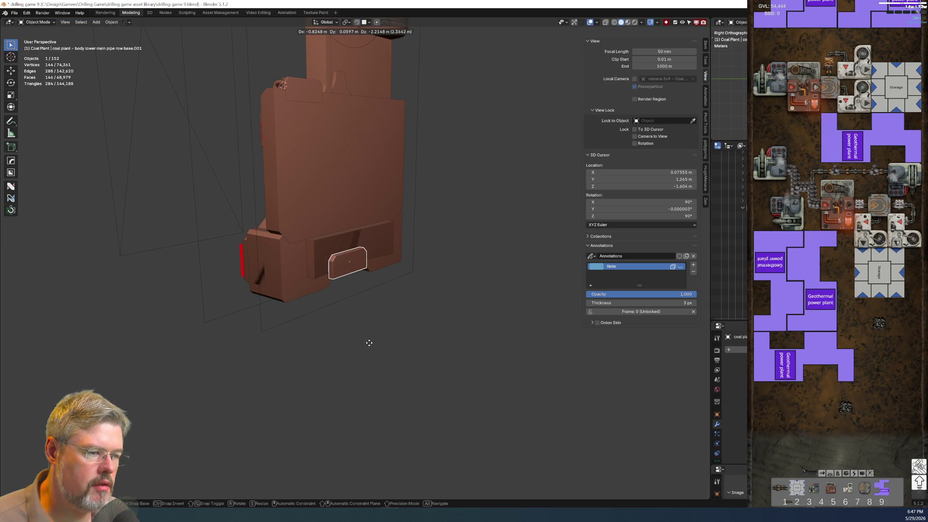
left_click(372, 337)
key("KP_Decimal")
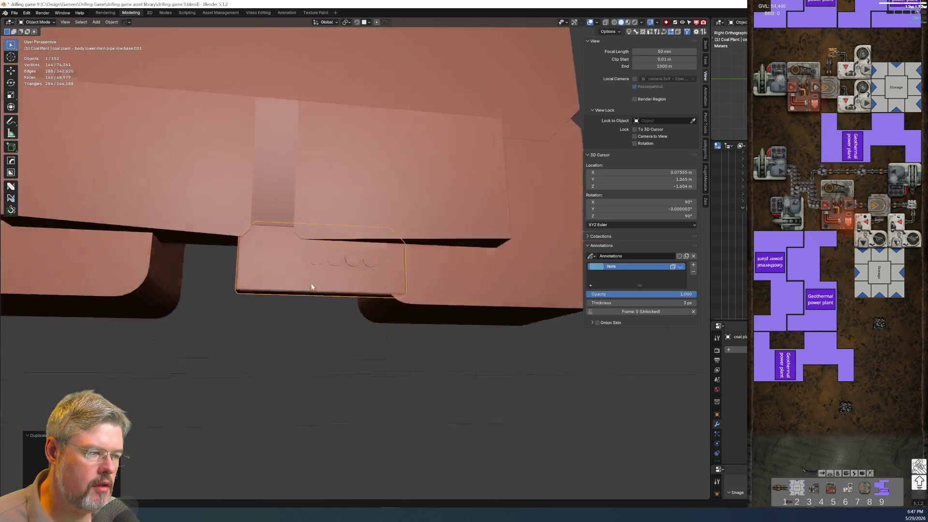
middle_click_drag(314, 289, 298, 252)
In Edit Mode on the lower backing, select a path of edge vertices down to the far vertex
left_click(305, 189)
key("Tab")
key("KP_Decimal")
mouse_move(273, 187)
middle_mouse_down()
mouse_move(284, 240)
mouse_move(201, 238)
mouse_move(271, 227)
mouse_move(313, 186)
mouse_move(269, 235)
middle_mouse_up()
left_click(269, 235)
mouse_move(278, 267)
middle_mouse_down()
mouse_move(208, 321)
mouse_move(85, 192)
middle_mouse_up()
left_click(84, 192, "ctrl")
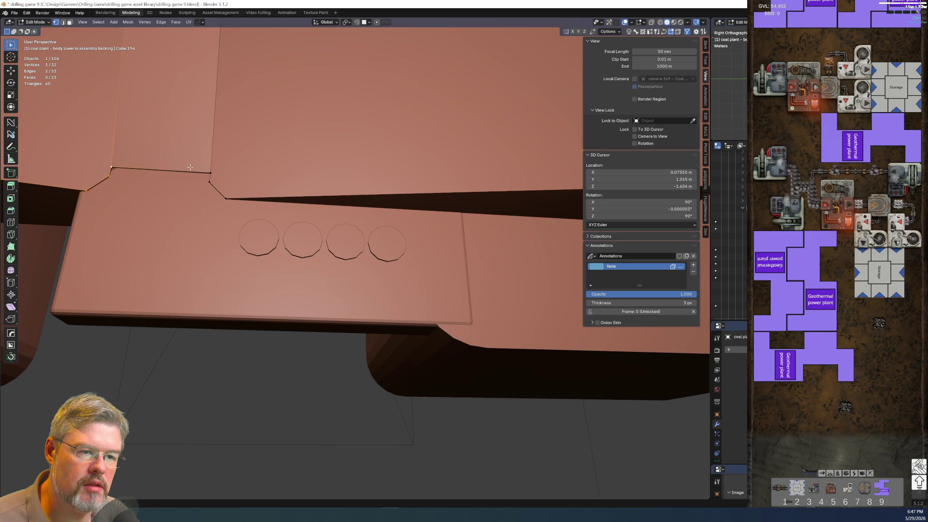
left_click(225, 198, "ctrl")
mouse_move(204, 170)
middle_mouse_down()
mouse_move(282, 209)
mouse_move(313, 238)
mouse_move(342, 136)
middle_mouse_up()
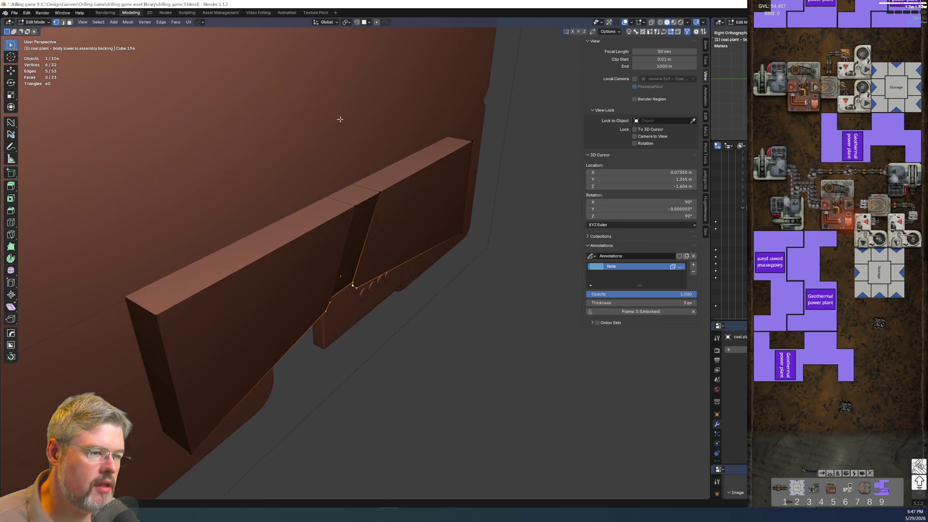
Enable vertex snapping and snap the selected backing vertices onto the vertical edge
left_click(366, 22)
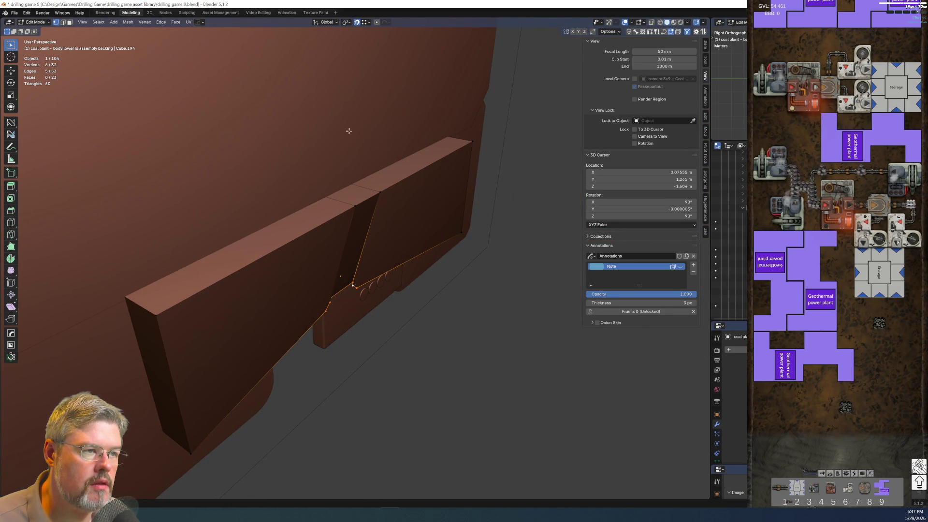
key("x")
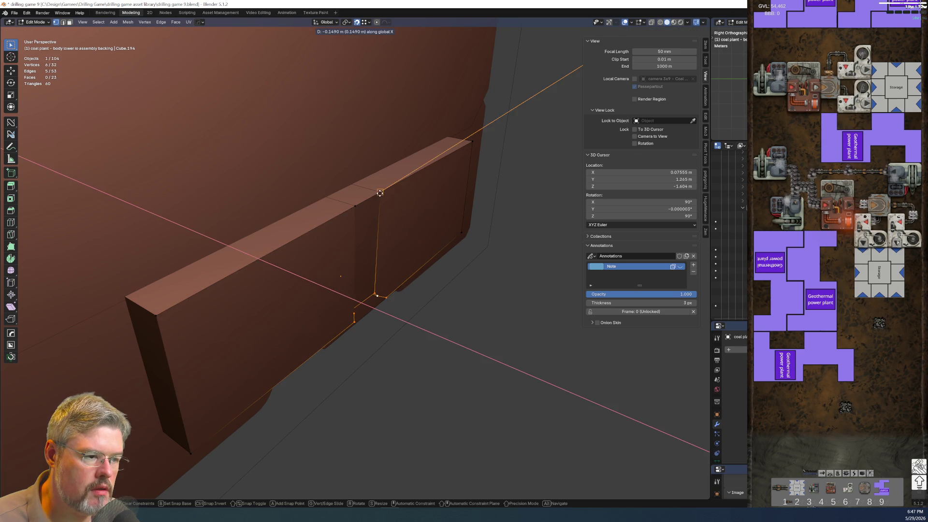
left_click(370, 276)
middle_click_drag(371, 276, 269, 263)
scroll(261, 281, "up", 5)
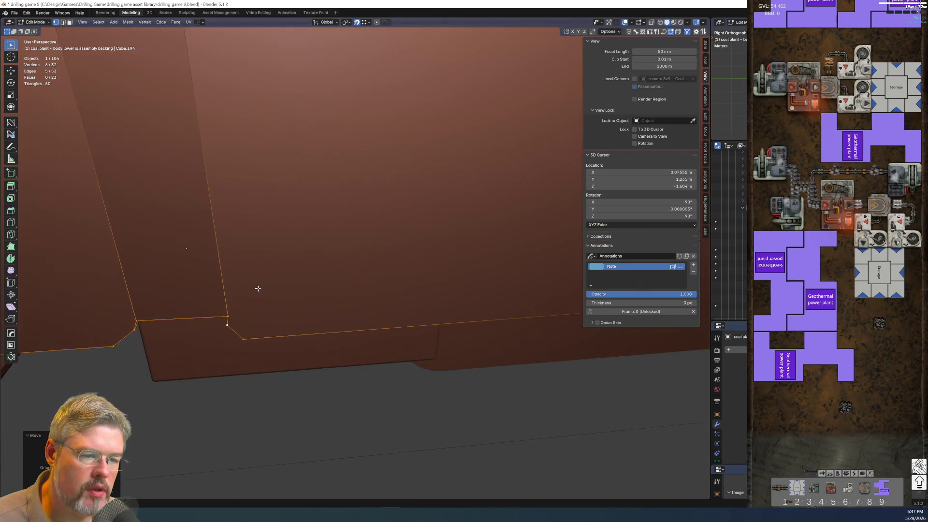
scroll(132, 338, "down", 3)
mouse_move(124, 290)
middle_mouse_down()
mouse_move(151, 248)
mouse_move(198, 276)
mouse_move(183, 286)
mouse_move(296, 315)
middle_mouse_up()
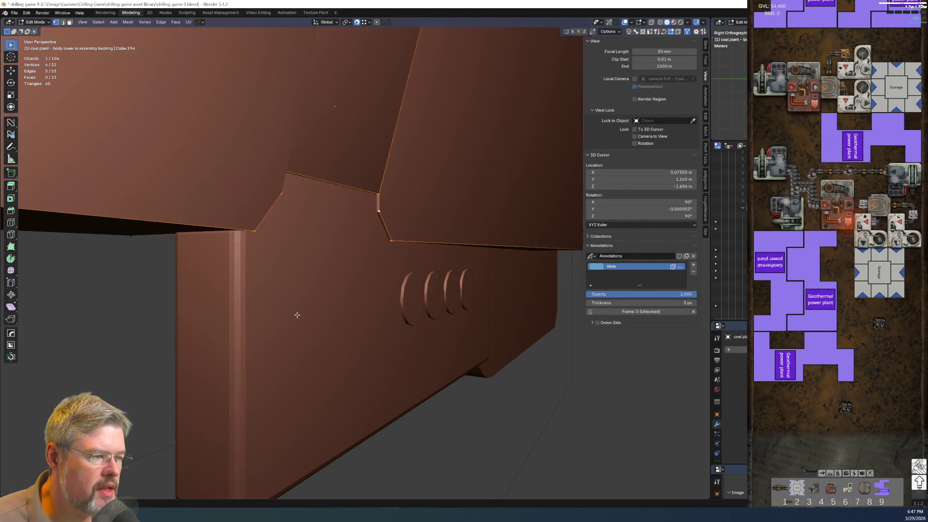
Switch to wireframe shading and isolate the lower backing in local view
key("z")
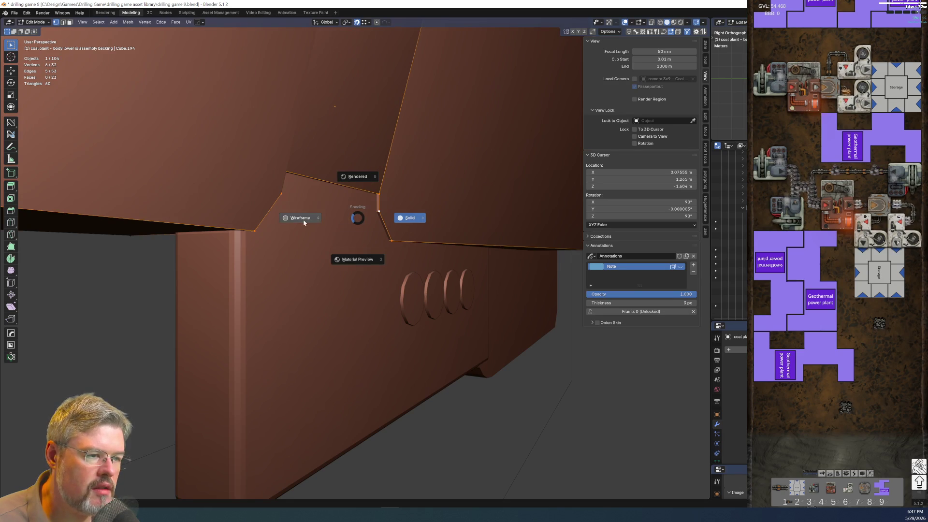
left_click(303, 220)
key("KP_Divide")
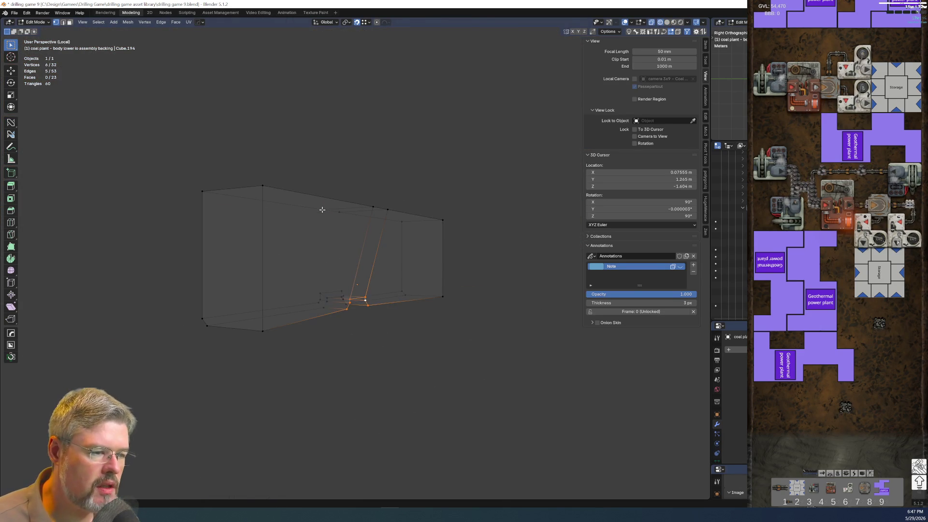
scroll(321, 207, "up", 5)
middle_click_drag(358, 315, 388, 327)
scroll(338, 290, "up", 5)
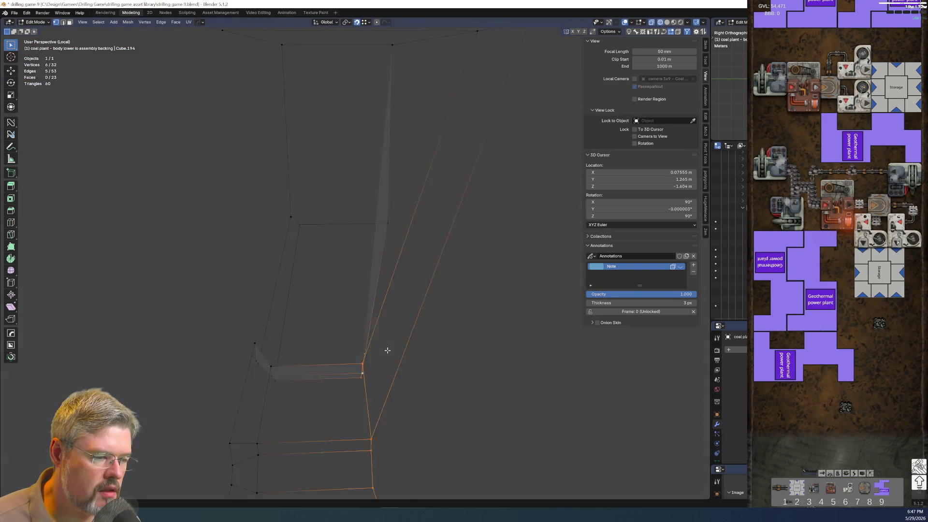
mouse_move(278, 242)
middle_mouse_down()
mouse_move(230, 259)
mouse_move(302, 254)
mouse_move(303, 332)
middle_mouse_up()
Finish the pending vertex move, then move the selected backing vertices along X
key("x")
left_click(379, 325)
scroll(364, 324, "down", 3)
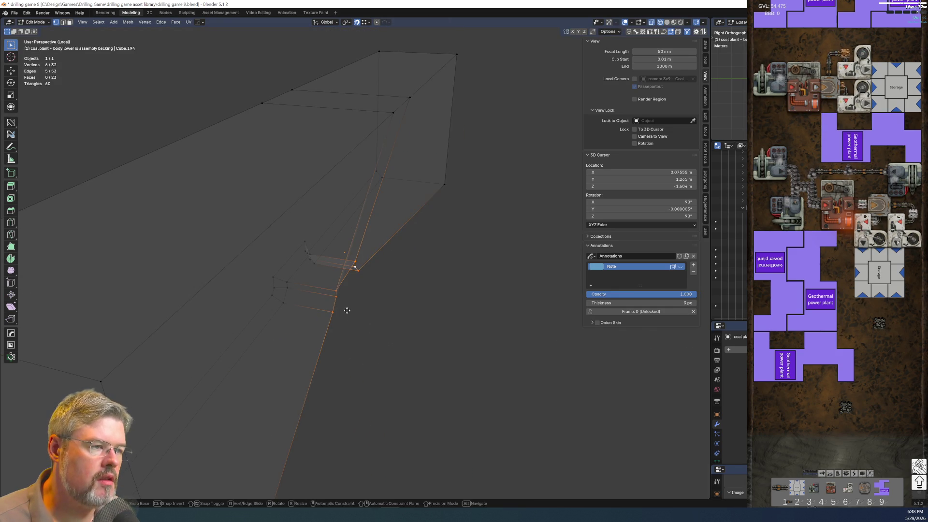
key("g")
key("x")
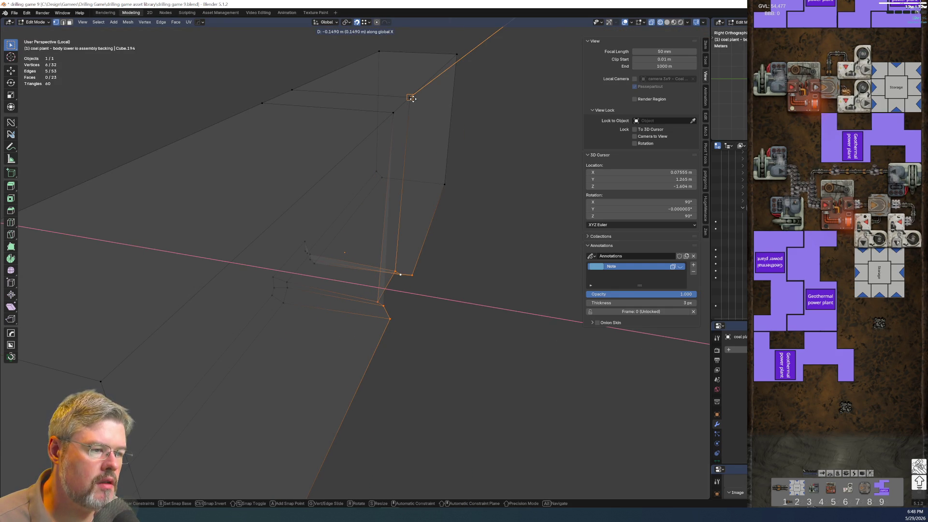
left_click(401, 85)
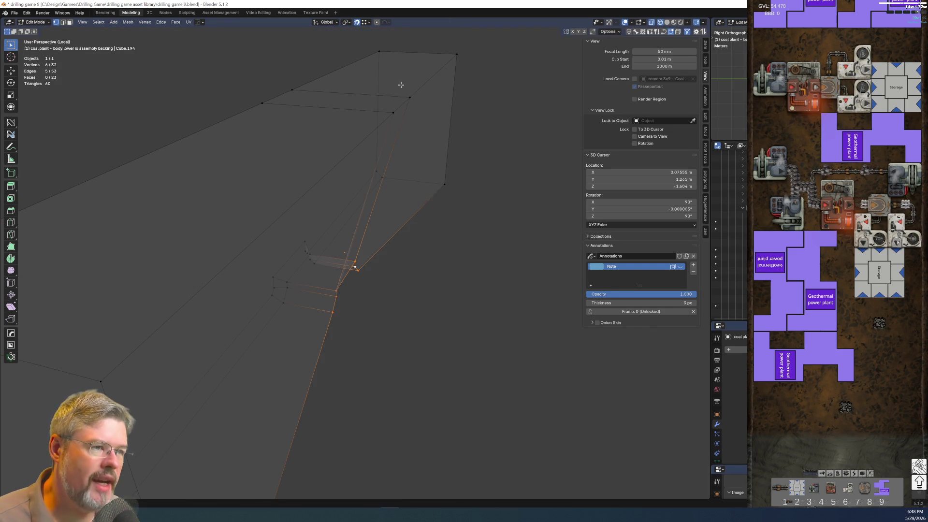
Disable Align Rotation to Target and shift the vertices 0.149 m along X
left_click(369, 22)
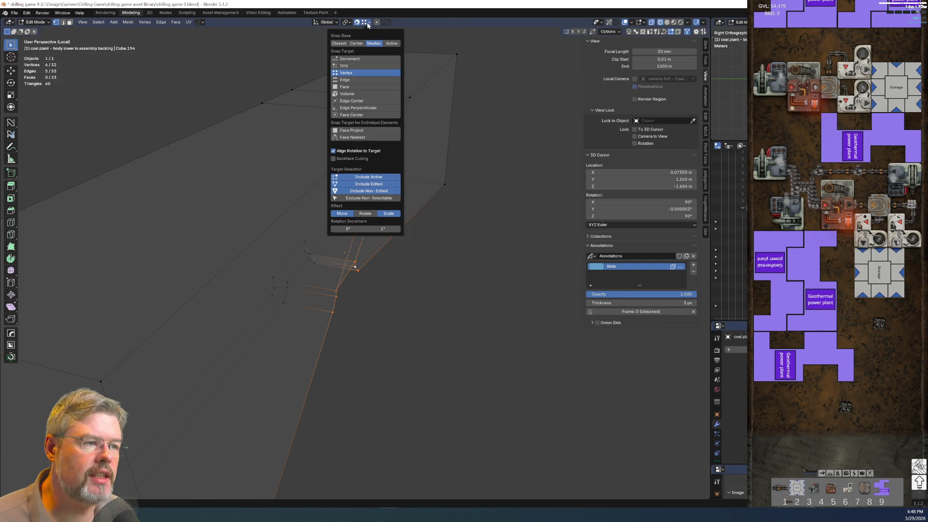
left_click(368, 151)
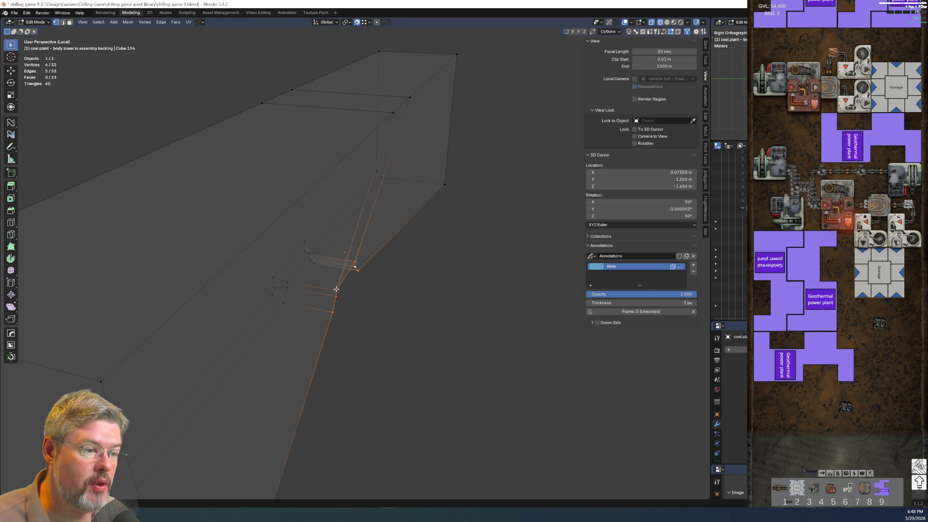
key("g")
key("x")
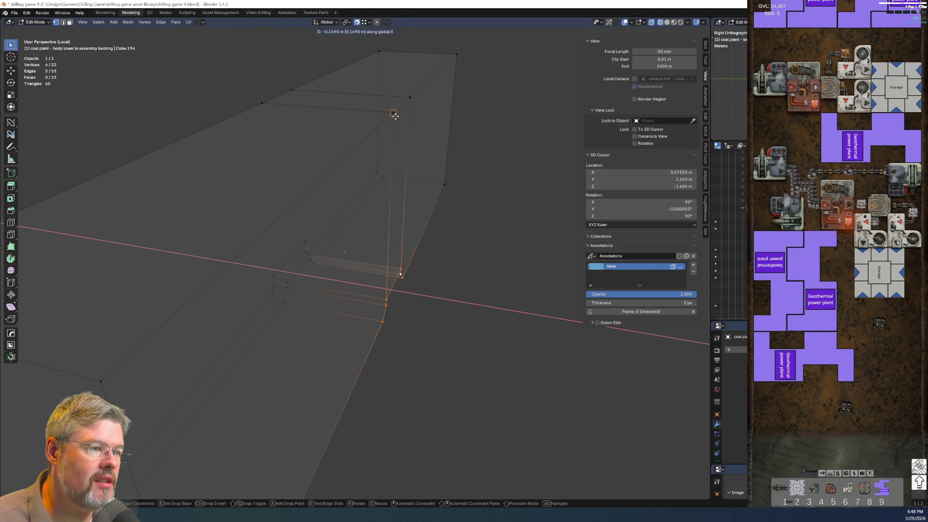
left_click(394, 114)
middle_click_drag(394, 114, 358, 297)
mouse_move(425, 464)
middle_mouse_down()
mouse_move(342, 309)
mouse_move(400, 267)
mouse_move(386, 300)
mouse_move(410, 289)
middle_mouse_up()
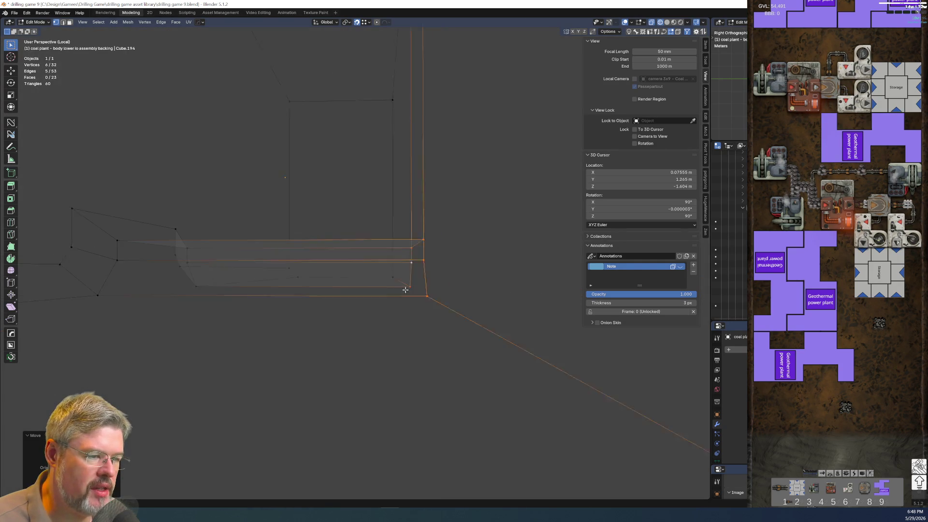
Return to Object Mode and leave local view to show the full scene
key("Tab")
left_click(398, 257)
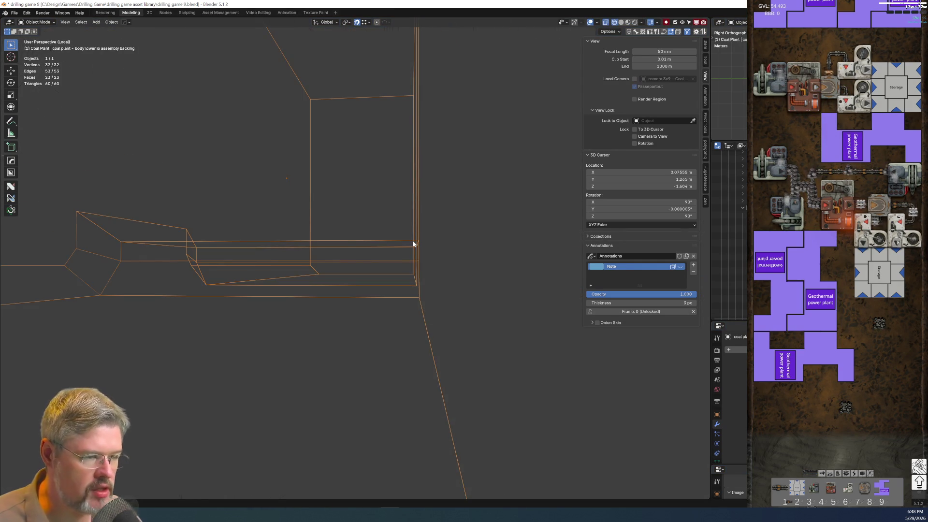
key("KP_Divide")
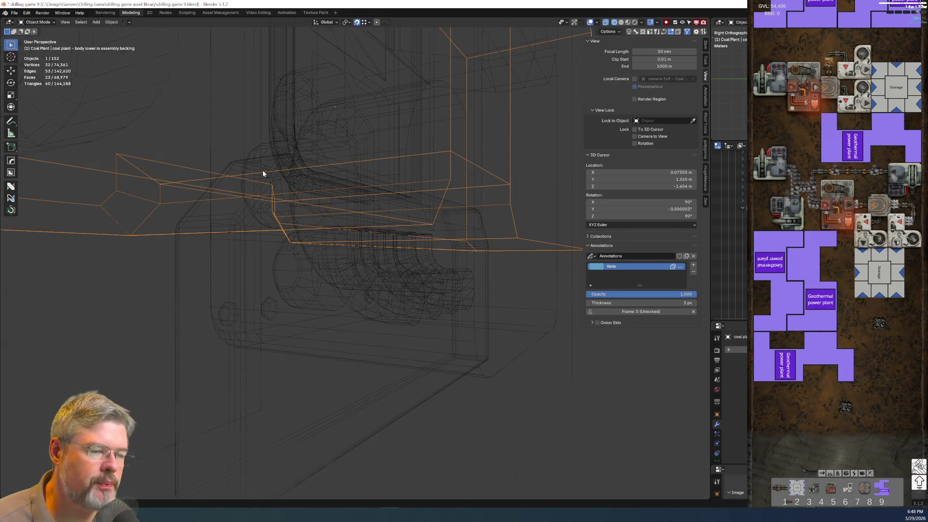
Save the file, then rotate the lower pipe base box 90° about X
left_click(14, 13)
mouse_move(361, 218)
middle_mouse_down()
mouse_move(342, 233)
mouse_move(392, 297)
middle_mouse_up()
left_click(384, 288)
left_click(391, 300)
type("rx90")
key("Return")
Switch back to solid shading and move the base box along X under the pipe coils
mouse_move(415, 196)
middle_mouse_down()
mouse_move(391, 181)
mouse_move(351, 211)
middle_mouse_up()
key("z")
left_click(503, 190)
mouse_move(462, 265)
middle_mouse_down()
mouse_move(427, 277)
mouse_move(480, 244)
mouse_move(423, 244)
mouse_move(413, 269)
mouse_move(448, 236)
mouse_move(436, 224)
mouse_move(393, 269)
mouse_move(424, 213)
middle_mouse_up()
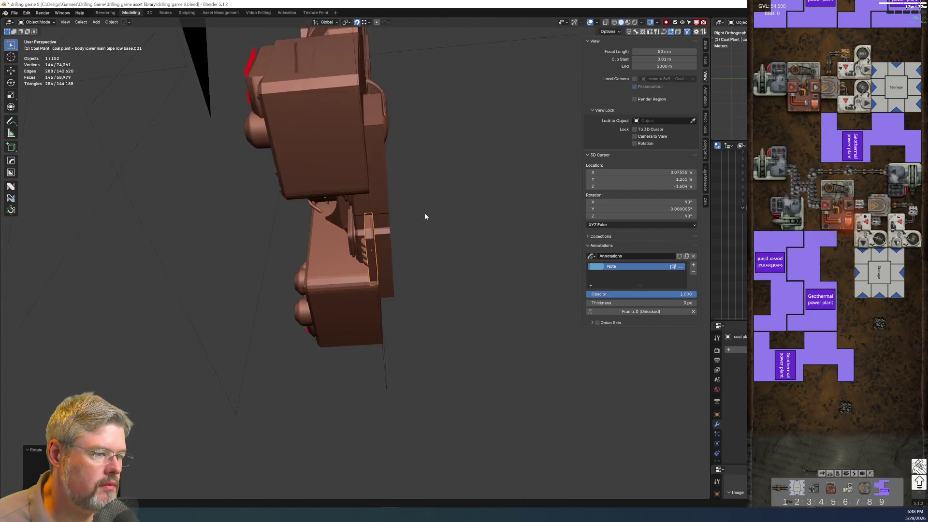
scroll(424, 216, "up", 5)
key("g")
key("x")
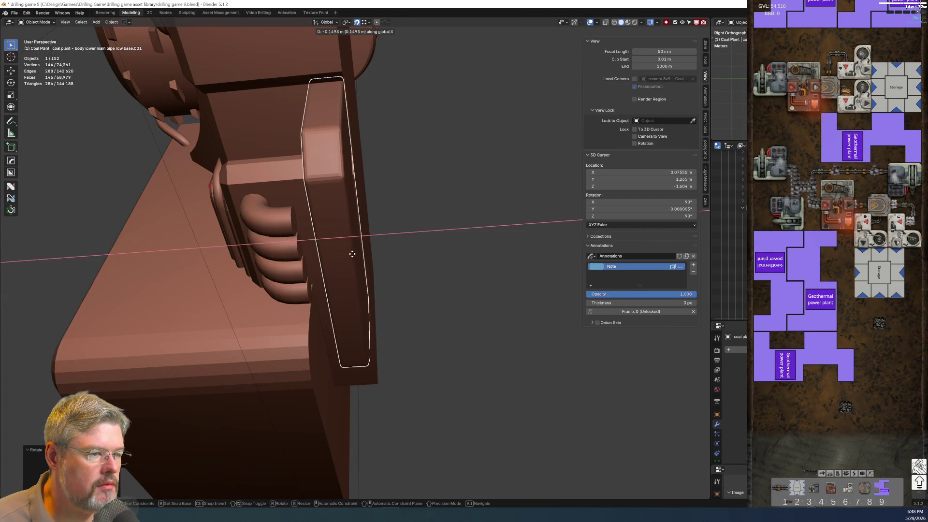
left_click(325, 248)
mouse_move(325, 248)
middle_mouse_down()
mouse_move(245, 298)
mouse_move(309, 280)
mouse_move(274, 230)
mouse_move(244, 228)
middle_mouse_up()
Try moving the base box along Y, cancelling both attempts to keep its position
key("g")
key("x")
key("y")
mouse_move(340, 253)
middle_mouse_down()
mouse_move(397, 262)
mouse_move(482, 240)
mouse_move(472, 239)
middle_mouse_up()
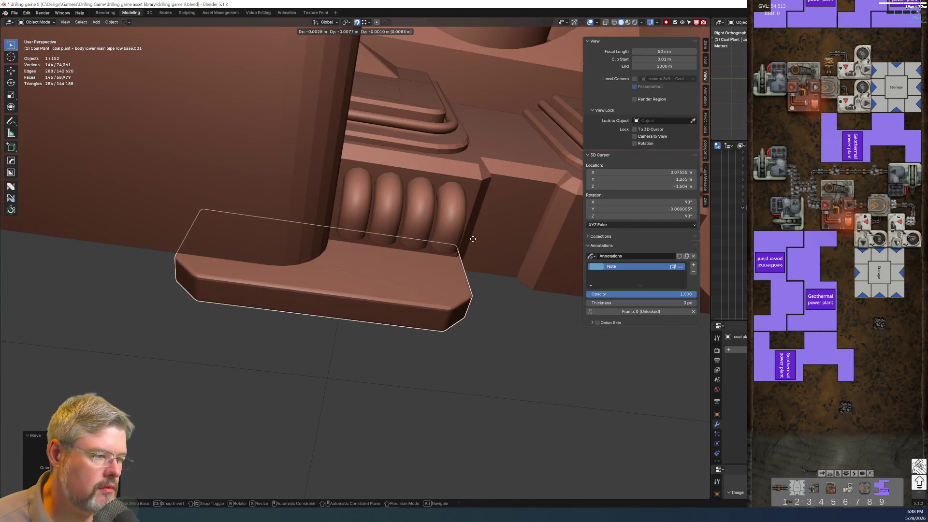
key("y")
key("Escape")
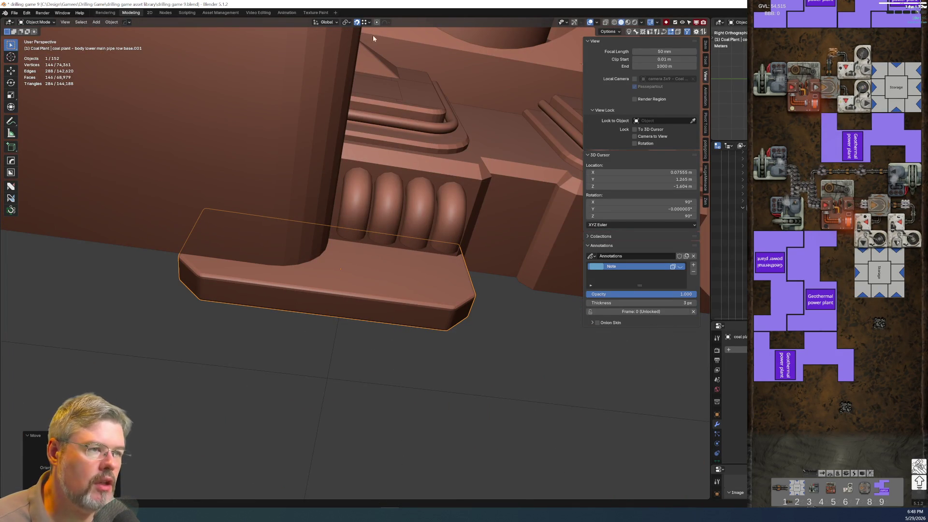
key("g")
key("y")
key("Escape")
mouse_move(484, 288)
middle_mouse_down()
mouse_move(379, 277)
mouse_move(300, 329)
mouse_move(328, 317)
mouse_move(451, 311)
mouse_move(458, 297)
mouse_move(441, 218)
mouse_move(308, 176)
mouse_move(325, 159)
mouse_move(328, 170)
middle_mouse_up()
Box-select the four pipe curve end points and shift them -0.0797 m along X
left_click(309, 176)
key("Tab")
mouse_move(273, 199)
left_mouse_down()
mouse_move(302, 267)
mouse_move(295, 288)
left_mouse_up()
mouse_move(294, 288)
middle_mouse_down()
mouse_move(308, 302)
mouse_move(385, 300)
mouse_move(404, 243)
middle_mouse_up()
key("g")
key("x")
left_click(314, 302)
key("alt+a")
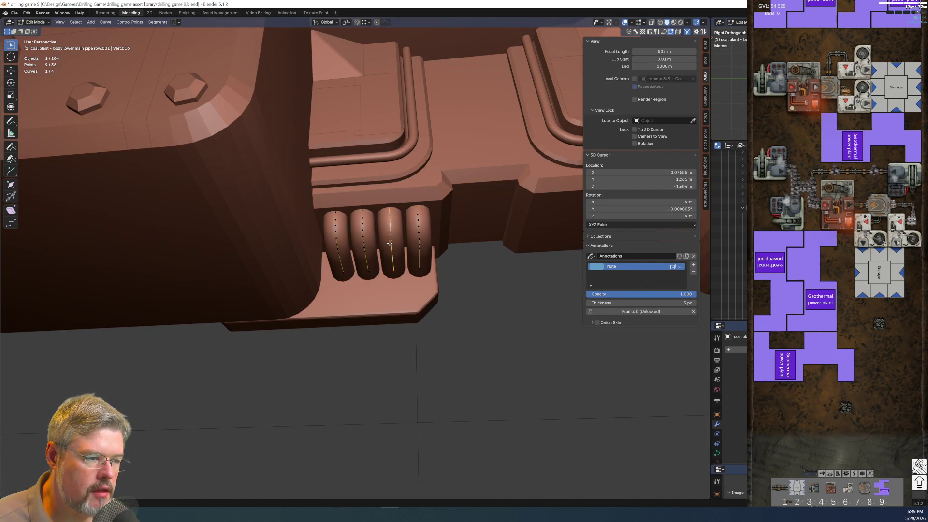
Lengthen the third coil's points and return to Object Mode
key("g")
left_click(395, 259)
left_click(388, 228)
mouse_move(387, 228)
middle_mouse_down()
mouse_move(357, 271)
mouse_move(299, 315)
mouse_move(424, 316)
mouse_move(368, 307)
middle_mouse_up()
key("Tab")
Rename the lower copied pipes to end in 'main pipe row under'
key("F2")
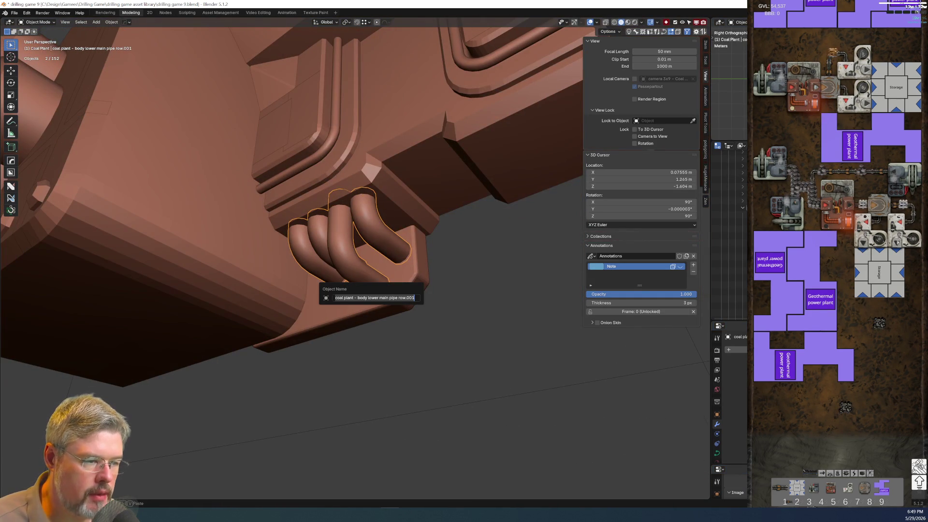
left_click(406, 297)
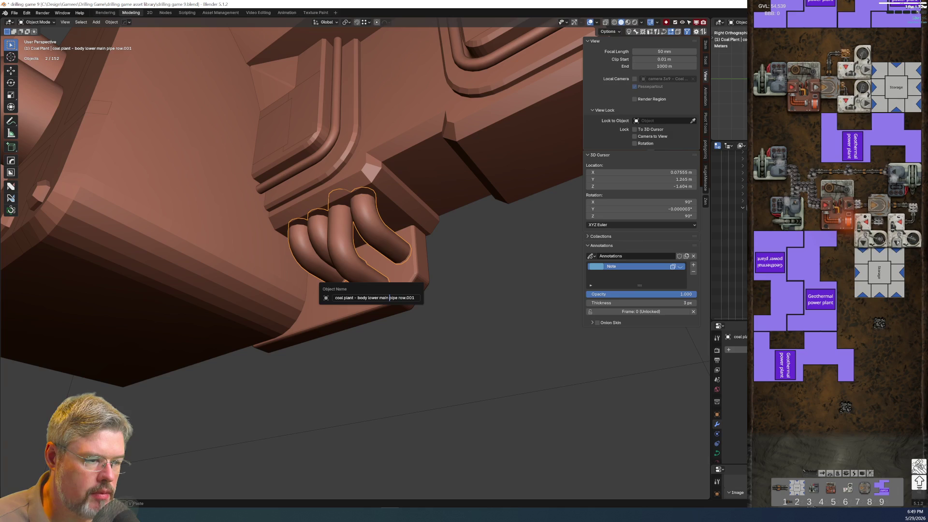
left_click(398, 298)
type("under")
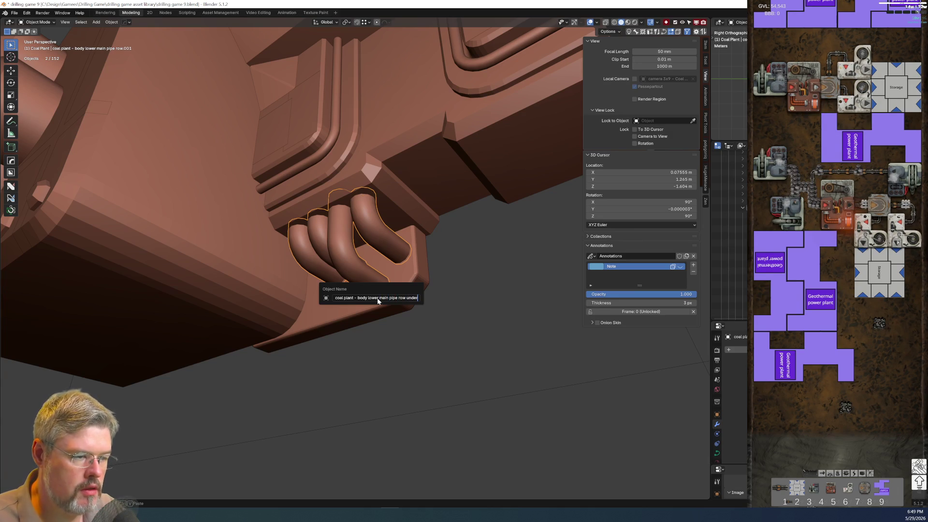
key("Return")
Rename the base plate to 'coal plant - body lower main pipe row under base'
left_click(369, 321)
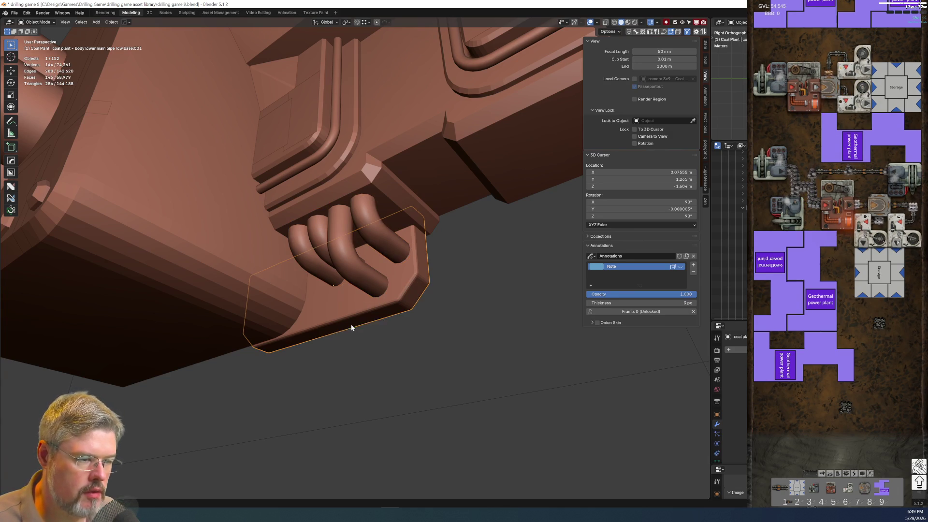
key("F2")
key("End")
key("BackSpace")
key("BackSpace")
key("BackSpace")
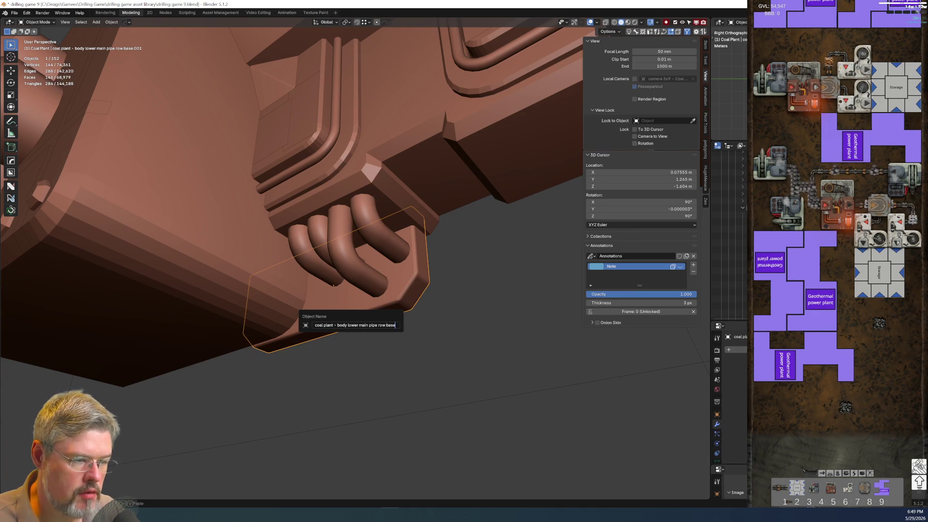
type("nder")
key("Return")
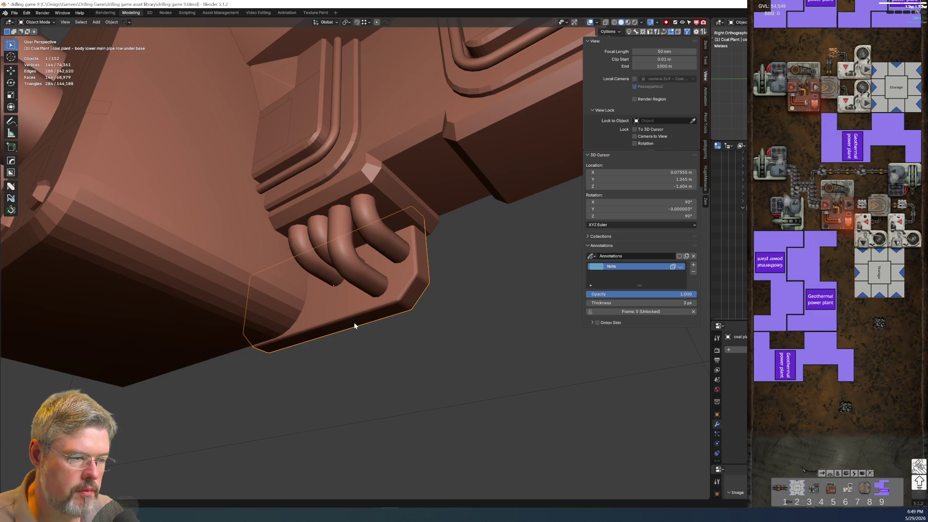
Orbit from the underside to the plant's front and select the side pipe row
scroll(352, 357, "down", 2)
right_click(349, 314)
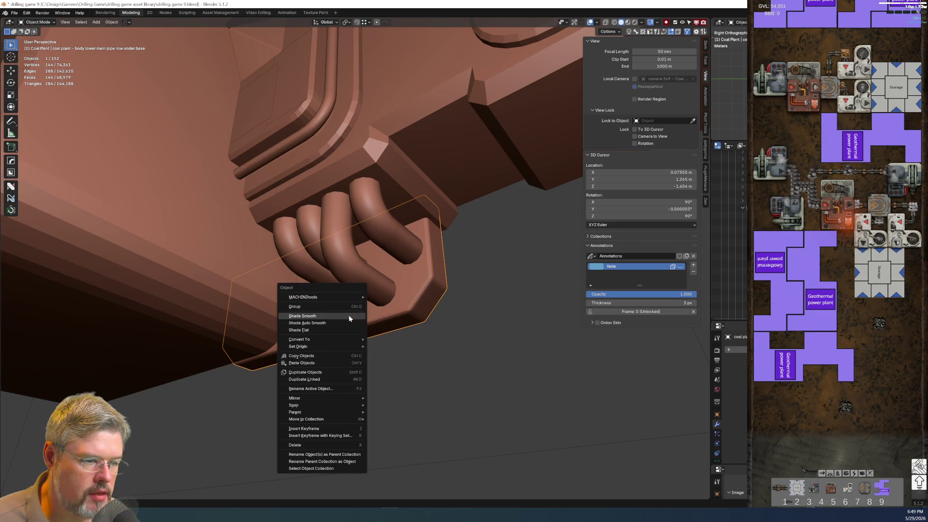
scroll(389, 344, "down", 2)
mouse_move(389, 348)
middle_mouse_down()
mouse_move(456, 176)
mouse_move(488, 131)
mouse_move(452, 255)
mouse_move(431, 233)
middle_mouse_up()
left_click(427, 241)
right_click(426, 240)
left_click(424, 236)
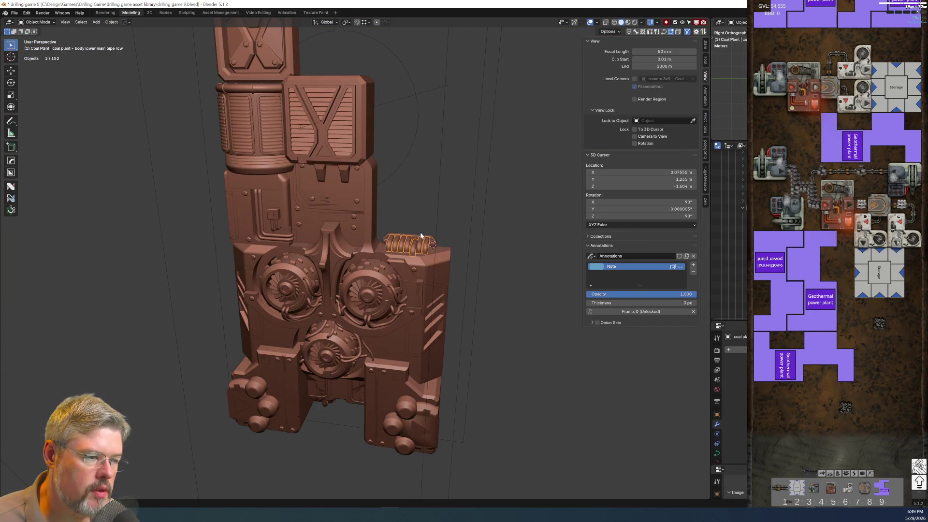
Return the pipe row to Object Mode, clear the selection and save the file
right_click(416, 233)
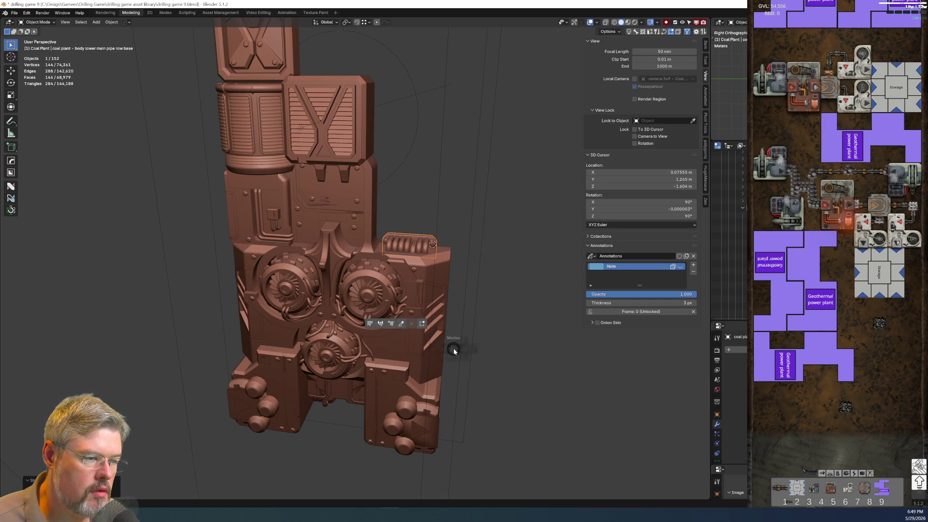
key("Tab")
key("ctrl+Tab")
left_click(36, 50)
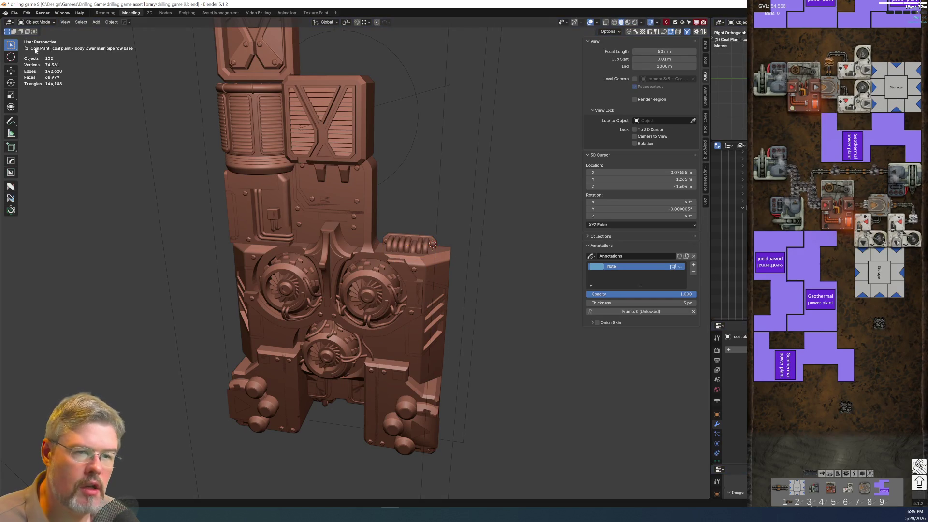
left_click(14, 13)
key("ctrl+s")
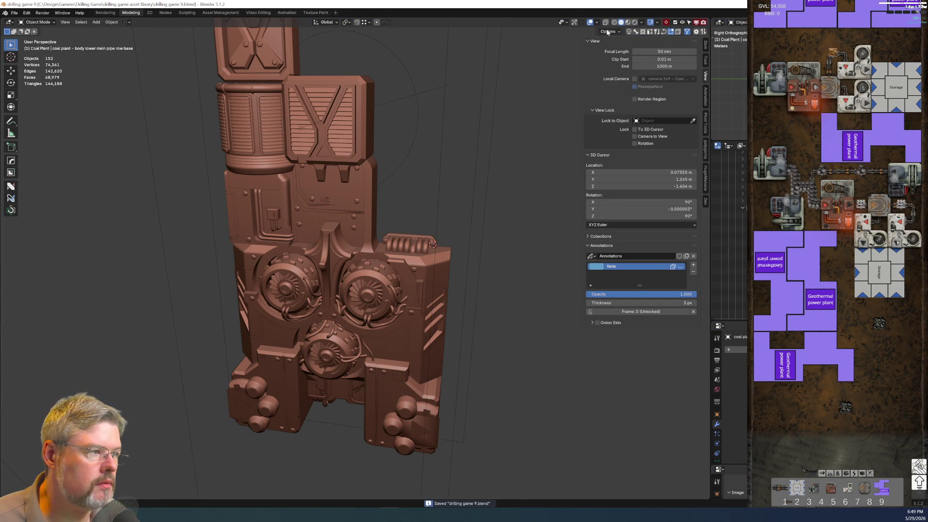
Inspect the textured coal plant tile in Rendered shading through the camera view
left_click(634, 23)
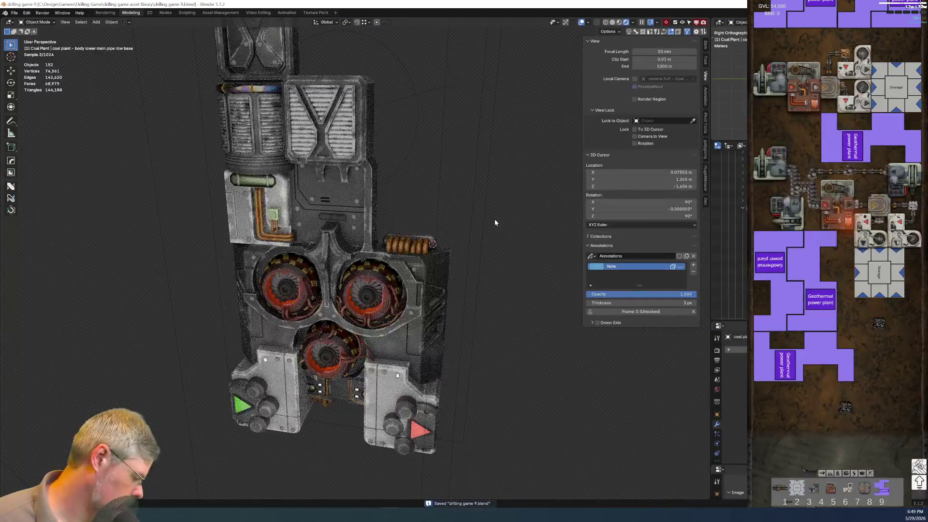
key("KP_0")
scroll(494, 222, "down", 3)
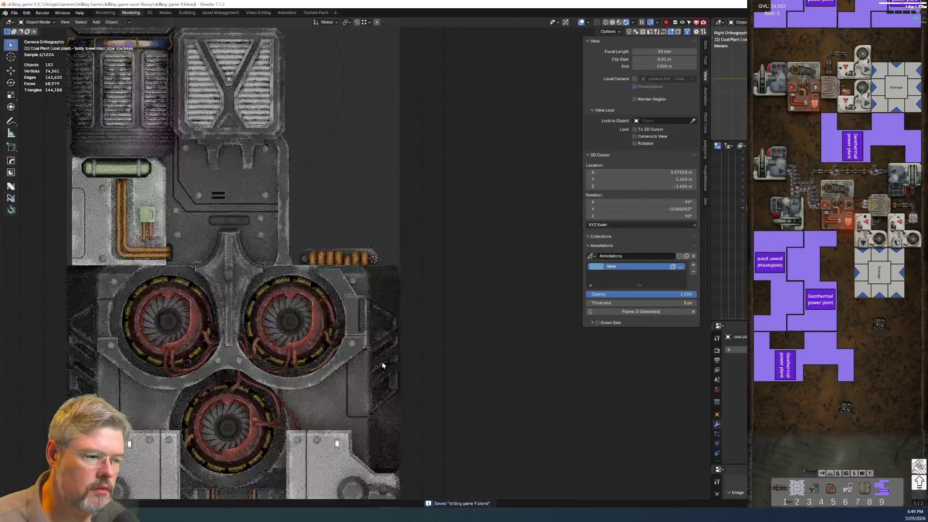
scroll(318, 321, "down", 5, "shift")
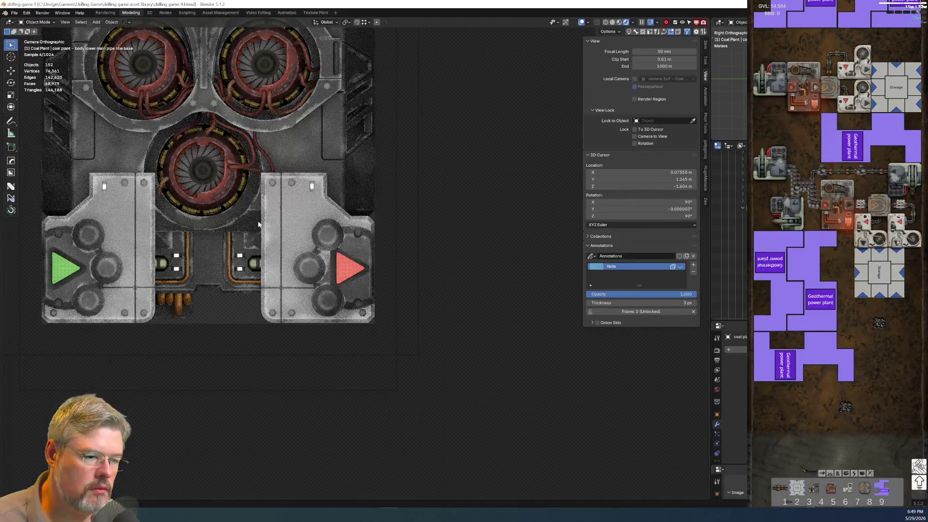
scroll(257, 222, "down", 2)
scroll(273, 244, "up", 1, "shift")
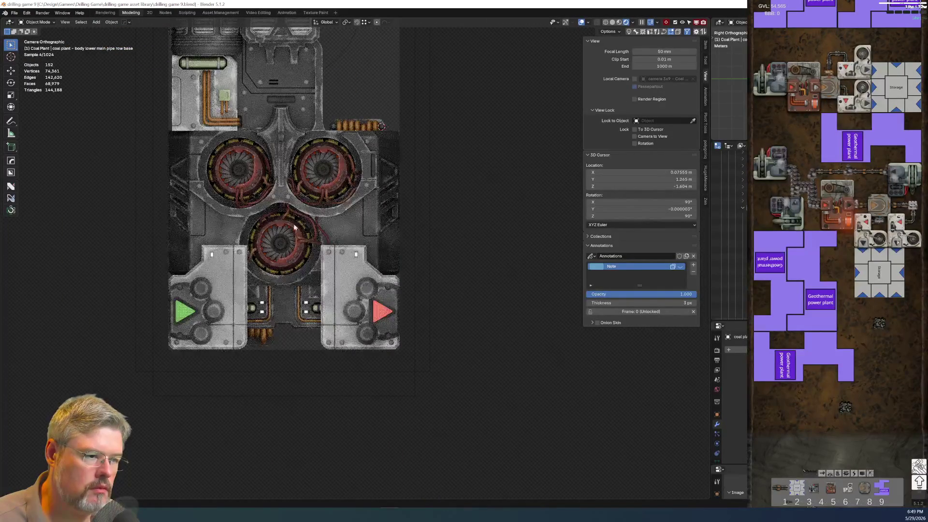
scroll(291, 210, "down", 3)
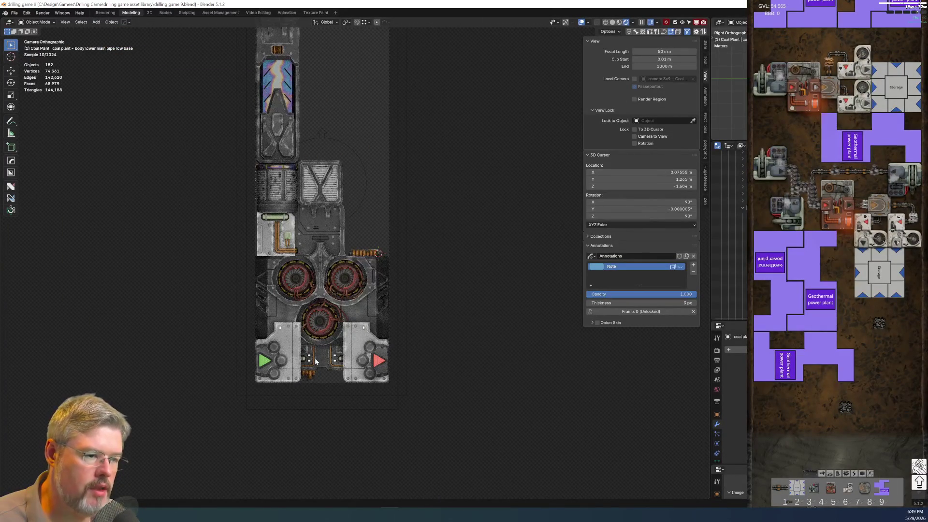
scroll(316, 361, "up", 6)
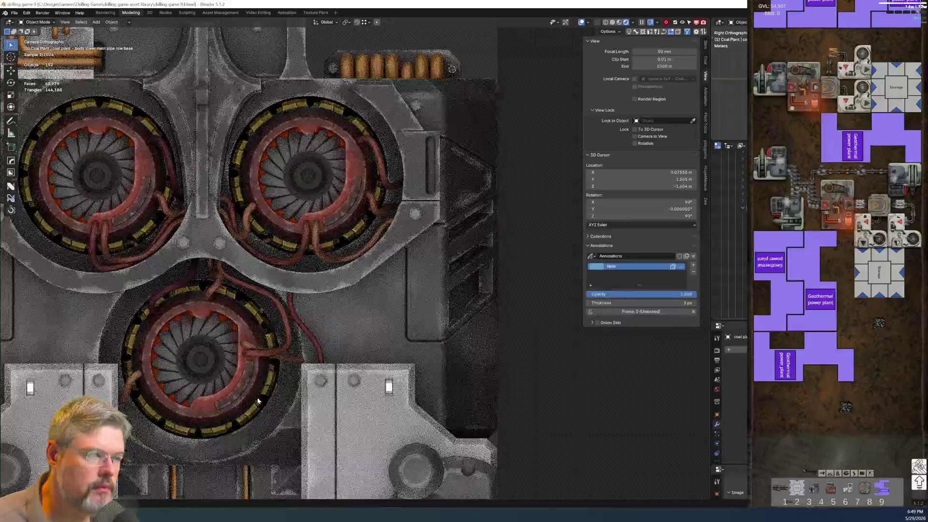
scroll(258, 400, "down", 3)
scroll(251, 339, "up", 3, "shift")
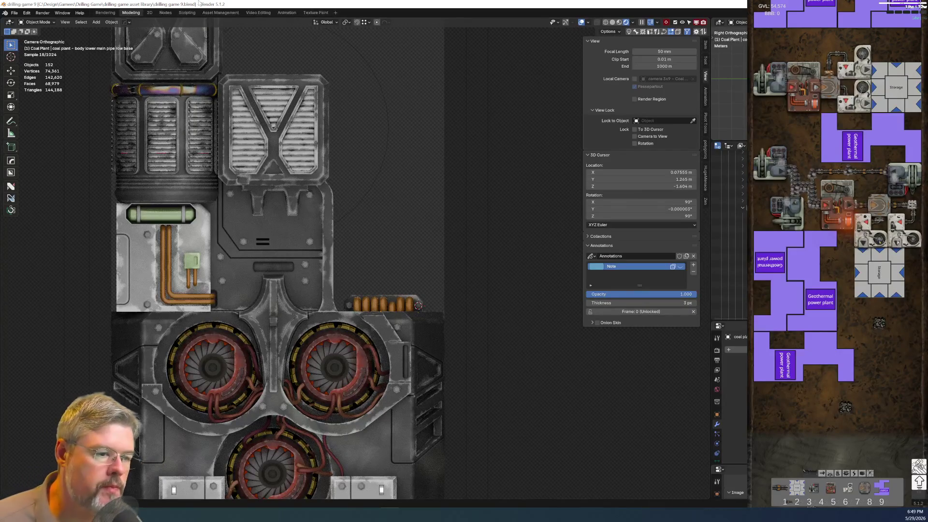
scroll(259, 379, "down", 3)
scroll(315, 337, "up", 5)
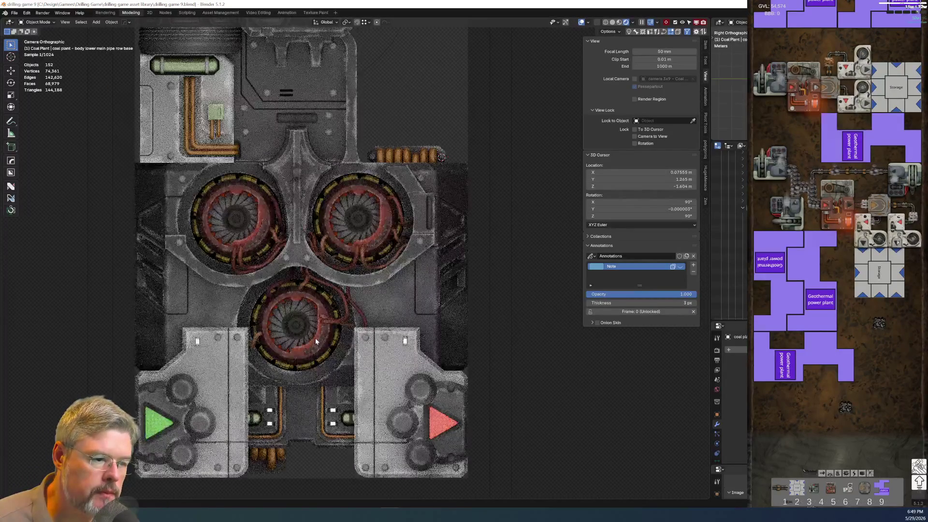
scroll(315, 333, "down", 3)
scroll(315, 333, "up", 2)
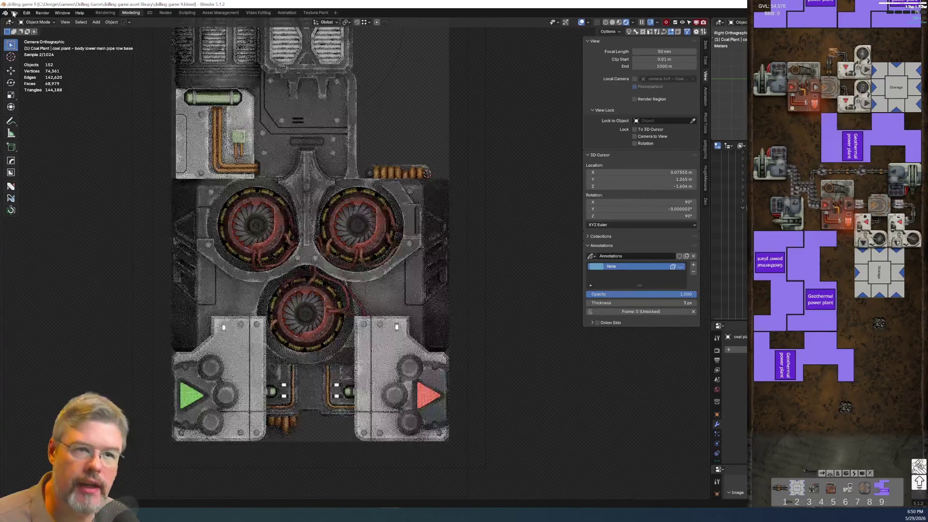
Save drilling game 9.blend again, select the lower main body and open its shader nodes
left_click(15, 13)
left_click(25, 58)
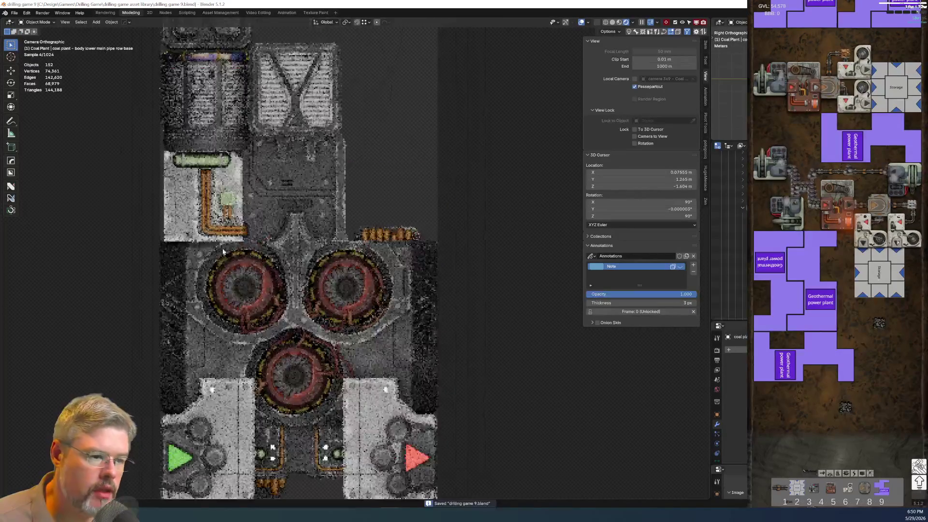
left_click(342, 306)
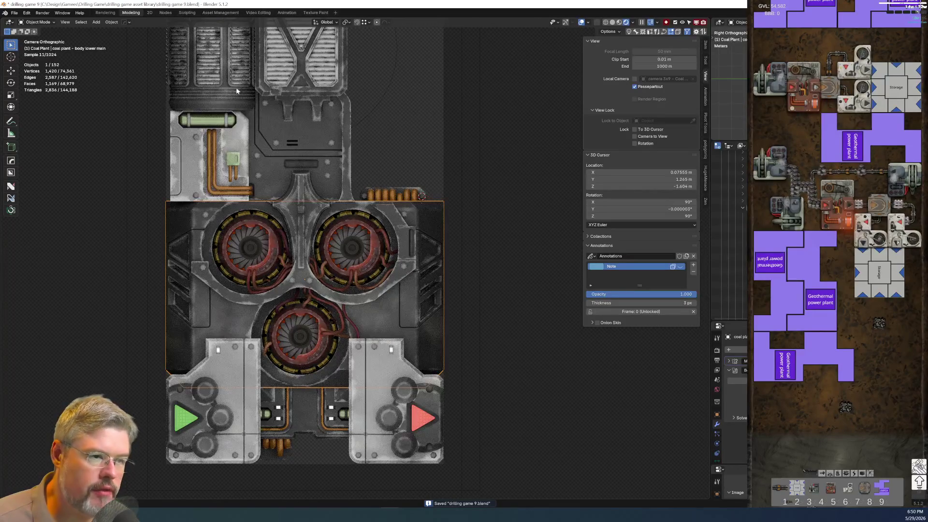
left_click(167, 14)
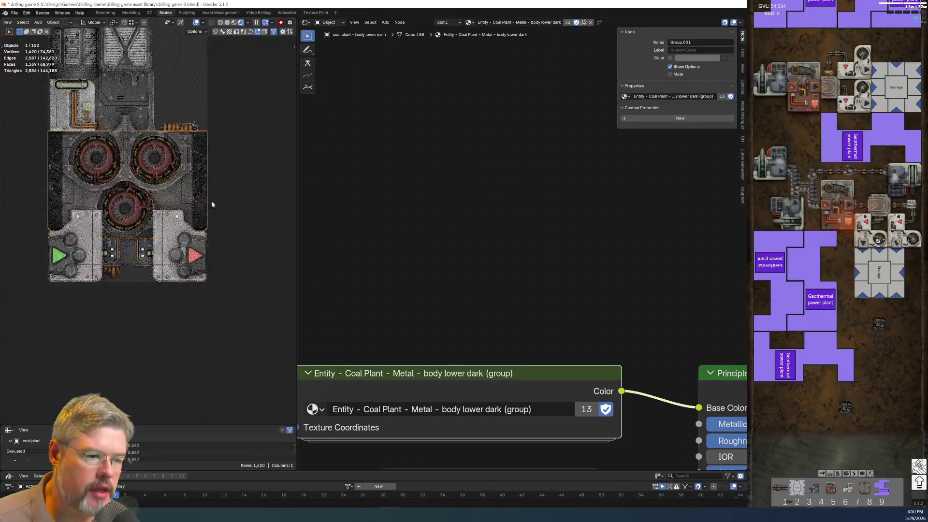
scroll(419, 269, "down", 3)
middle_click_drag(451, 263, 470, 228)
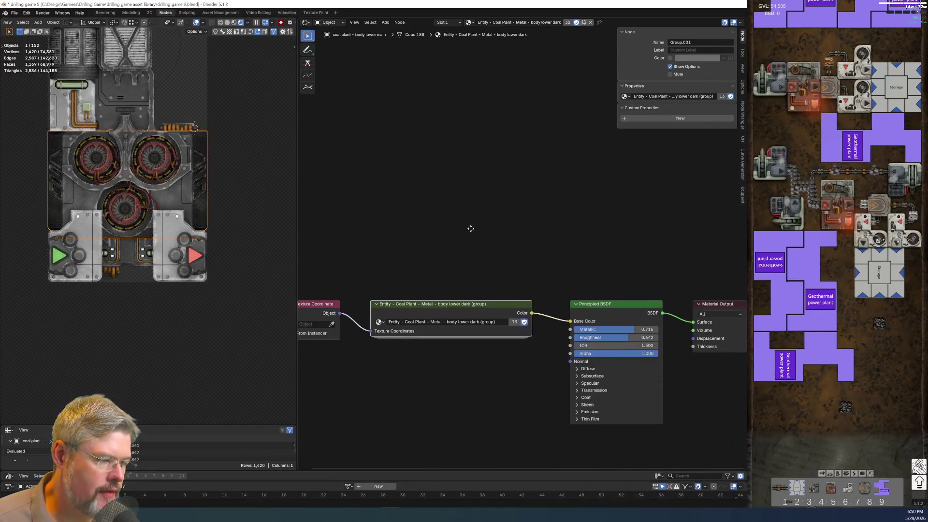
key("shift+a")
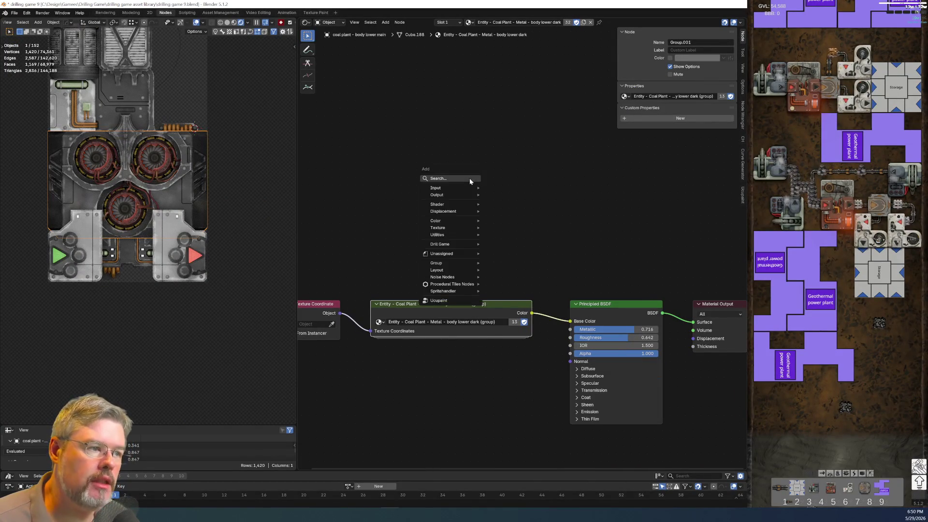
left_click(469, 179)
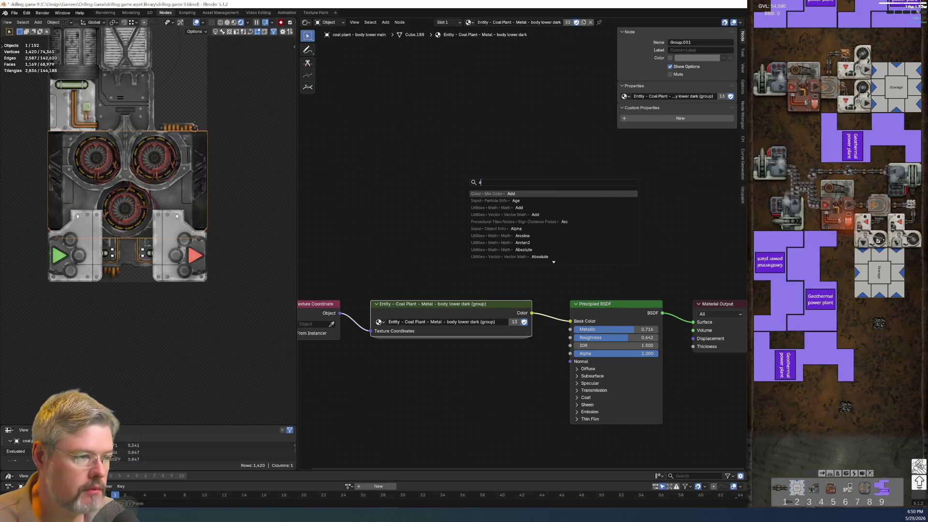
key("Escape")
key("shift+a")
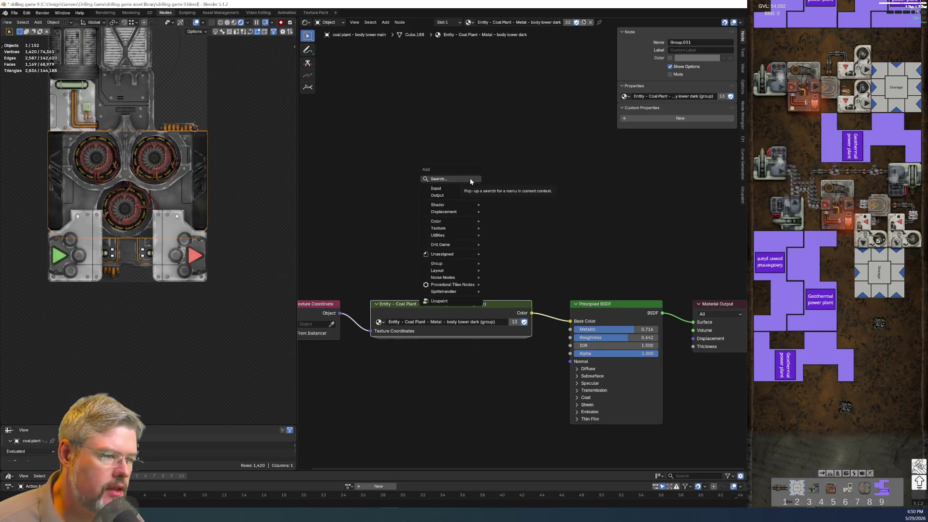
key("Escape")
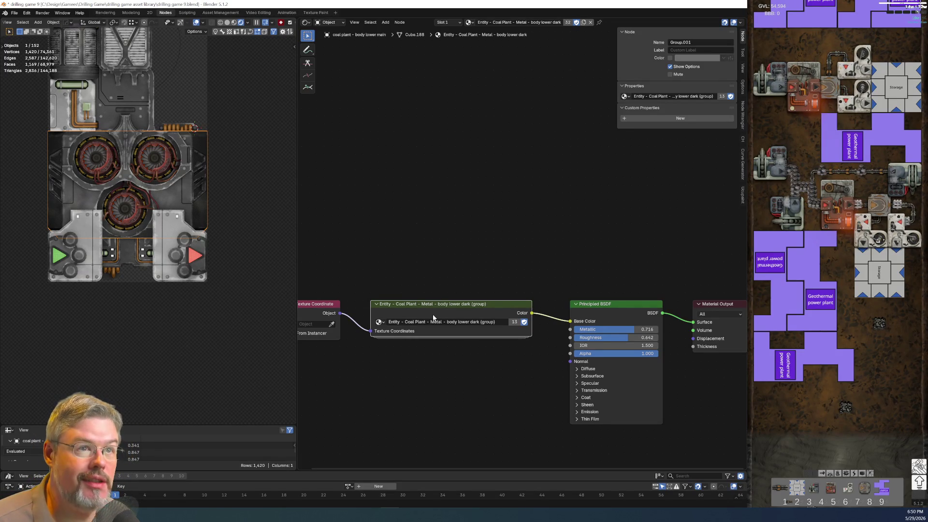
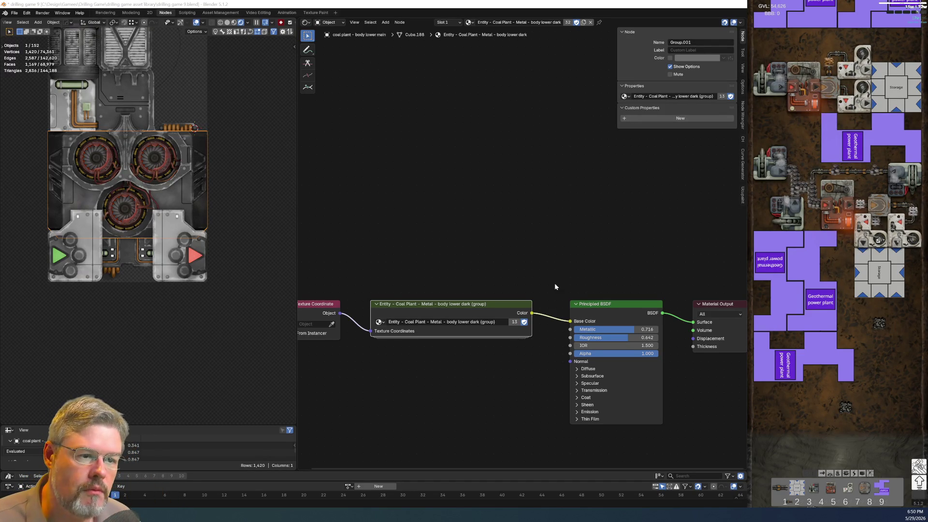
Zoom and pan the 3D viewport to inspect the coal plant's fans up close
scroll(150, 224, "up", 3)
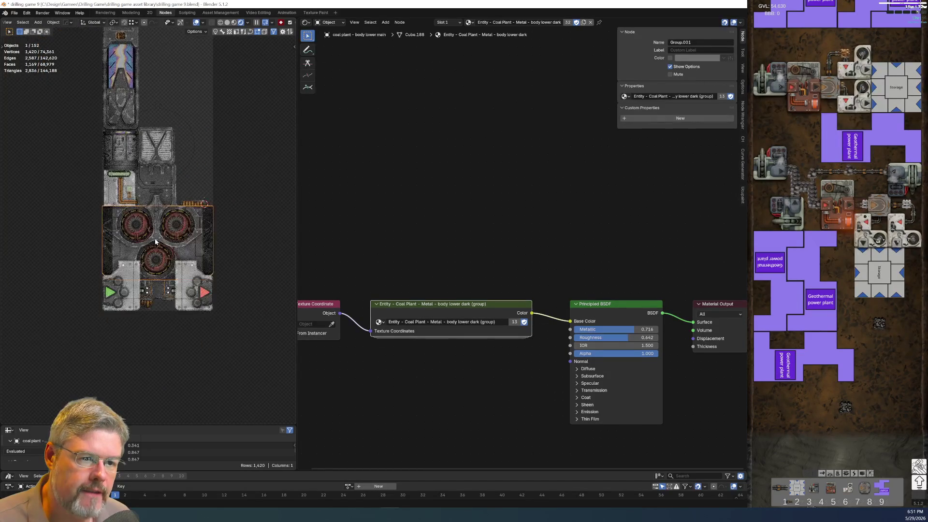
scroll(157, 238, "up", 3)
middle_click_drag(157, 238, 130, 173, "shift")
scroll(239, 275, "down", 8)
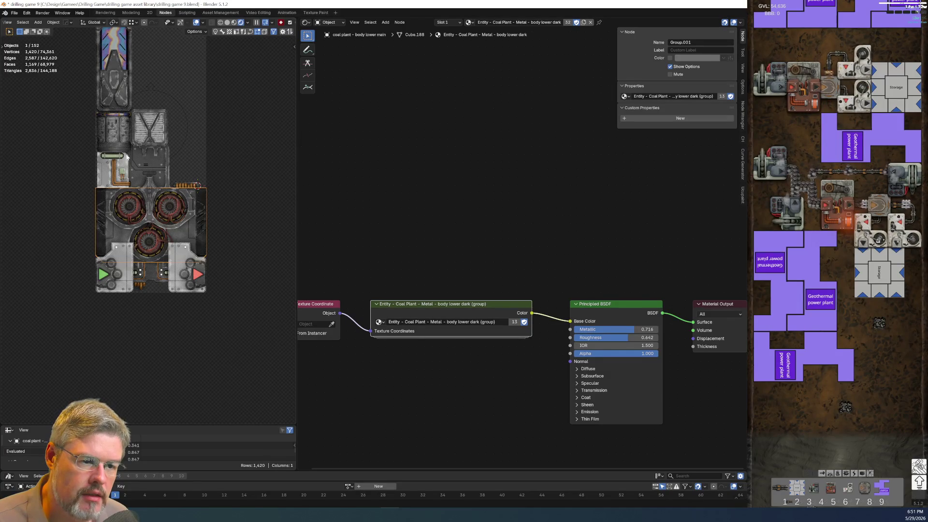
scroll(152, 272, "up", 5)
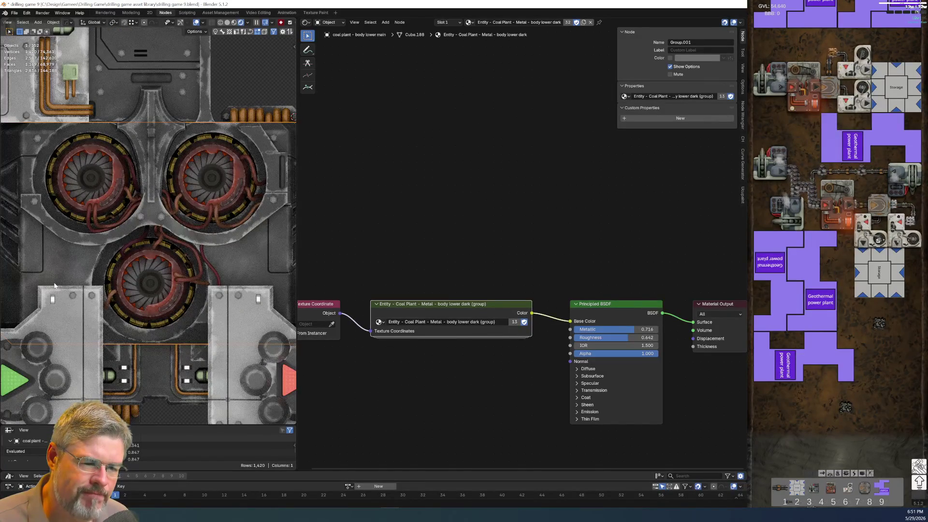
scroll(388, 263, "down", 1)
Add an Ambient Occlusion node via search and place it above the shader chain
key("shift+a")
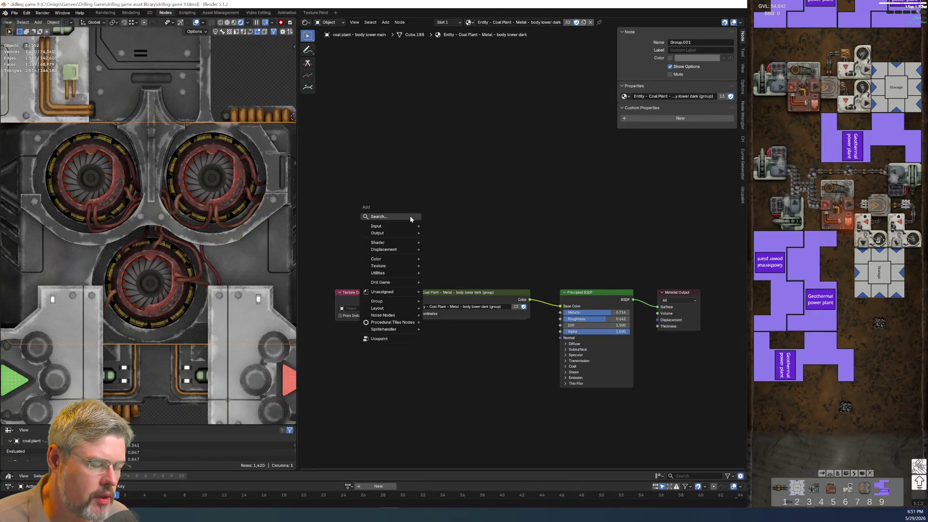
type("ambi")
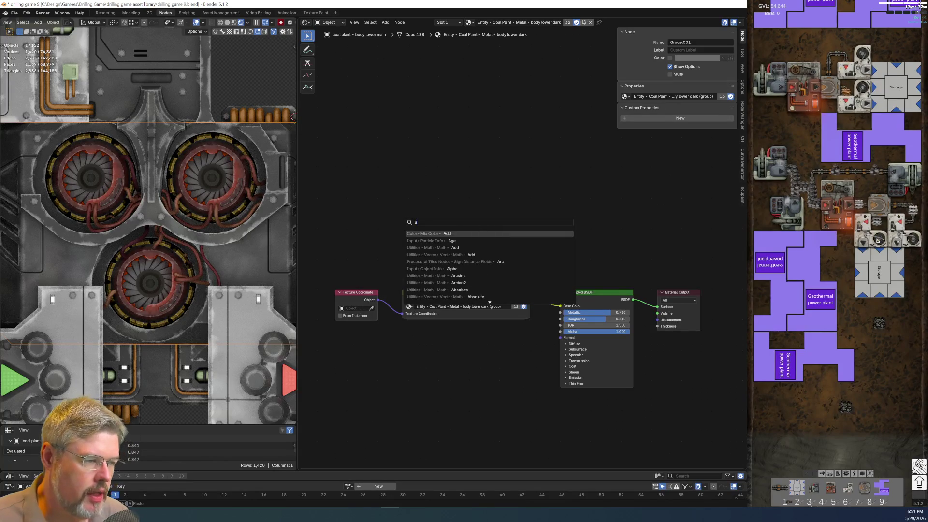
key("Return")
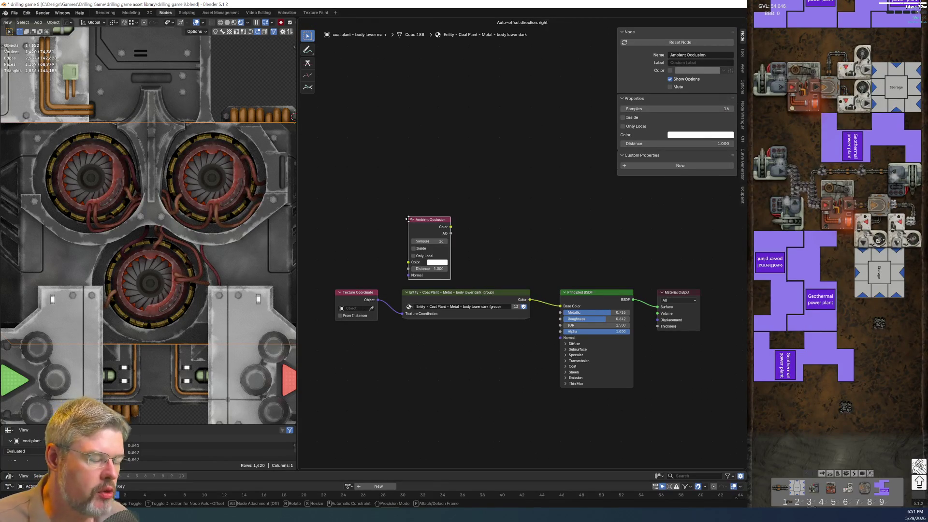
left_click(468, 248)
scroll(468, 248, "up", 2)
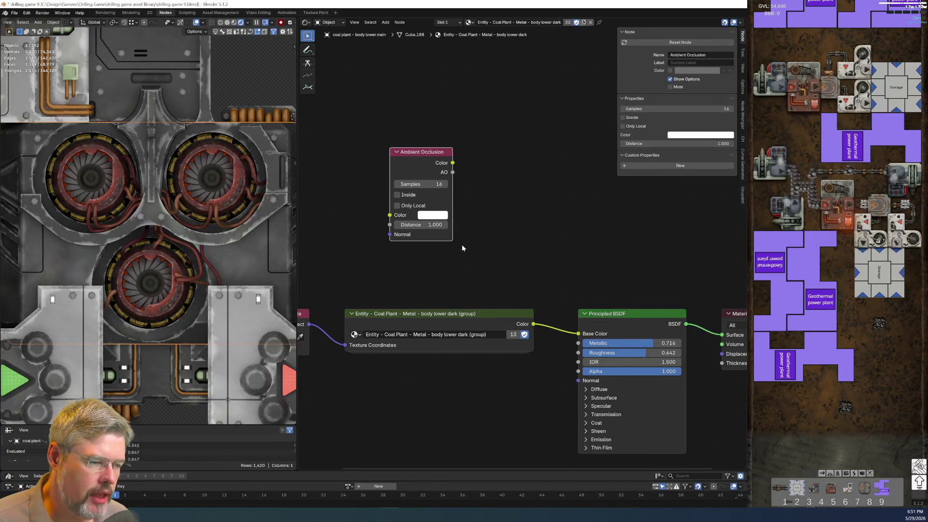
middle_click_drag(450, 303, 441, 370)
Add an Effect Mask - Edge group node to the material
key("shift+a")
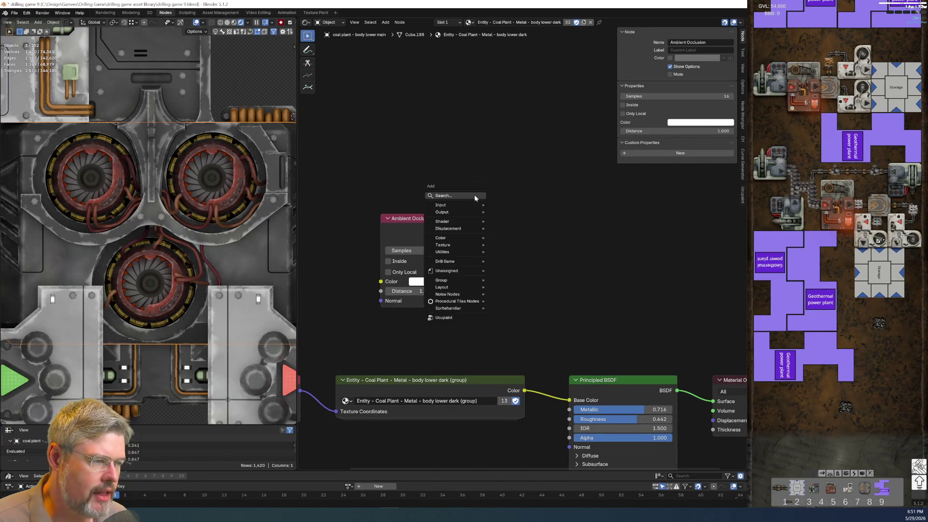
type("ed")
key("Down")
key("Down")
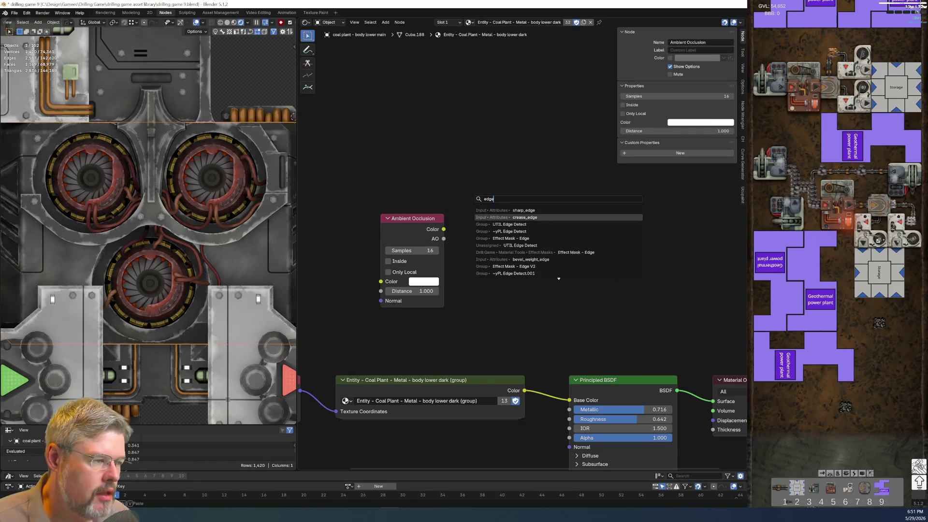
key("Down")
key("Down")
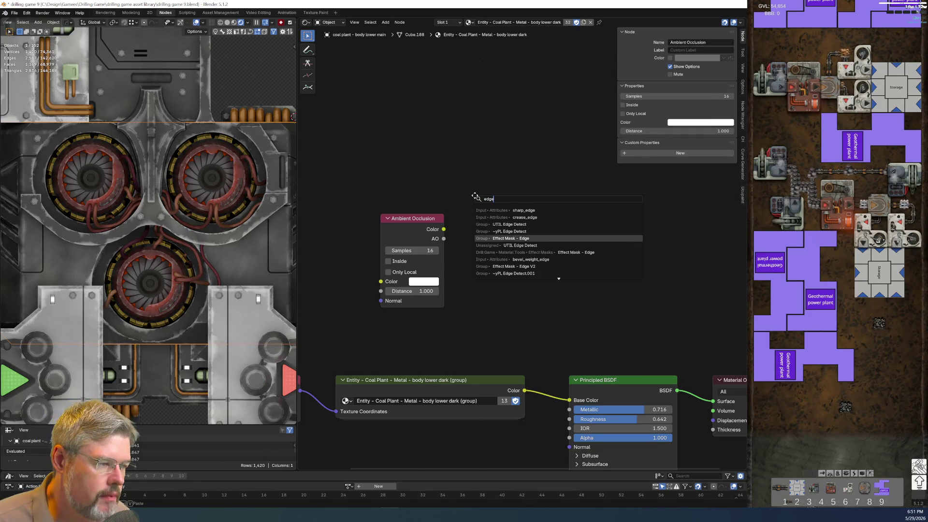
key("Return")
left_click(476, 199)
Inspect the Effect Mask - Edge group's internal nodes, then delete the group
key("Tab")
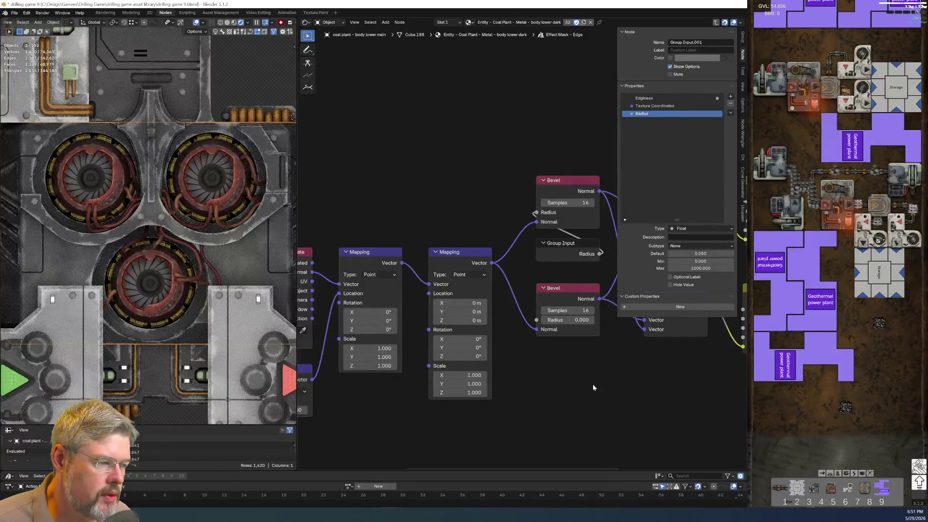
scroll(520, 356, "down", 2)
mouse_move(720, 402)
middle_mouse_down()
mouse_move(578, 356)
mouse_move(387, 383)
mouse_move(499, 393)
mouse_move(739, 373)
middle_mouse_up()
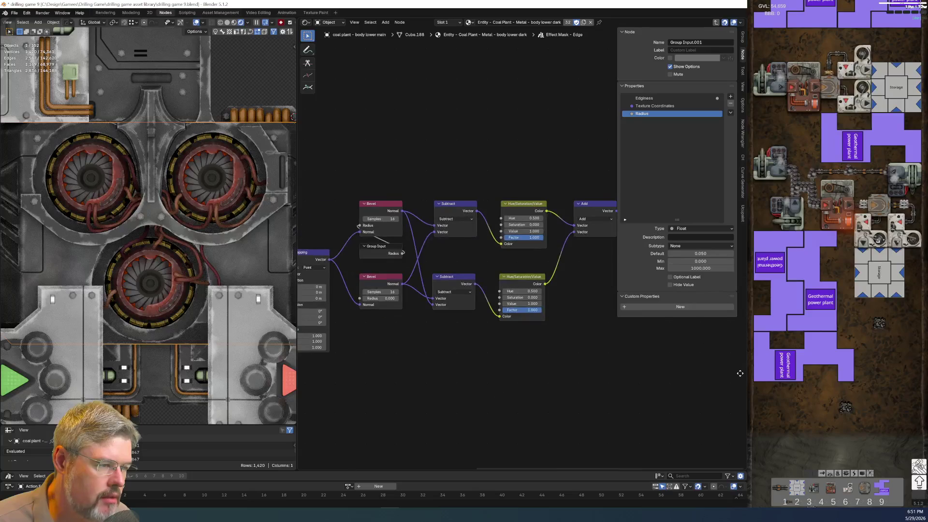
scroll(551, 354, "down", 1)
mouse_move(435, 378)
middle_mouse_down()
mouse_move(468, 365)
mouse_move(587, 388)
mouse_move(378, 405)
middle_mouse_up()
scroll(378, 405, "up", 4)
key("Tab")
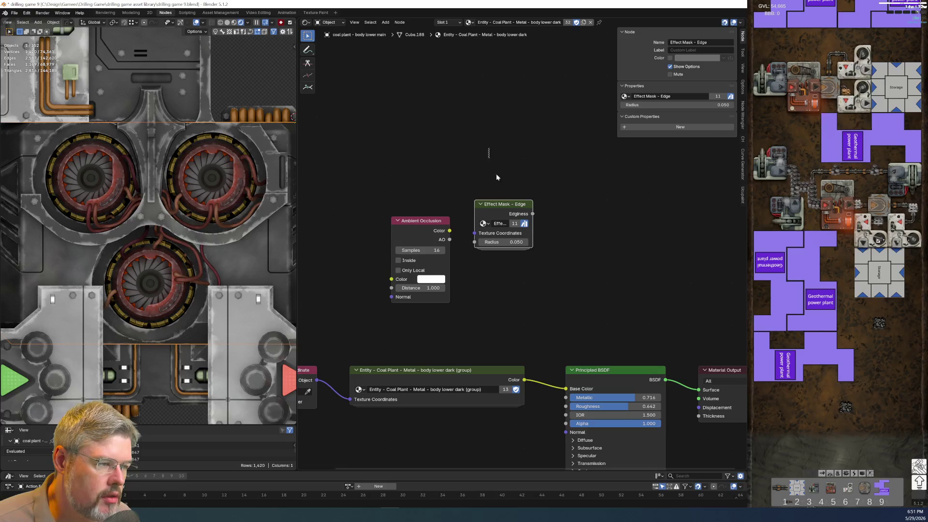
key("Delete")
key("shift+a")
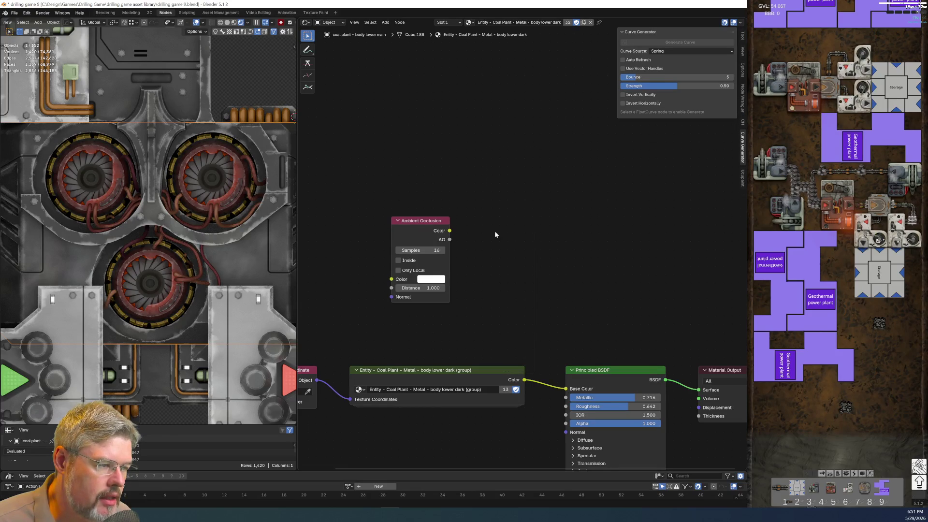
left_click(425, 222)
Move the Ambient Occlusion node right and link its AO output to the material surface
middle_click_drag(426, 222, 299, 207)
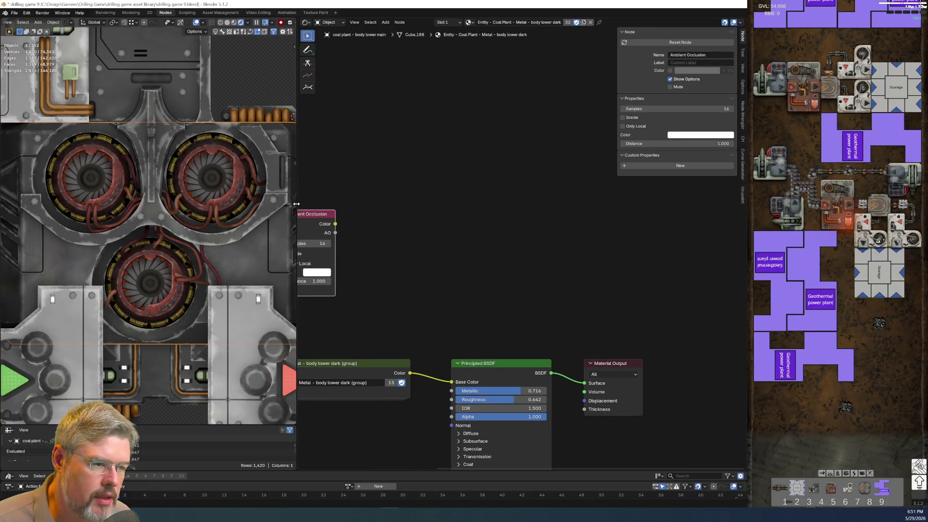
left_click(407, 226)
left_click_drag(426, 241, 585, 383)
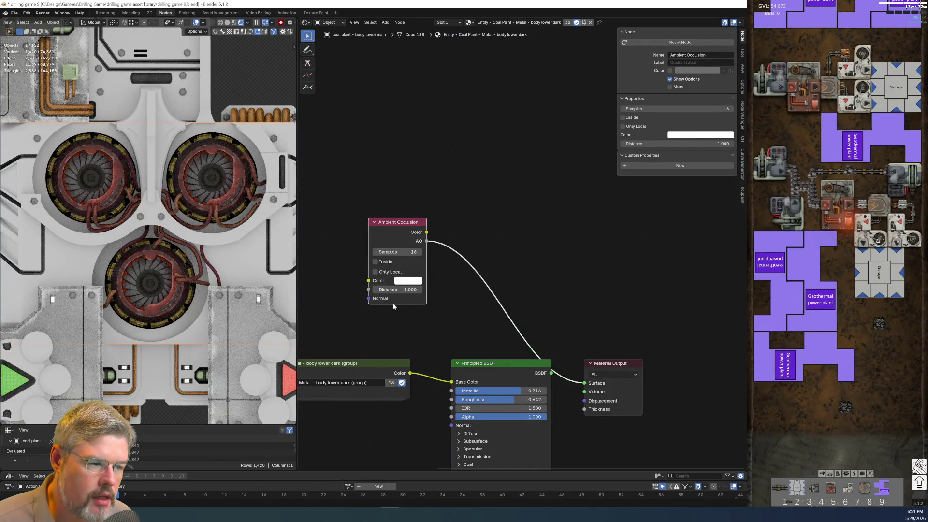
scroll(380, 296, "up", 3)
Try a 0.290 distance and black occlusion colour, then revert to white and Inside off
mouse_move(478, 309)
left_mouse_down()
mouse_move(440, 309)
mouse_move(463, 309)
left_mouse_up()
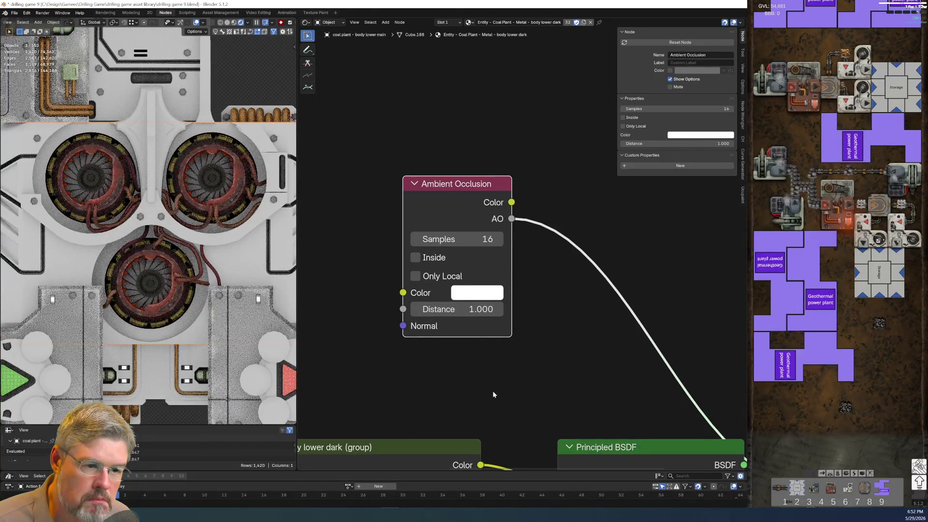
left_click(476, 293)
left_click_drag(593, 28, 592, 149)
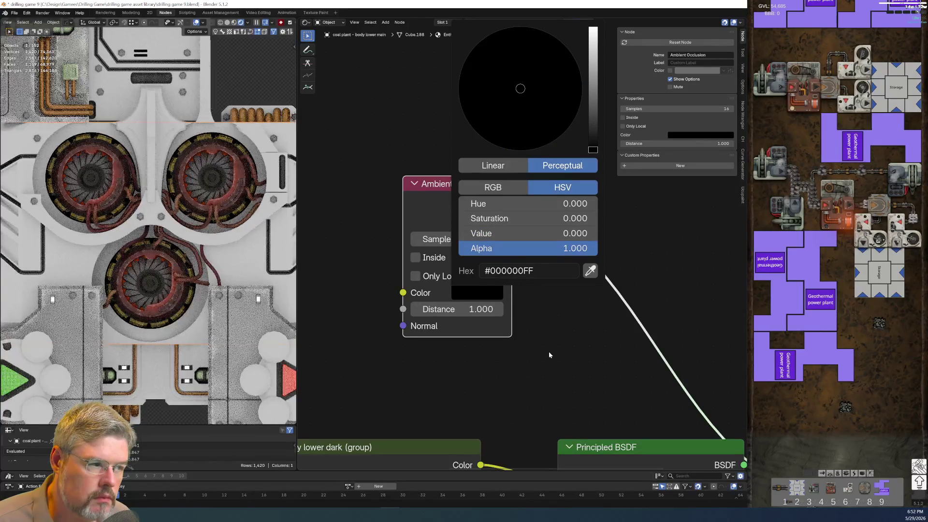
key("BackSpace")
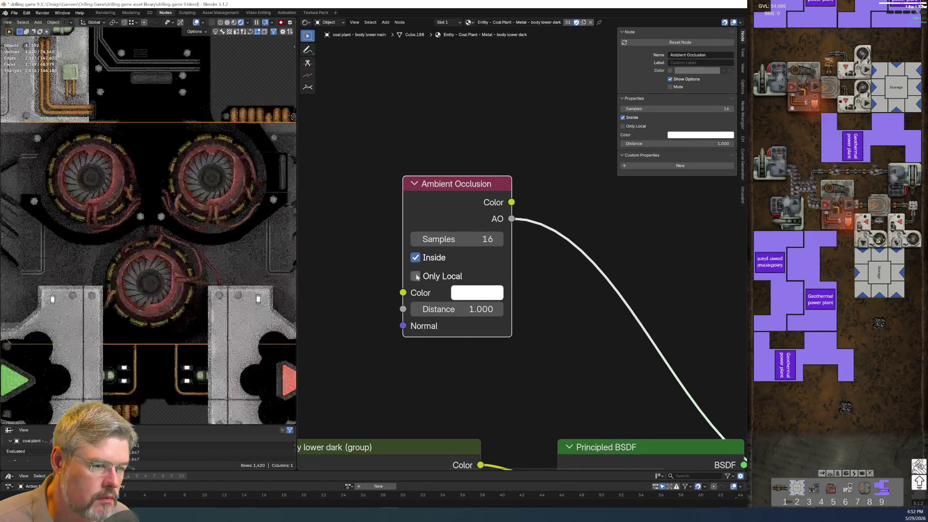
left_click(416, 259)
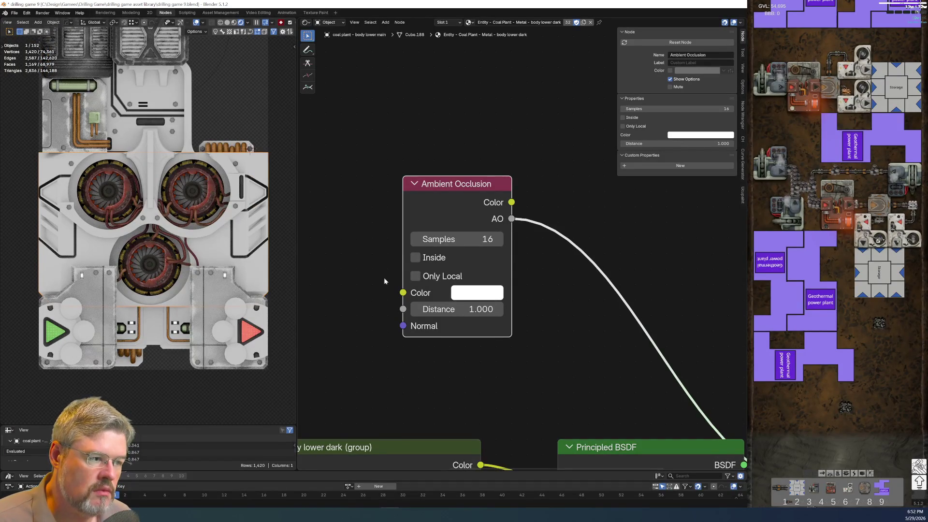
Set the Ambient Occlusion samples to 4
left_click(451, 239)
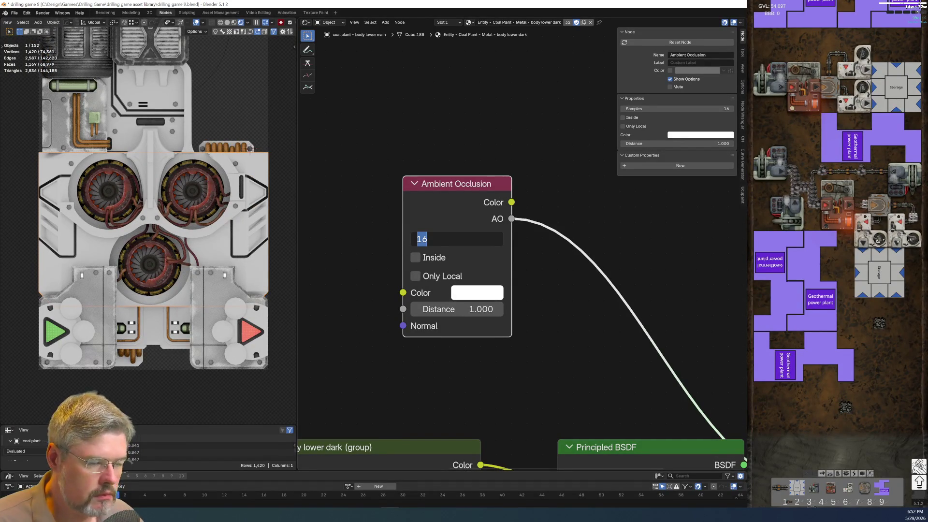
type("4")
key("Return")
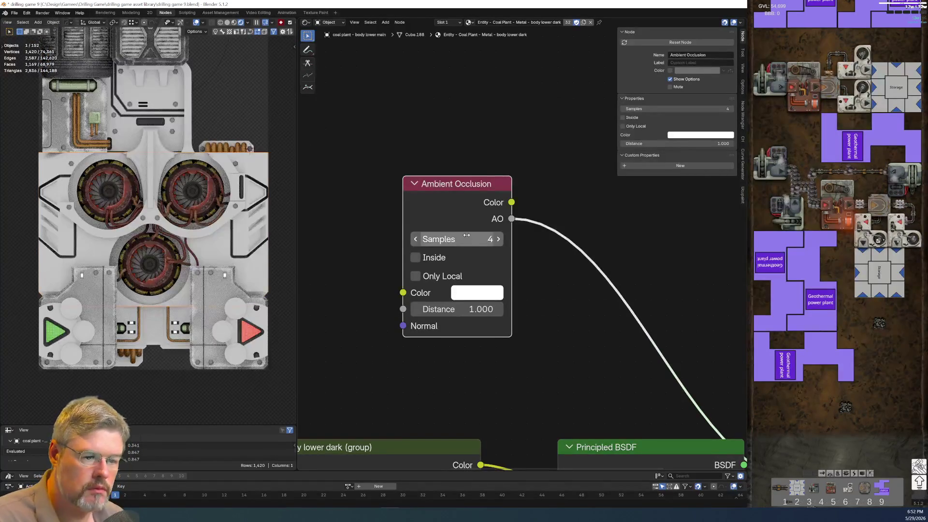
scroll(196, 266, "up", 8)
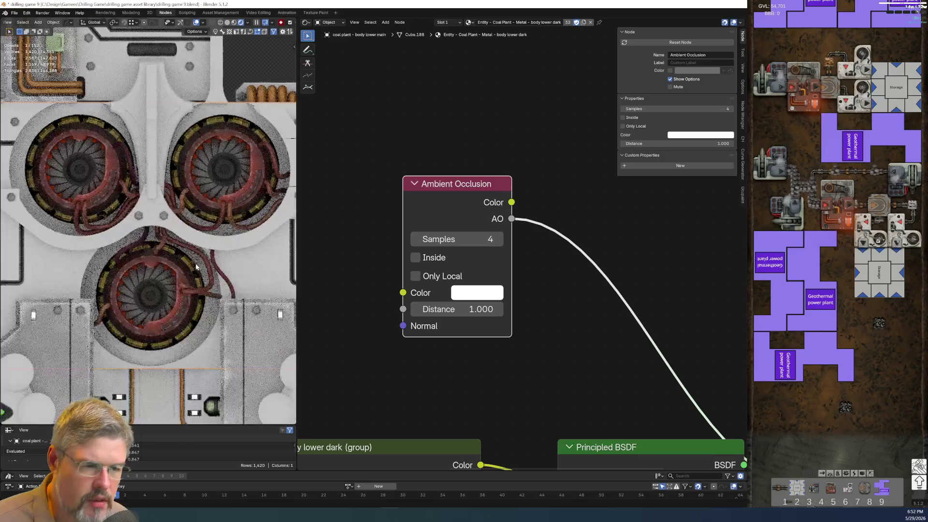
middle_click_drag(110, 276, 219, 293, "shift")
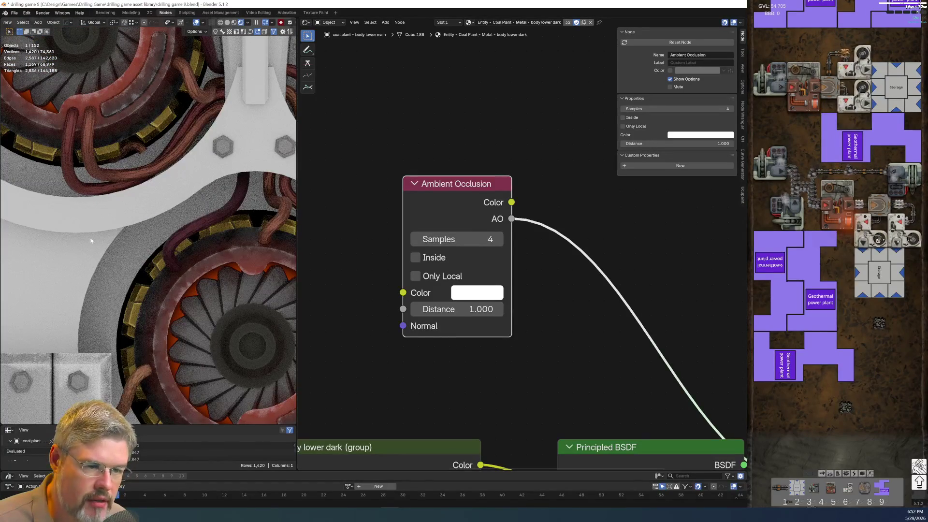
Try an occlusion Distance of 0.510, restore it to 1.000, and move the node left
mouse_move(459, 310)
left_mouse_down()
mouse_move(406, 309)
mouse_move(463, 314)
left_mouse_up()
scroll(213, 245, "down", 5)
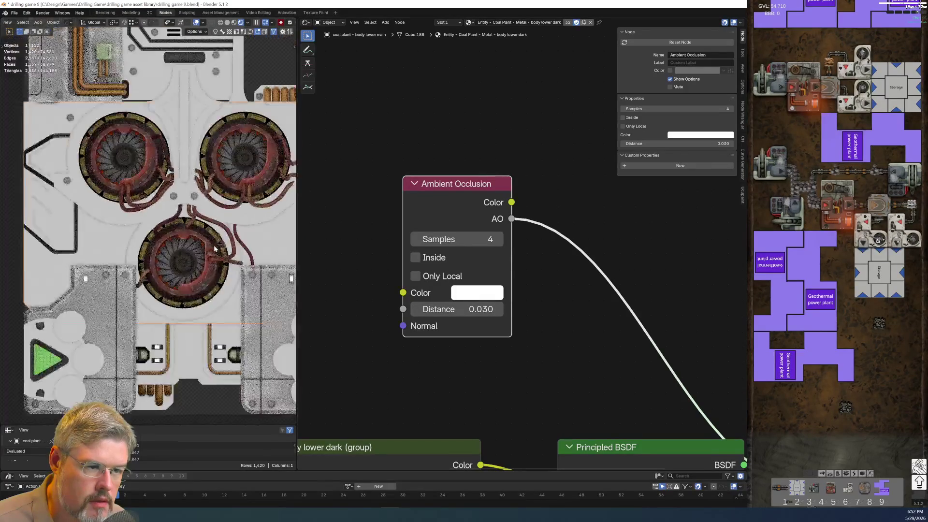
scroll(251, 263, "up", 5)
left_click(457, 309)
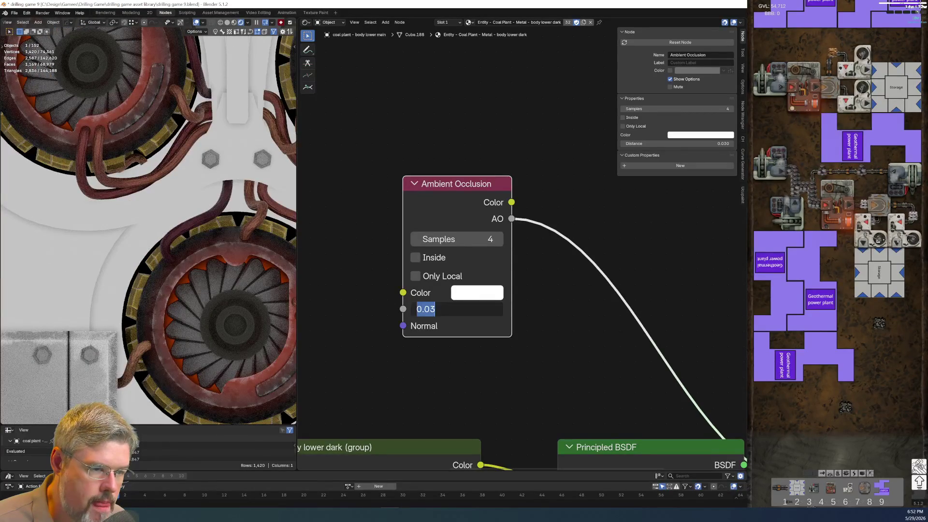
type("1")
key("Return")
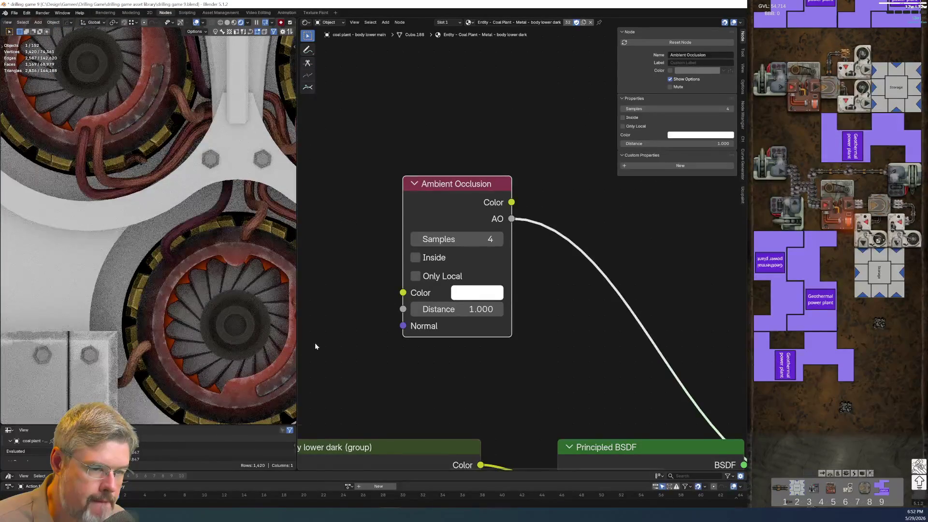
scroll(326, 344, "down", 1)
scroll(367, 334, "down", 3)
scroll(410, 217, "up", 2)
left_click_drag(502, 300, 459, 303)
key("shift+a")
key("space")
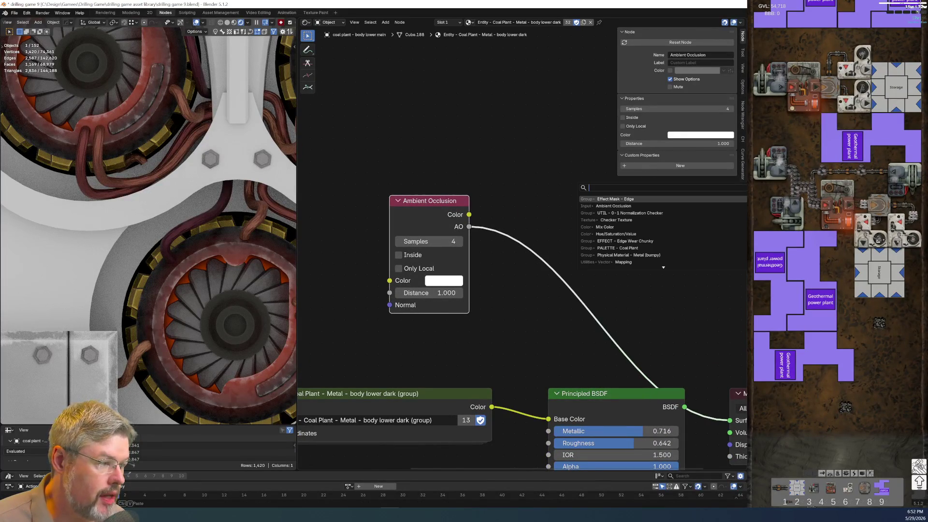
Insert a UTIL - 0-1 Normalization Checker on the AO link, placed beside the occlusion node
key("Down")
key("Down")
key("Return")
left_click(514, 201)
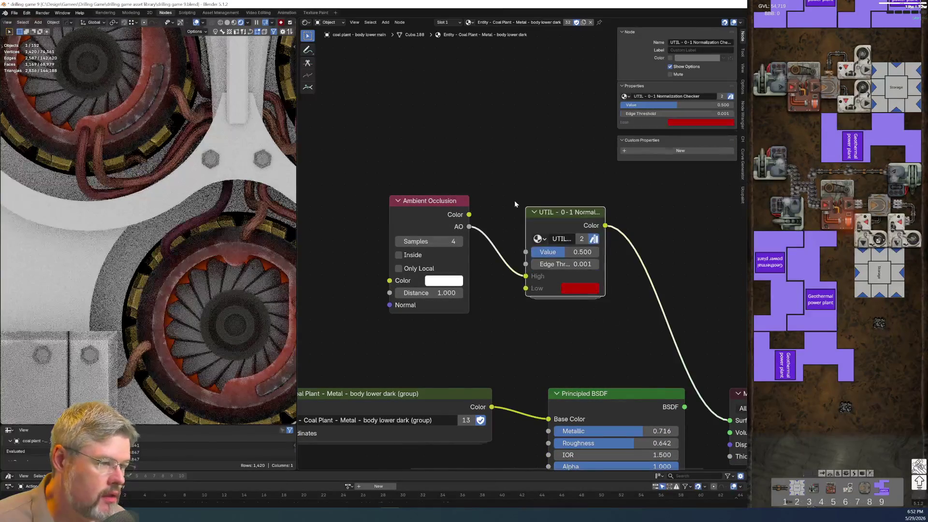
key("g")
left_click(497, 198)
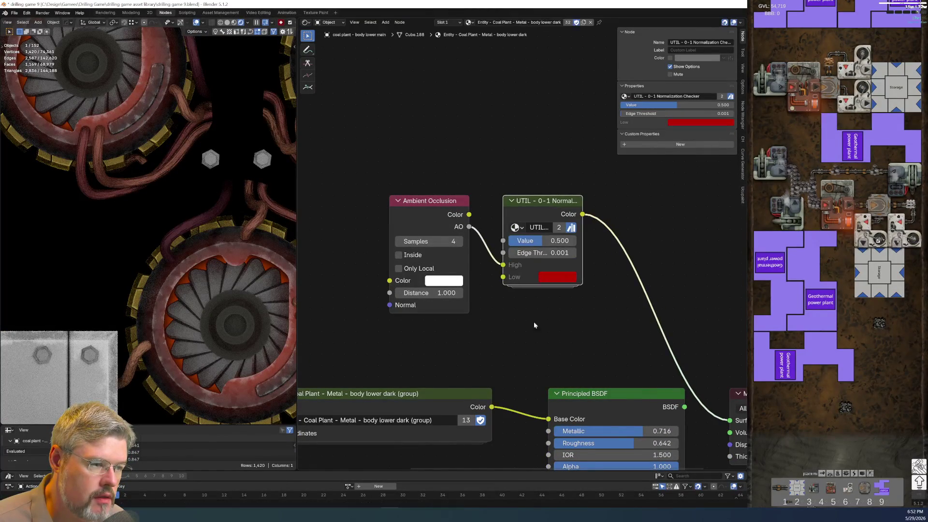
scroll(513, 299, "down", 1)
left_click_drag(474, 259, 337, 258)
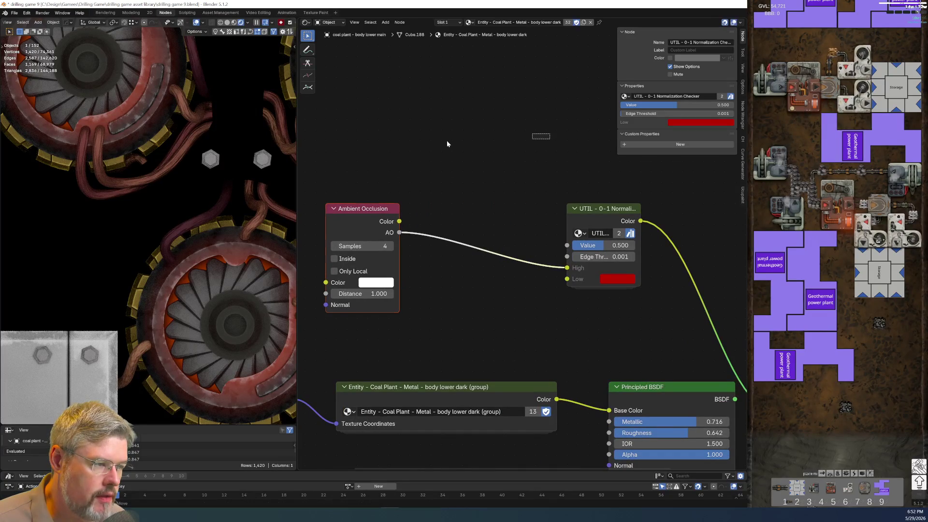
key("shift+a")
Insert a Color Ramp between Ambient Occlusion and the checker and adjust its stops
type("color ramp")
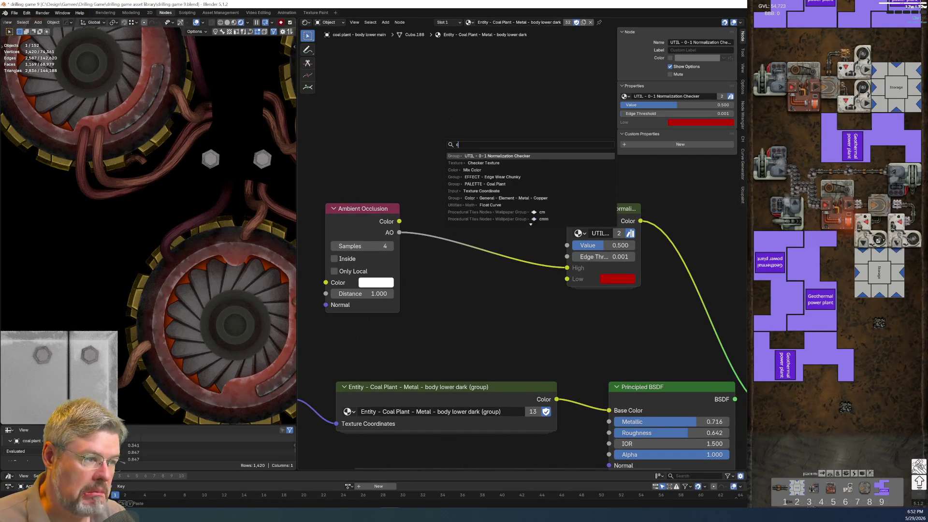
key("Return")
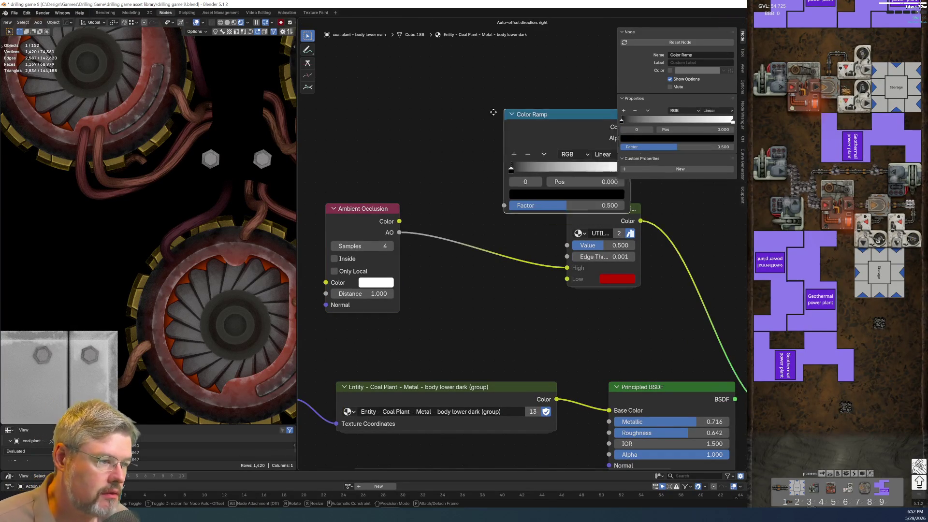
left_click(422, 200)
mouse_move(536, 269)
left_mouse_down()
mouse_move(457, 265)
mouse_move(538, 265)
left_mouse_up()
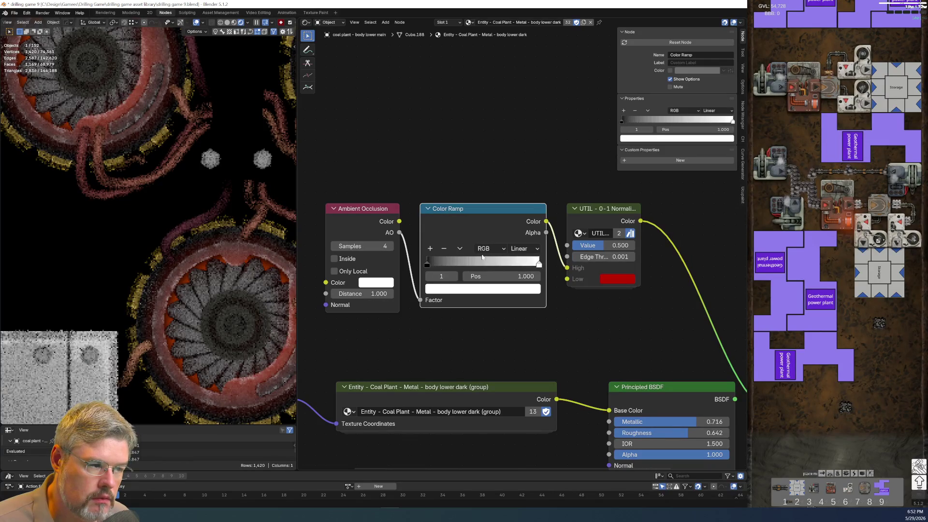
mouse_move(427, 261)
left_mouse_down()
mouse_move(467, 262)
mouse_move(330, 268)
left_mouse_up()
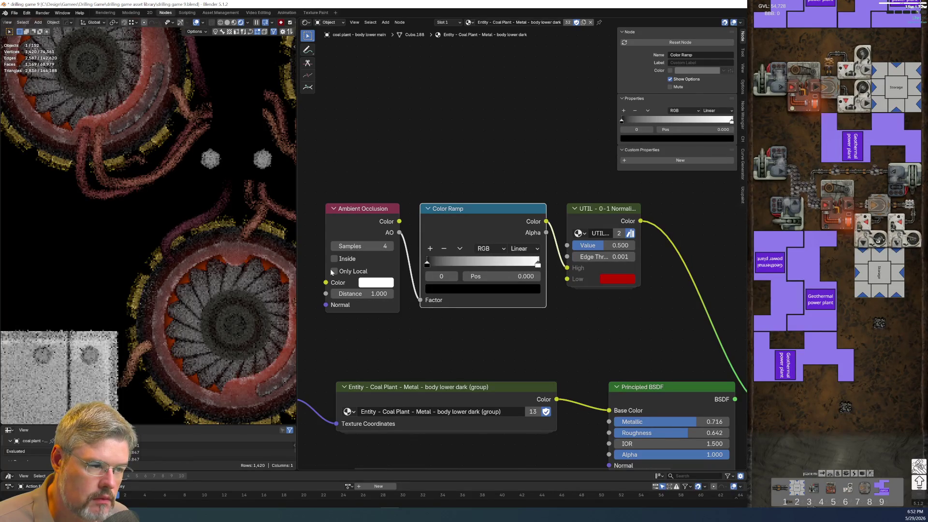
Preview the normalization checker output with the ramp feeding its Value, selecting the ramp stops
middle_click_drag(528, 253, 424, 285)
left_click(422, 245, "ctrl+shift")
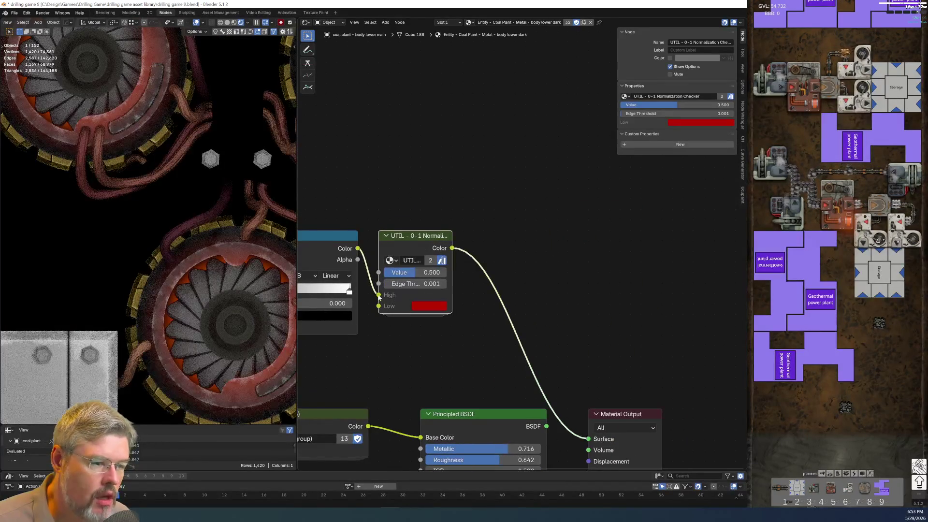
left_click_drag(378, 294, 379, 272)
mouse_move(382, 337)
middle_mouse_down()
mouse_move(439, 364)
mouse_move(513, 358)
middle_mouse_up()
left_click(579, 288)
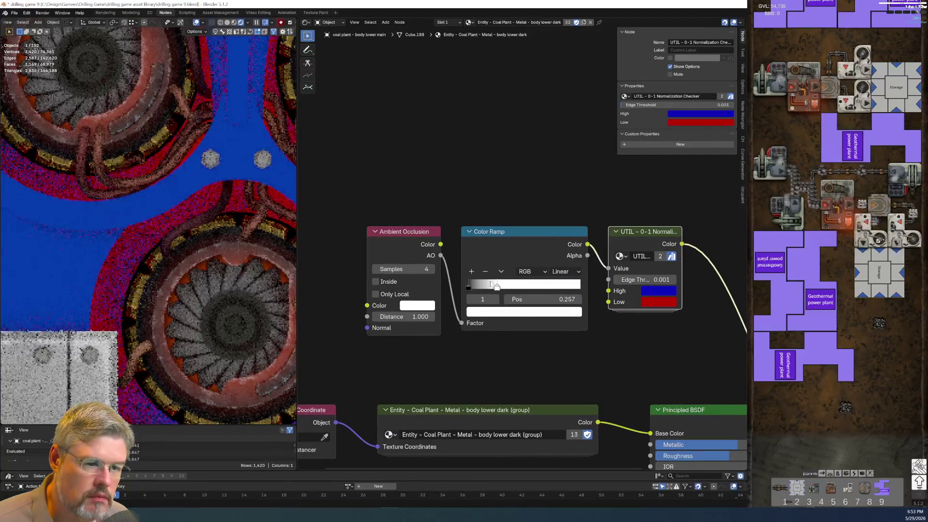
left_click(468, 288)
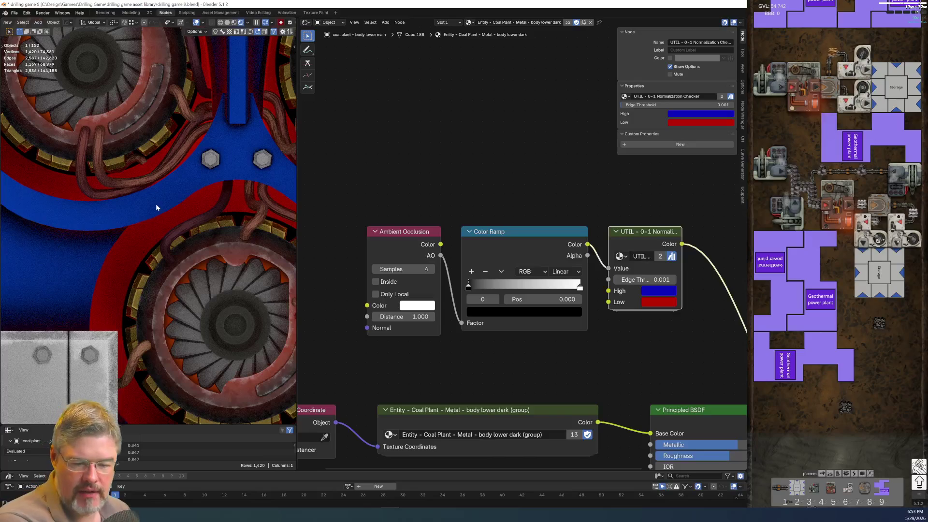
Delete the Color Ramp and normalization checker nodes
scroll(180, 264, "down", 5)
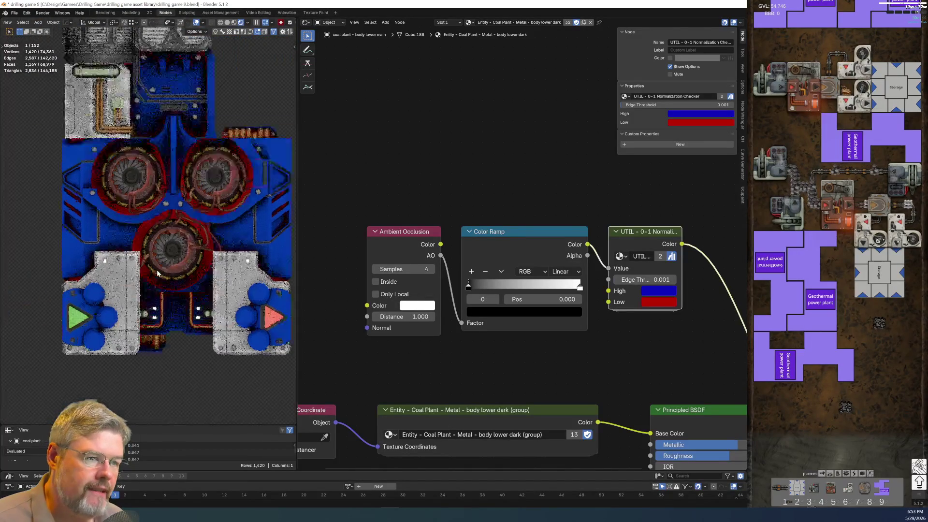
scroll(157, 270, "up", 5)
scroll(107, 249, "up", 3)
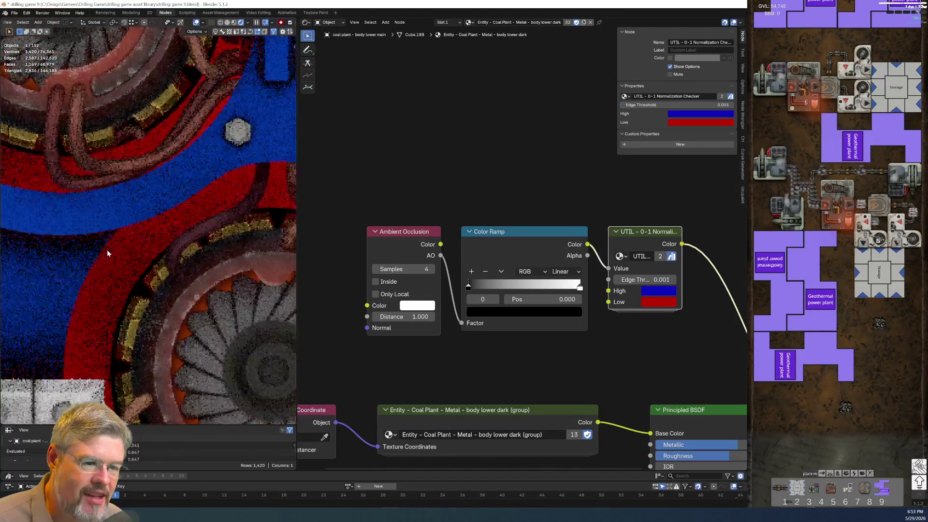
scroll(106, 249, "down", 8)
scroll(416, 267, "down", 3)
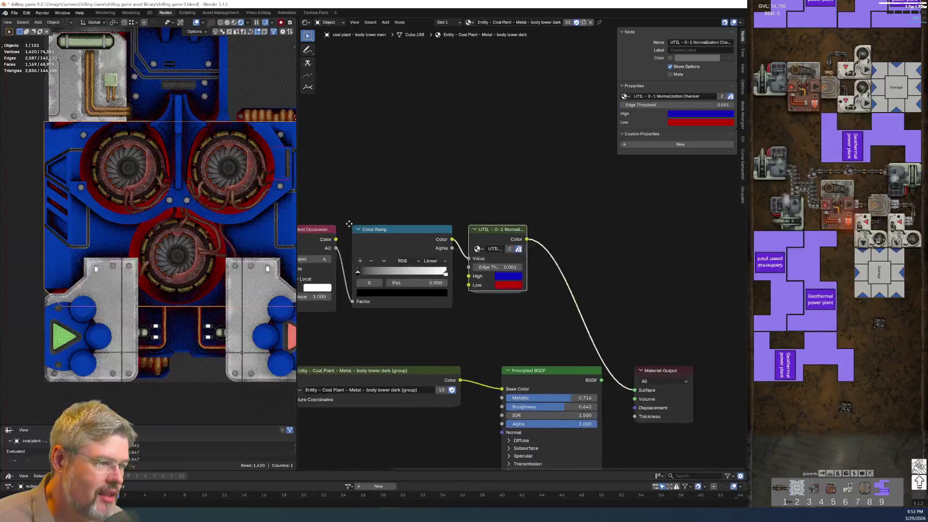
key("x")
scroll(496, 300, "down", 2)
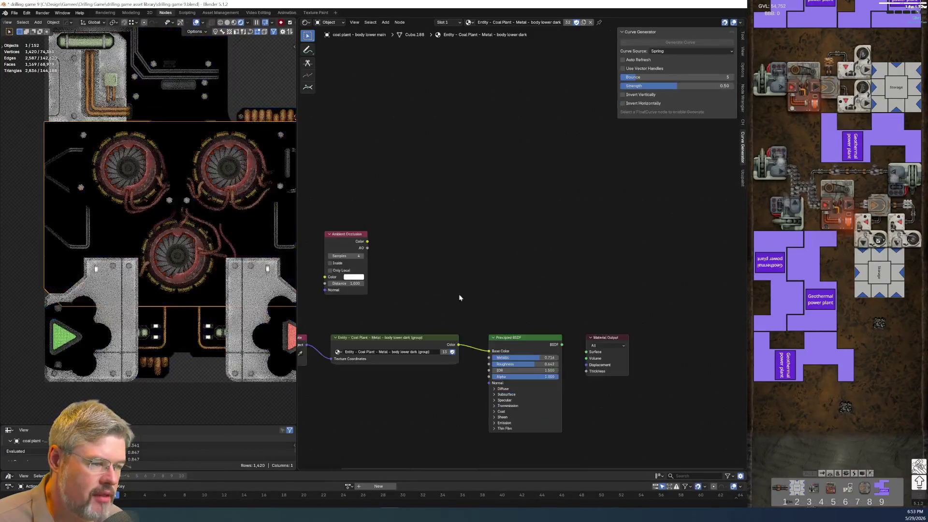
Reposition the Ambient Occlusion node above the Principled BSDF and link AO to Surface
mouse_move(341, 204)
left_mouse_down()
mouse_move(477, 280)
mouse_move(476, 293)
left_mouse_up()
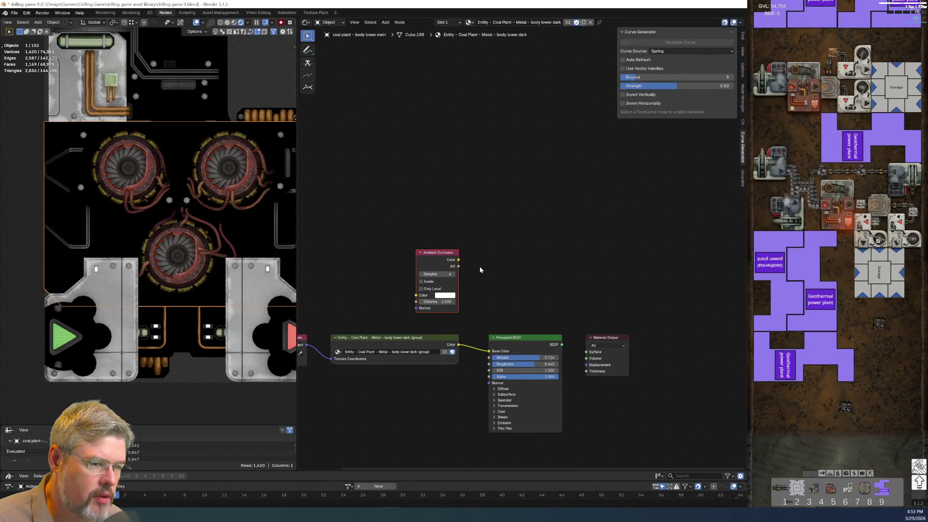
scroll(511, 298, "up", 1)
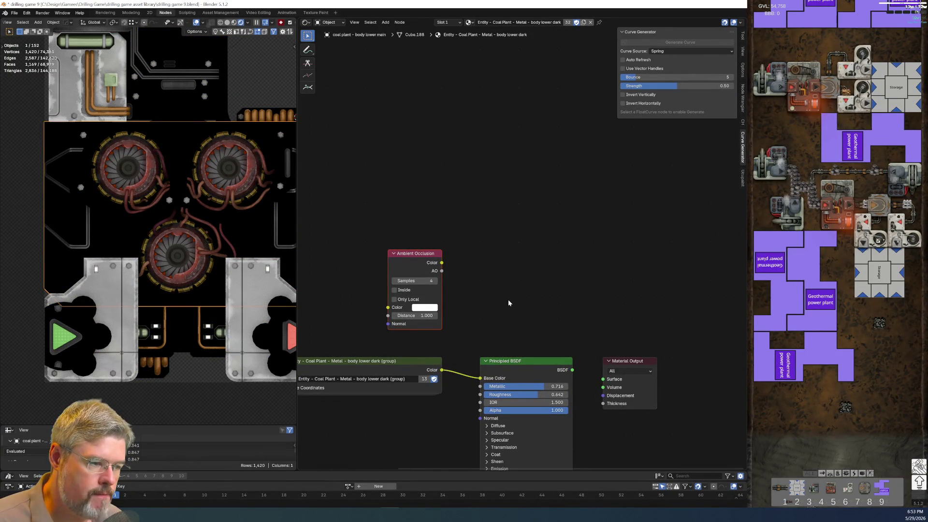
mouse_move(442, 263)
left_mouse_down()
mouse_move(601, 389)
mouse_move(606, 381)
left_mouse_up()
scroll(509, 283, "up", 1)
mouse_move(413, 279)
left_mouse_down()
mouse_move(608, 398)
mouse_move(634, 426)
left_mouse_up()
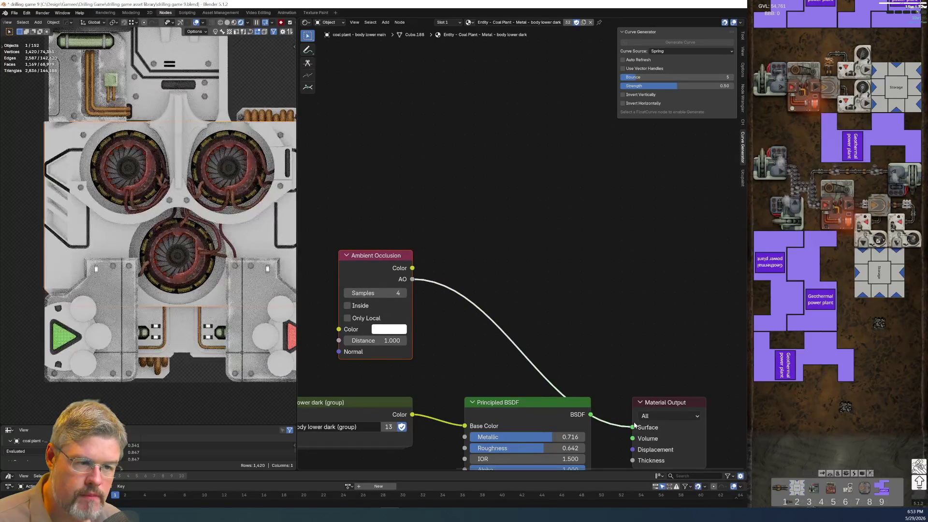
mouse_move(458, 364)
middle_mouse_down()
mouse_move(465, 323)
mouse_move(426, 256)
mouse_move(482, 282)
middle_mouse_up()
scroll(242, 271, "up", 4)
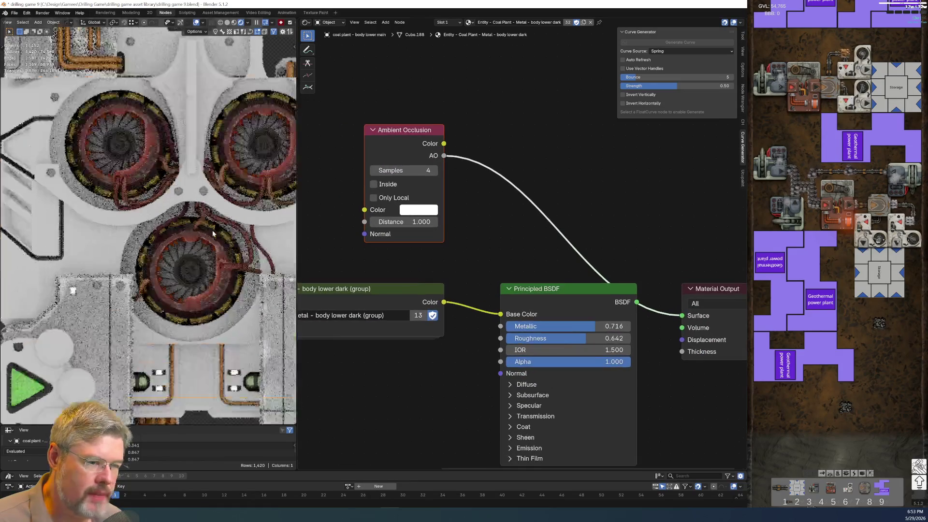
scroll(338, 269, "up", 2)
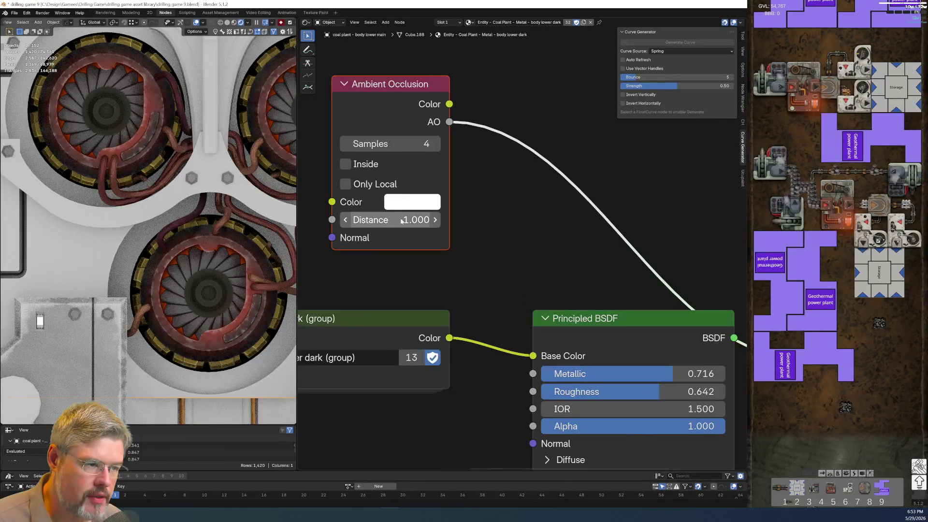
Try an occlusion Distance of 4.000, then set it to 0.100
key("BackSpace")
key("ctrl+v")
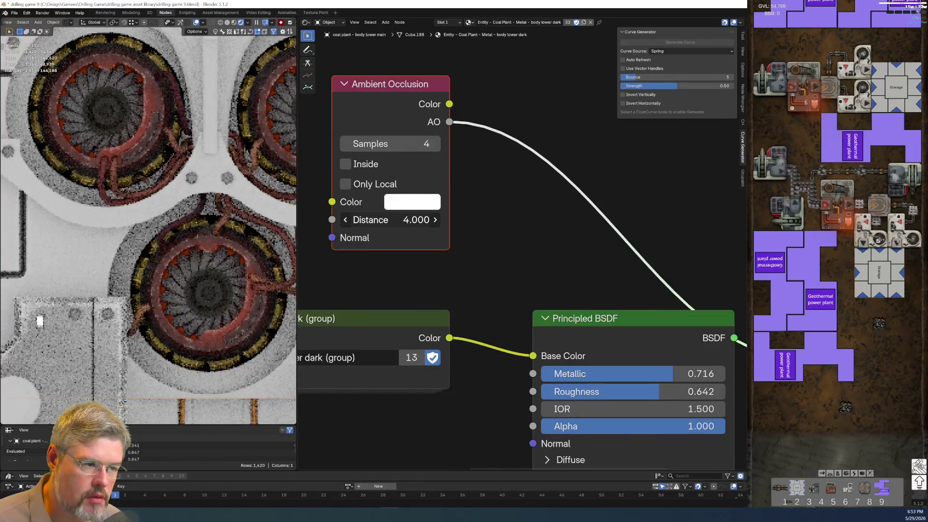
left_click_drag(391, 219, 411, 219)
left_click(390, 219)
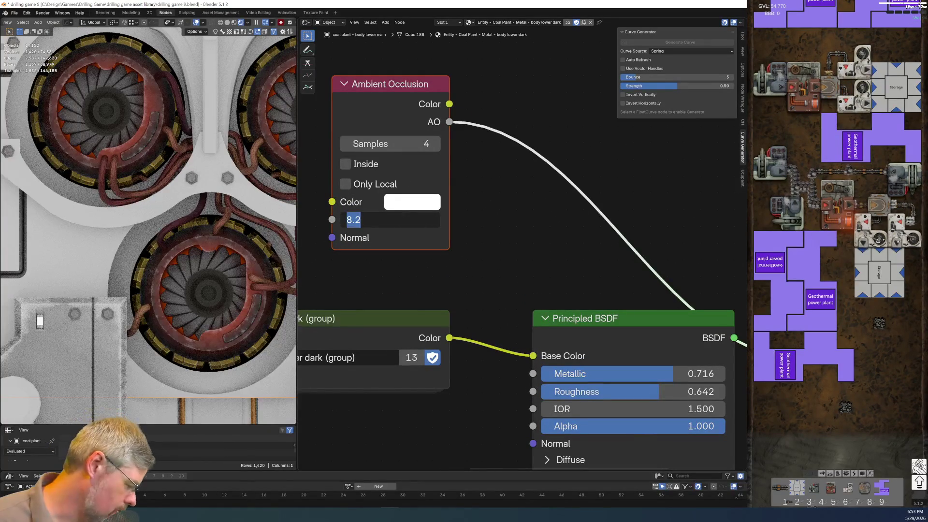
key("Return")
scroll(558, 262, "down", 3)
scroll(483, 164, "up", 1)
Move the Material Output node up beside the Ambient Occlusion node
middle_click_drag(668, 281, 491, 256)
left_click_drag(569, 303, 627, 245)
scroll(471, 220, "down", 1)
left_click(15, 12)
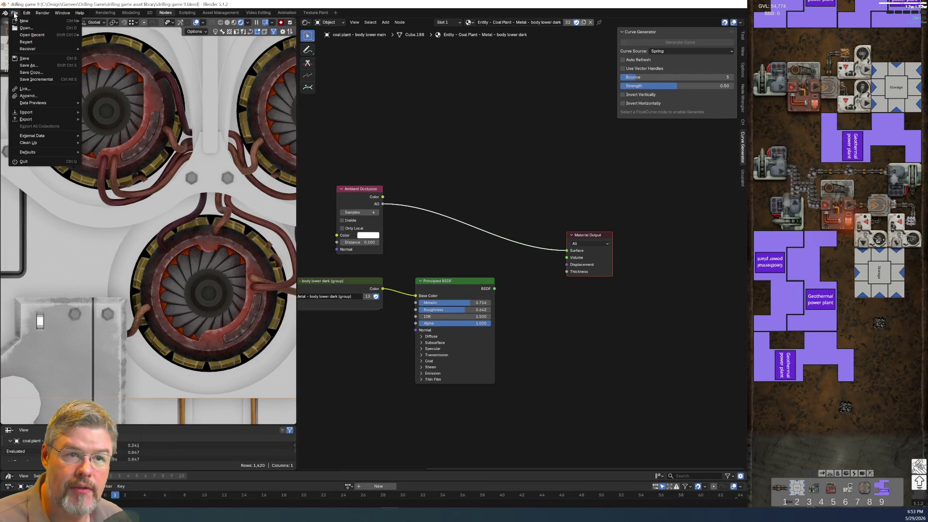
Save the file and add a Physical Material - Dirt node by searching 'dirt'
left_click(25, 58)
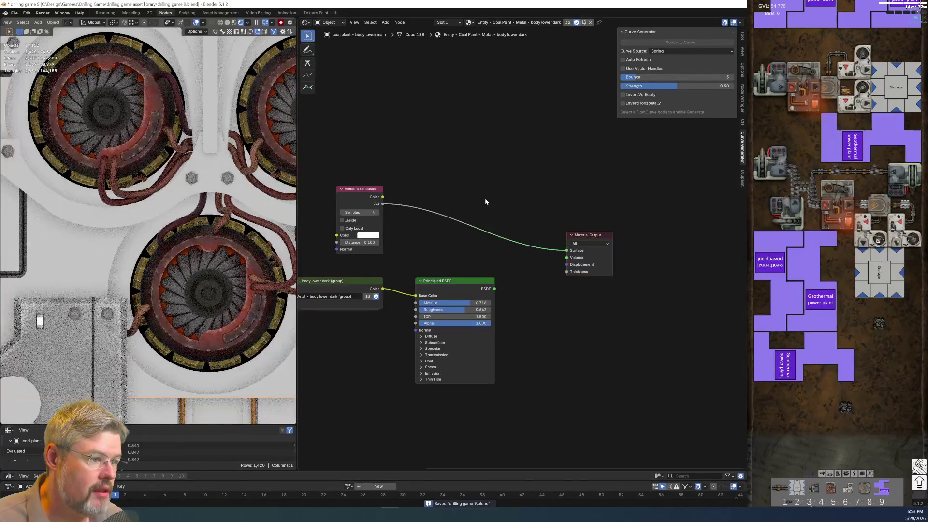
key("shift+a")
left_click(483, 124)
type("d")
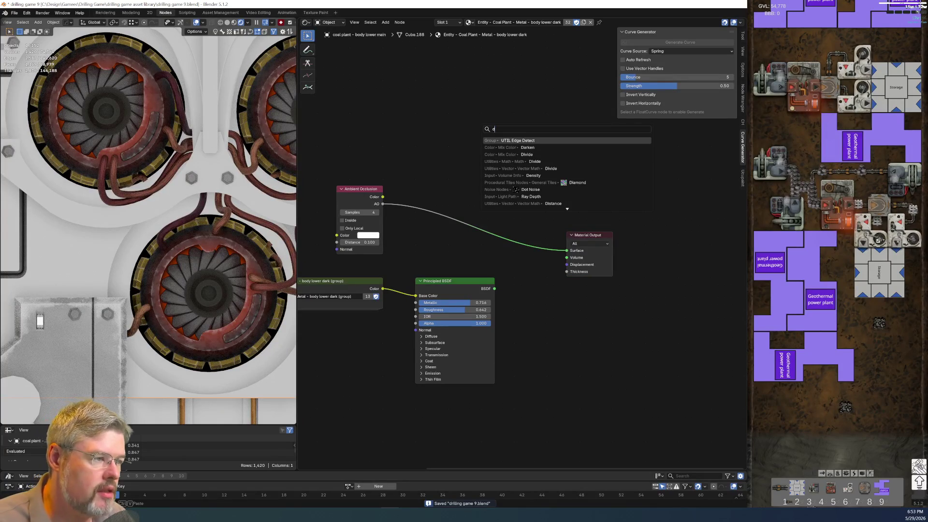
type("ust")
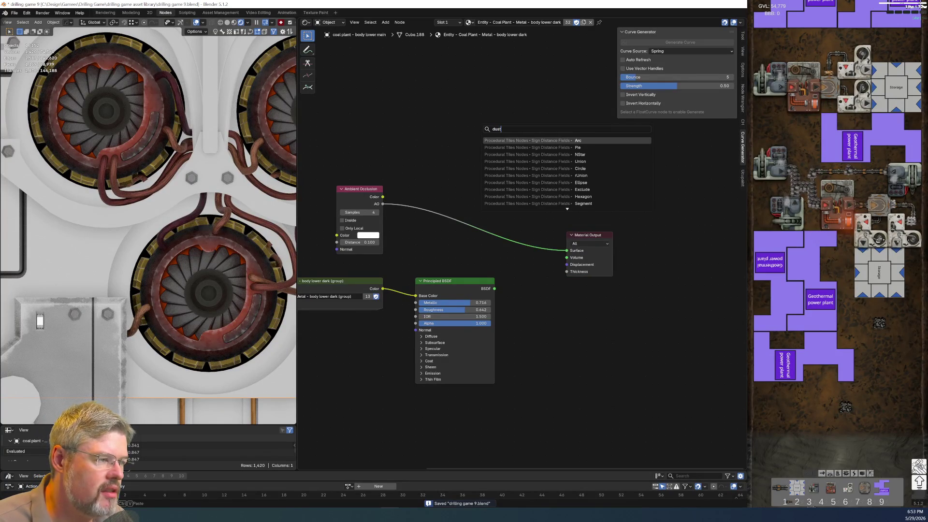
key("Down")
key("Down")
key("Down")
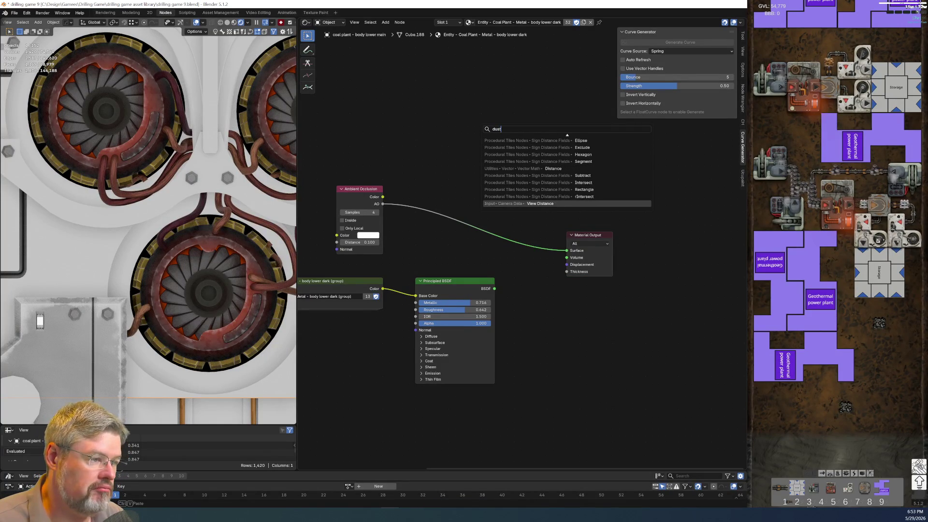
key("Escape")
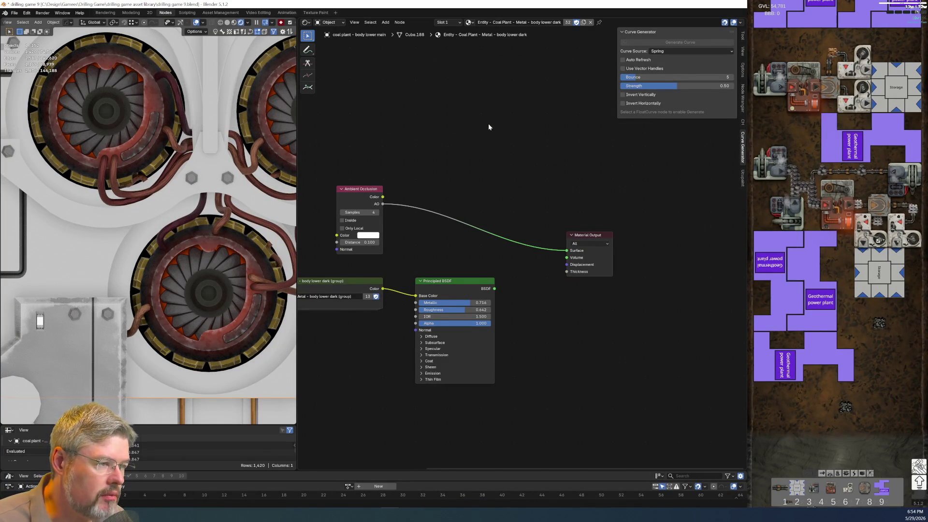
key("shift+a")
type("dirt")
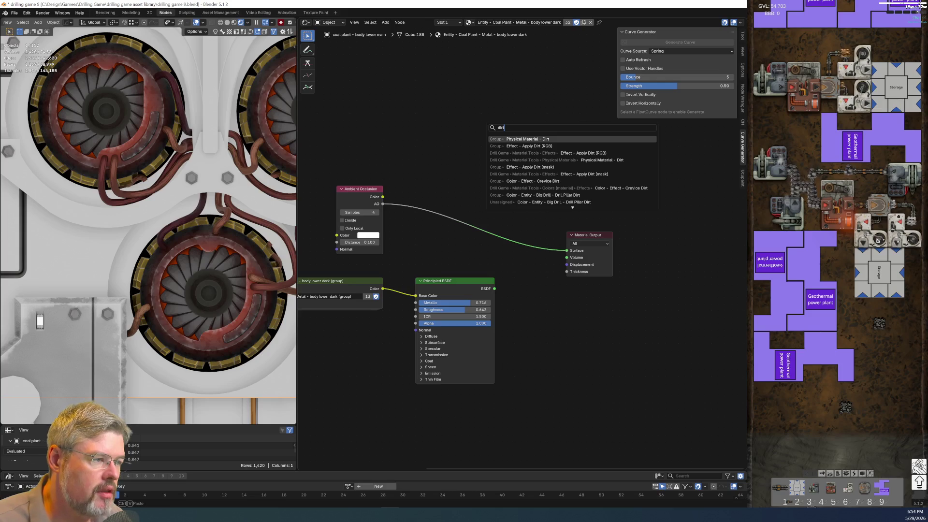
key("Return")
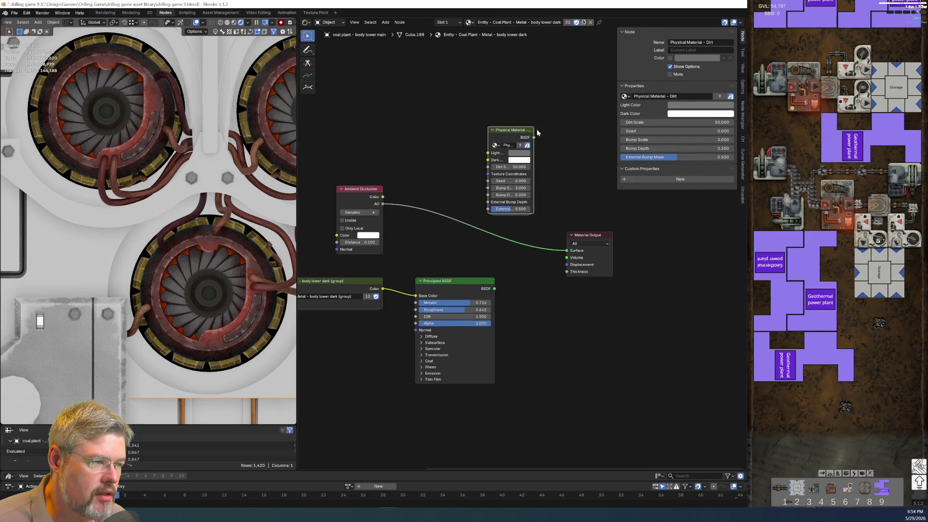
Widen the Dirt node and mix it with the Principled BSDF through a Mix Shader
left_click_drag(533, 132, 538, 132)
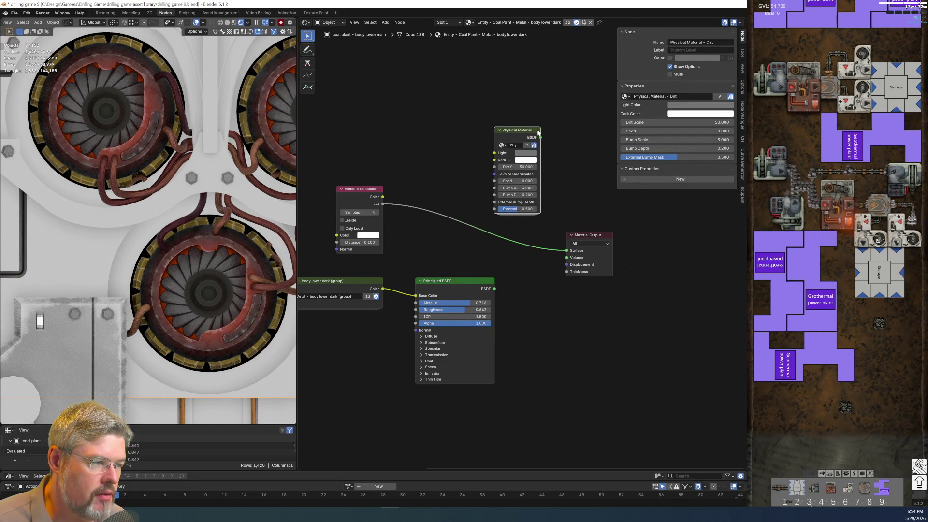
mouse_move(539, 129)
left_mouse_down()
mouse_move(587, 132)
mouse_move(533, 345)
mouse_move(467, 127)
mouse_move(467, 90)
left_mouse_up()
middle_click_drag(460, 186, 445, 253)
left_click(441, 344, "shift")
key("ctrl+0")
key("g")
left_click(692, 292)
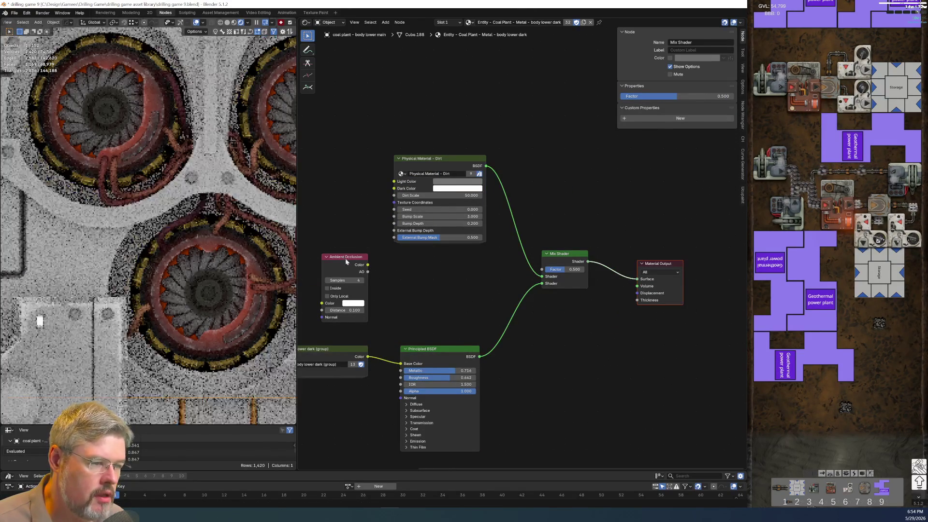
Drive the Mix Shader Factor with the AO output and move Ambient Occlusion above the Dirt node
mouse_move(367, 271)
left_mouse_down()
mouse_move(550, 272)
mouse_move(541, 272)
left_mouse_up()
mouse_move(345, 257)
left_mouse_down()
mouse_move(471, 62)
mouse_move(464, 67)
left_mouse_up()
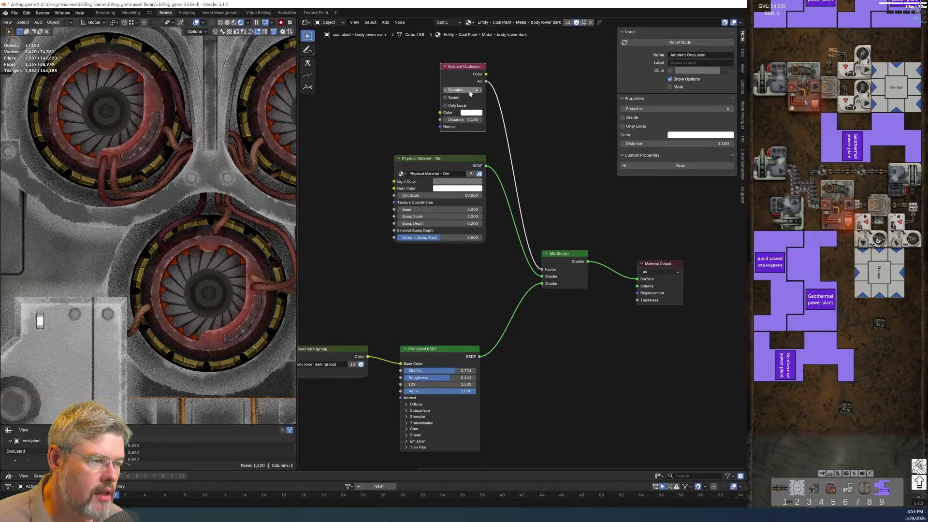
scroll(436, 132, "down", 3)
left_click_drag(445, 47, 498, 136)
scroll(485, 193, "up", 4)
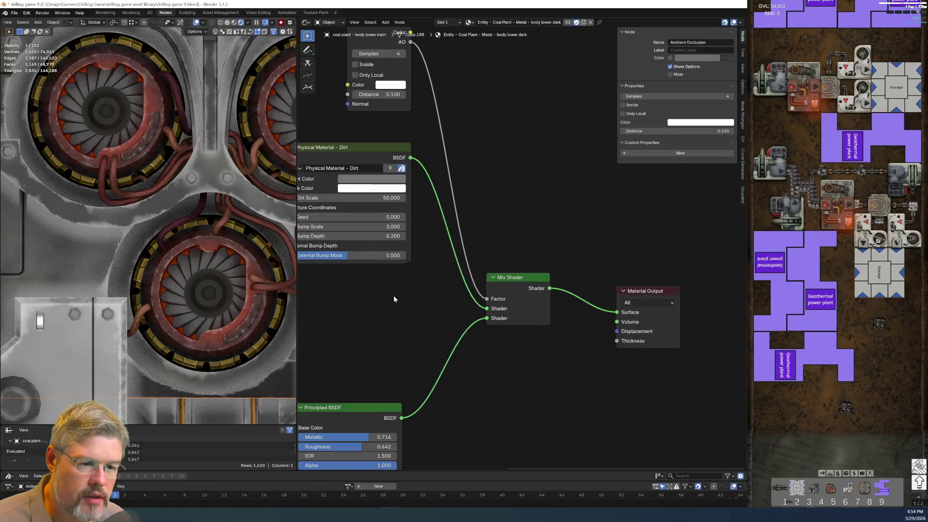
scroll(408, 418, "down", 2)
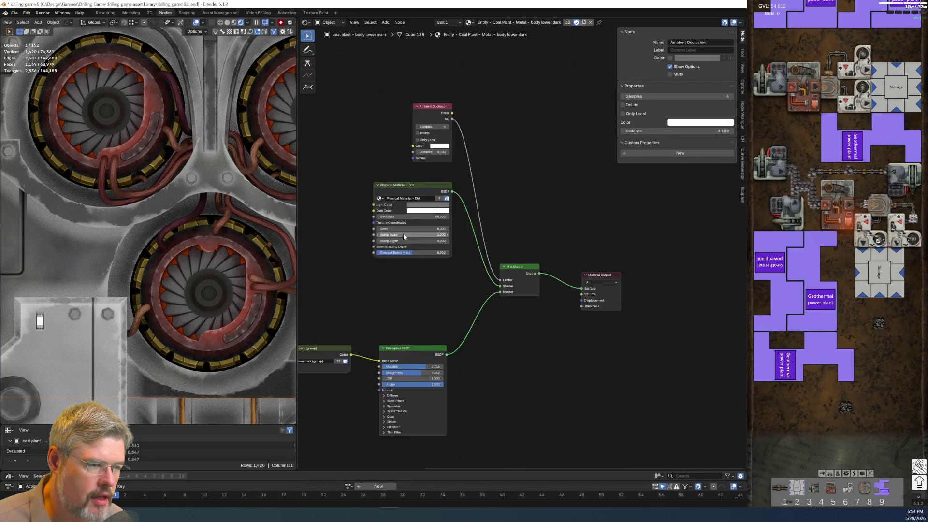
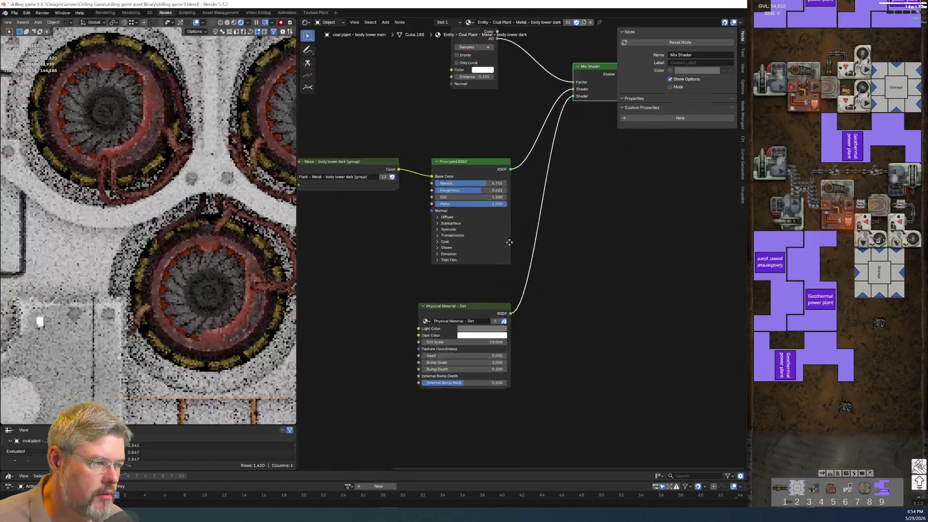
Cut the Ambient Occlusion link, mute and unmute the Mix Shader, then reconnect AO Color to Factor
middle_click_drag(509, 242, 455, 302)
left_click_drag(416, 373, 417, 374)
scroll(514, 337, "up", 3)
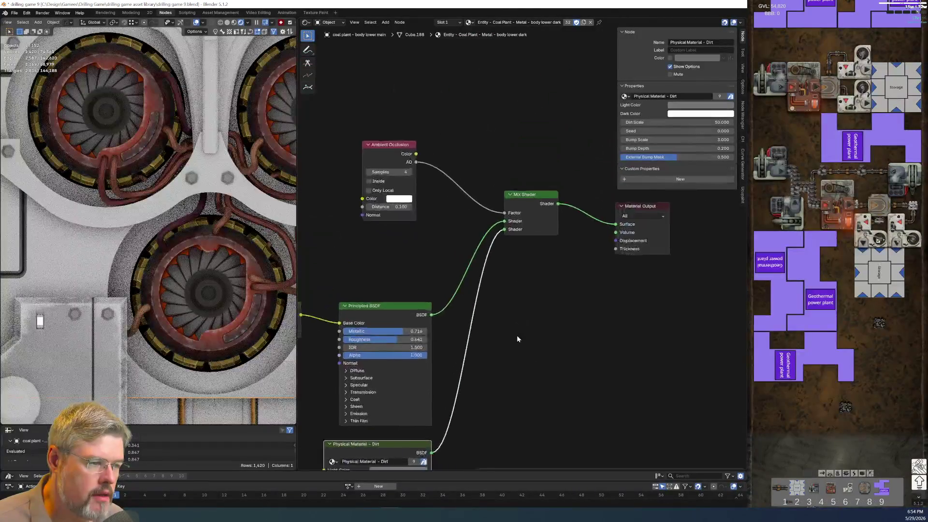
right_click_drag(524, 165, 499, 225, "ctrl")
middle_click_drag(467, 352, 416, 277)
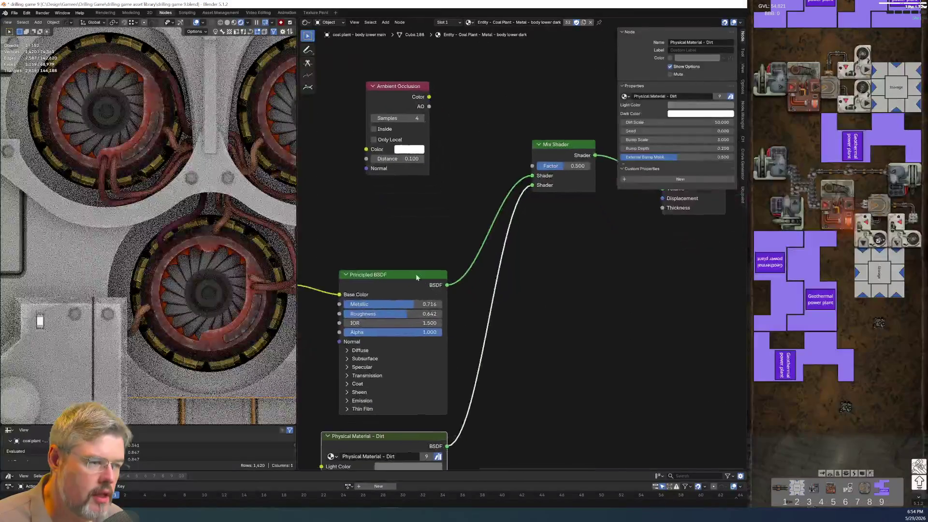
left_click(557, 147)
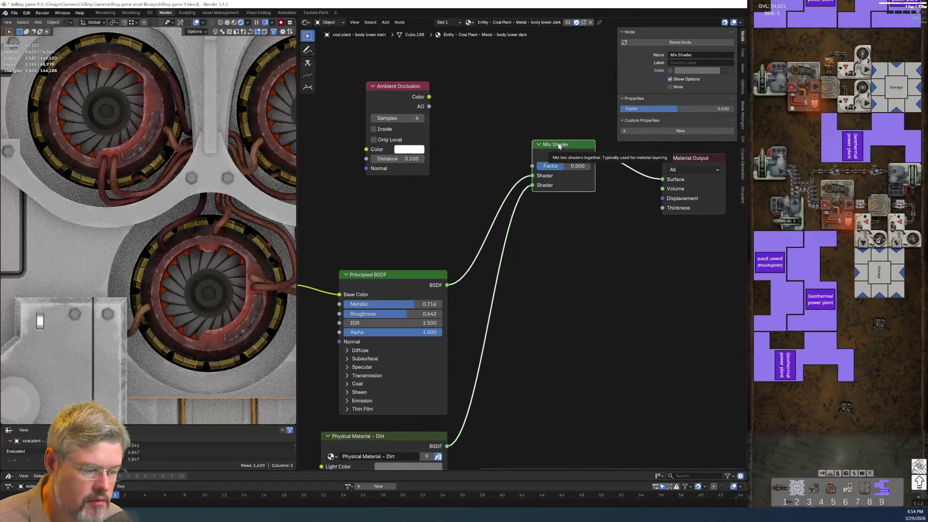
key("m")
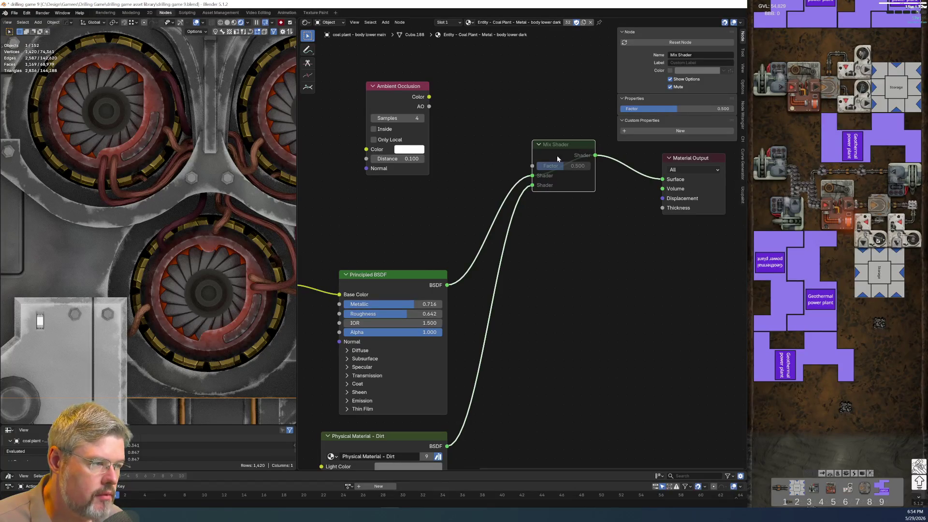
key("m")
left_click_drag(429, 97, 532, 166)
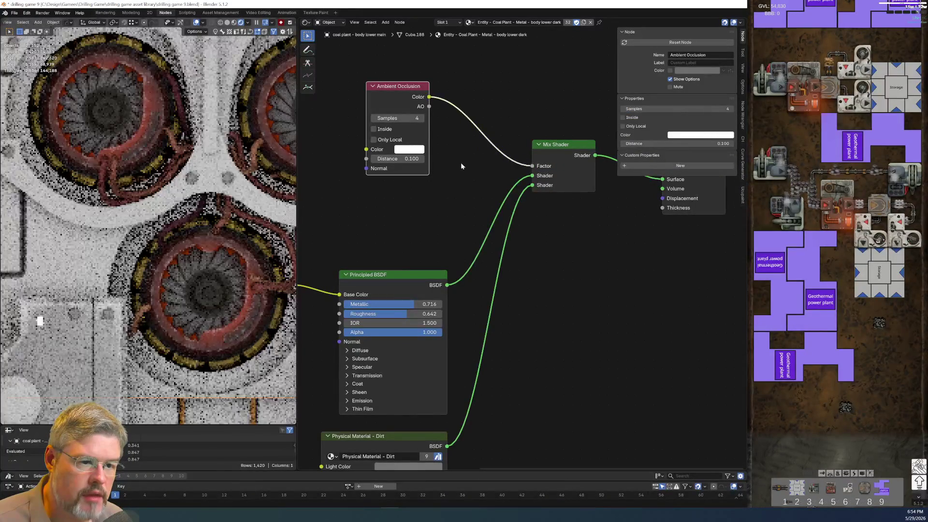
Connect Texture Coordinate Object to the Dirt node's coordinates and move the Texture Coordinate node lower
scroll(460, 242, "down", 5, "shift")
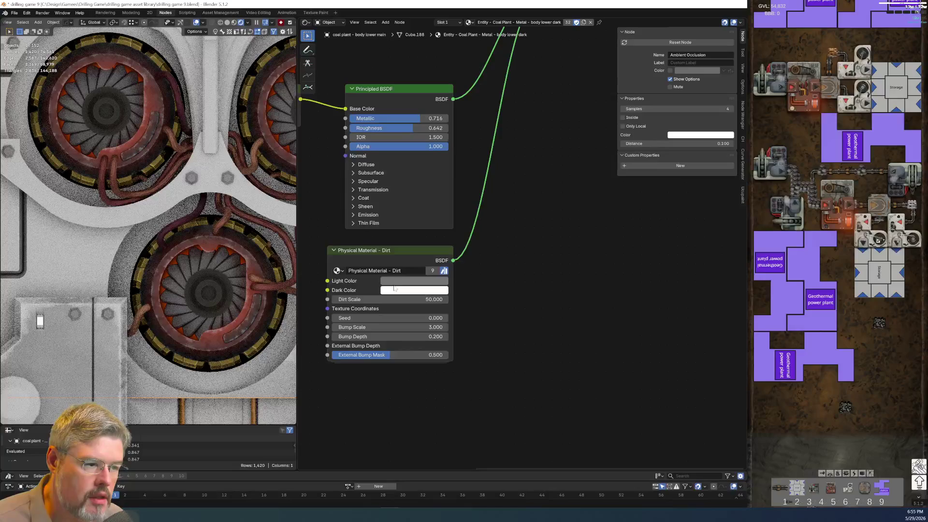
scroll(490, 414, "up", 3, "ctrl")
scroll(511, 408, "up", 2)
scroll(477, 265, "down", 5)
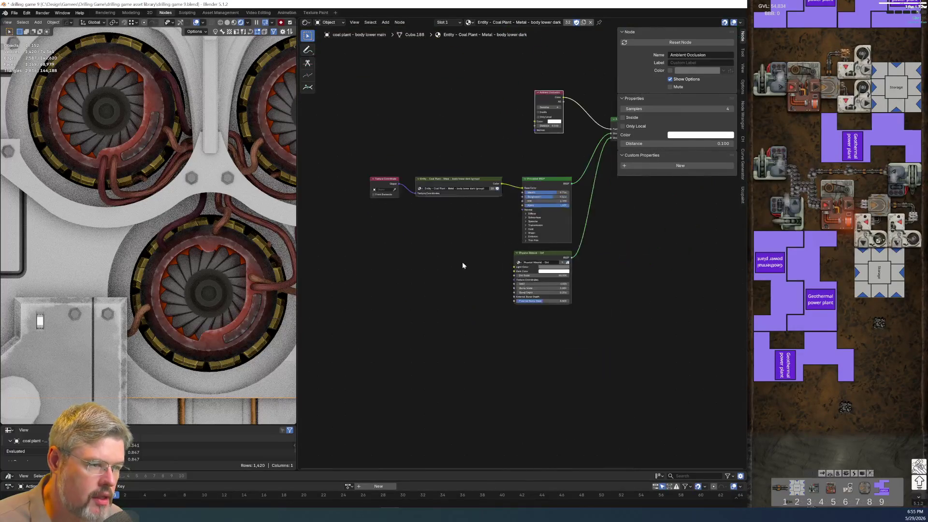
scroll(472, 238, "up", 3)
mouse_move(415, 144)
left_mouse_down()
mouse_move(551, 289)
mouse_move(600, 297)
left_mouse_up()
left_click_drag(347, 110, 411, 177)
key("g")
left_click(403, 291)
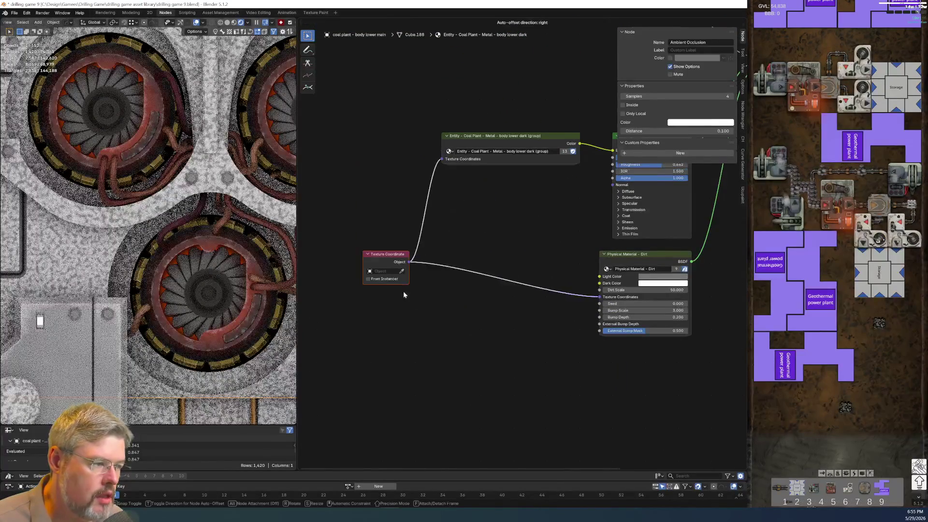
Save the file as drilling game 9.blend
scroll(521, 348, "up", 2)
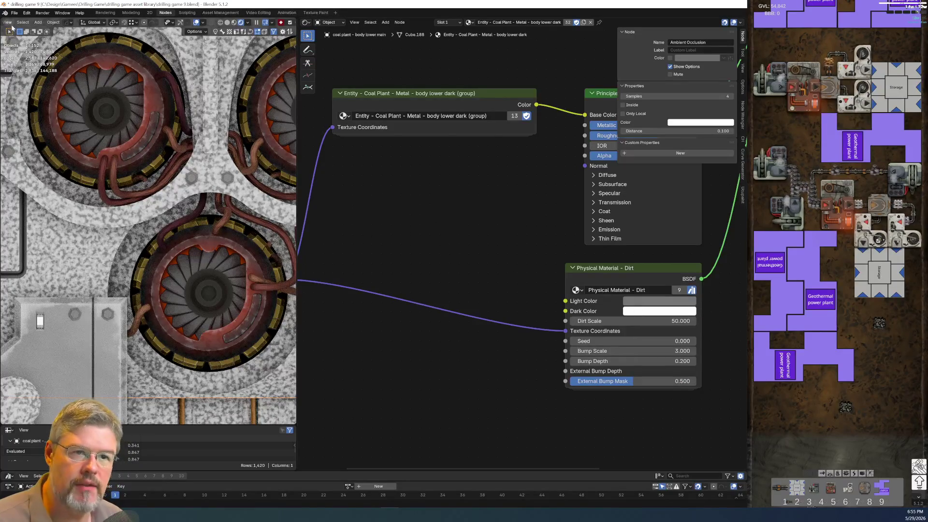
left_click(15, 13)
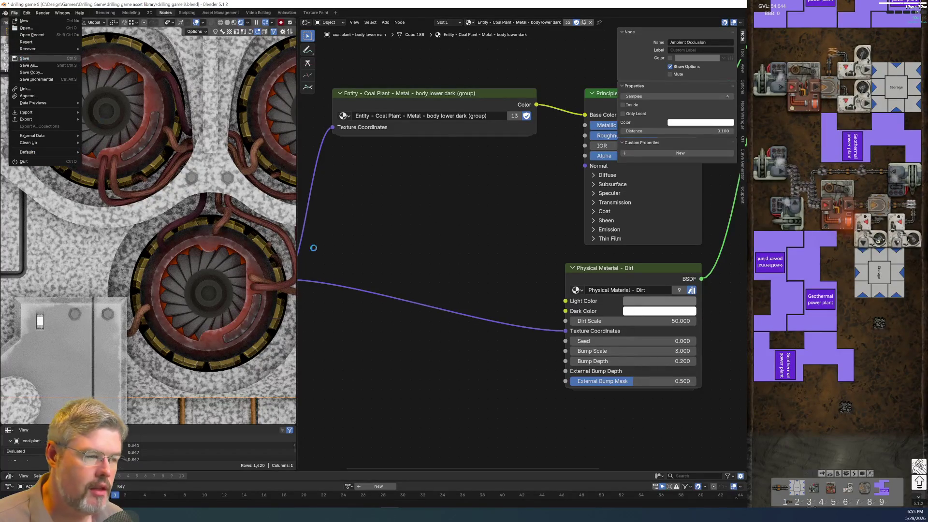
left_click(25, 58)
Enter the Physical Material - Dirt group to inspect its Color Ramp, Mix and Bump nodes, then exit
scroll(527, 313, "down", 2)
left_click(605, 264)
key("Tab")
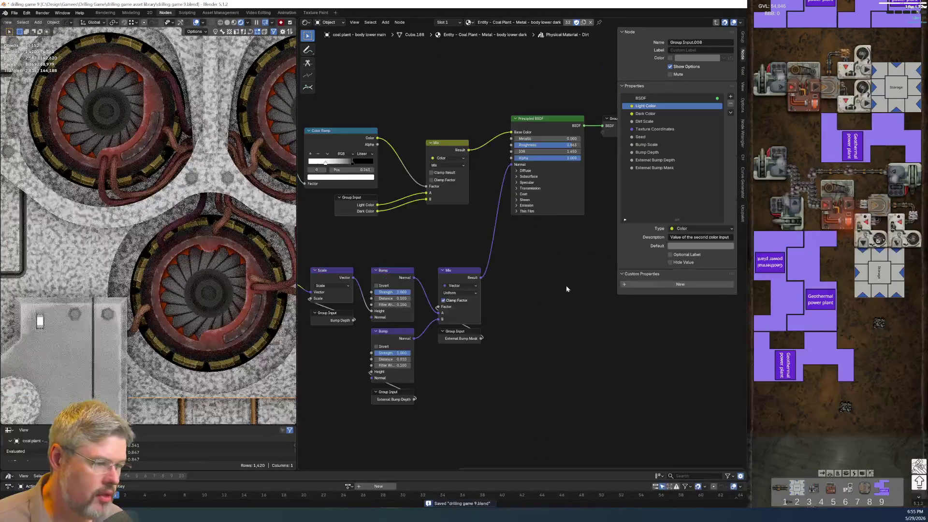
scroll(522, 308, "down", 2)
scroll(447, 362, "up", 1)
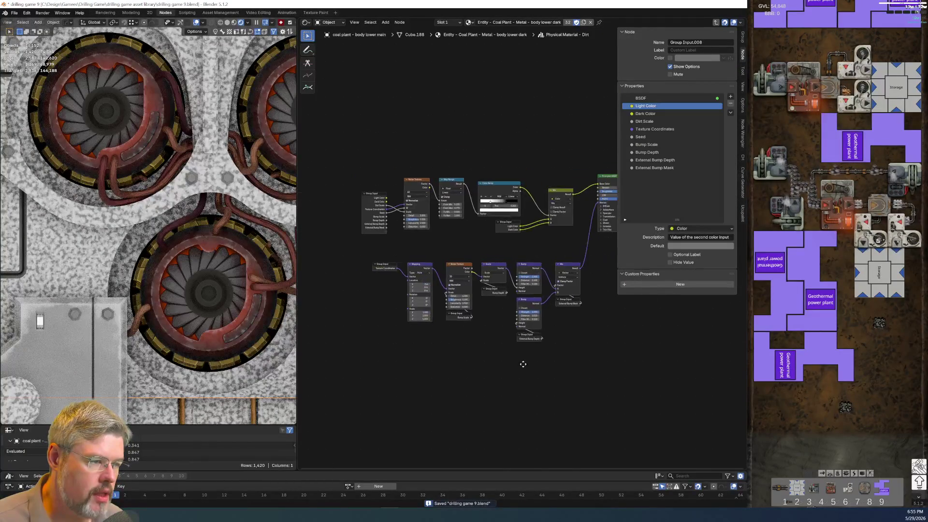
scroll(523, 363, "up", 2)
middle_click_drag(422, 235, 531, 327)
scroll(532, 327, "up", 1)
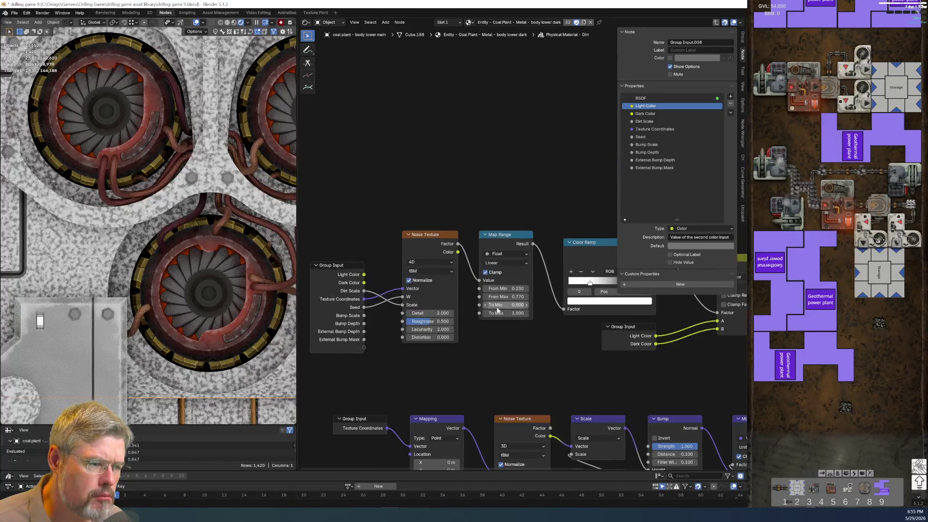
middle_click_drag(534, 366, 332, 353)
key("Tab")
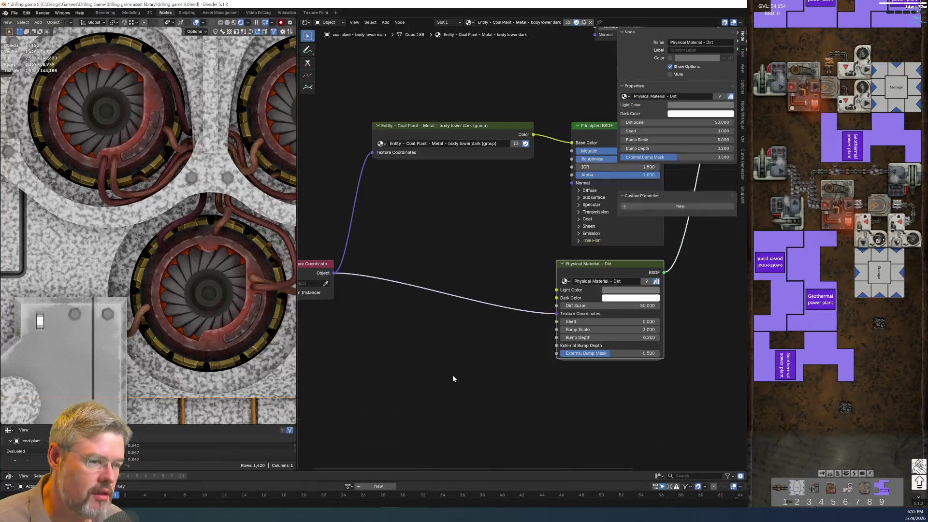
Bring the Ambient Occlusion node into view and lower its Distance from 0.100 to 0.000
middle_click_drag(568, 408, 424, 409)
scroll(430, 391, "down", 2)
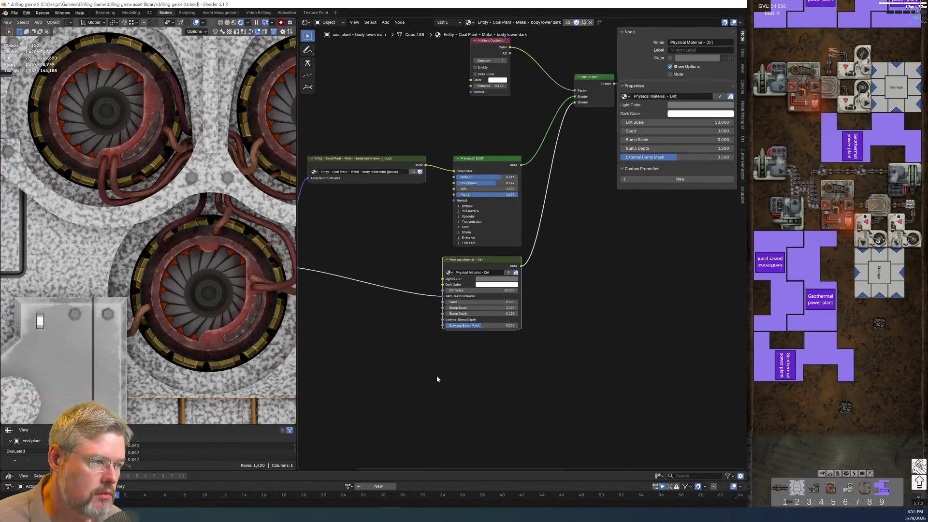
middle_click_drag(454, 362, 460, 387)
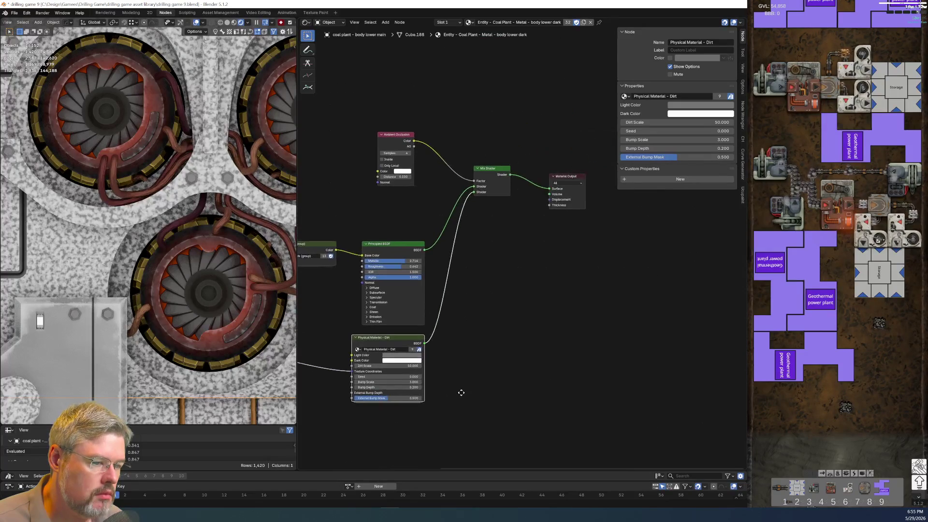
scroll(460, 388, "up", 2)
mouse_move(500, 266)
middle_mouse_down()
mouse_move(405, 345)
mouse_move(459, 258)
middle_mouse_up()
scroll(405, 345, "up", 2)
middle_click_drag(496, 174, 426, 268)
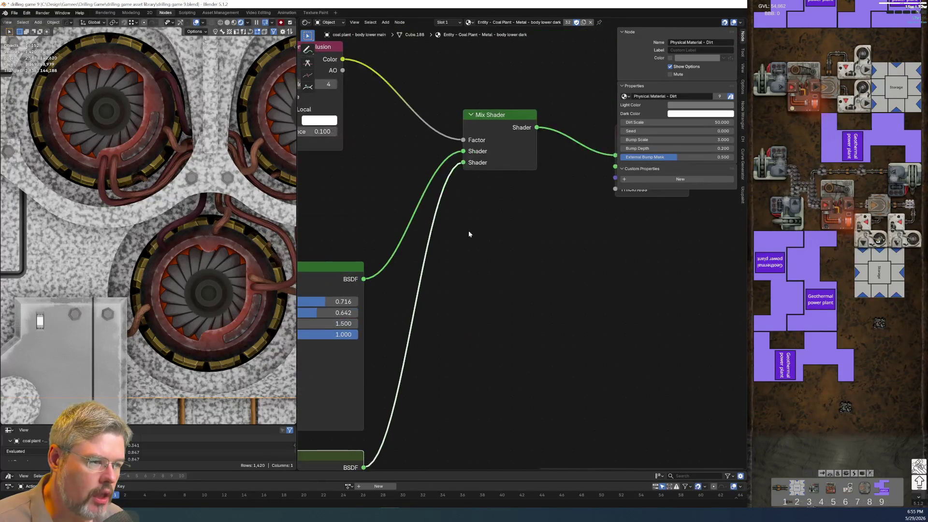
middle_click_drag(506, 202, 487, 290)
scroll(487, 290, "down", 2)
scroll(453, 303, "up", 3)
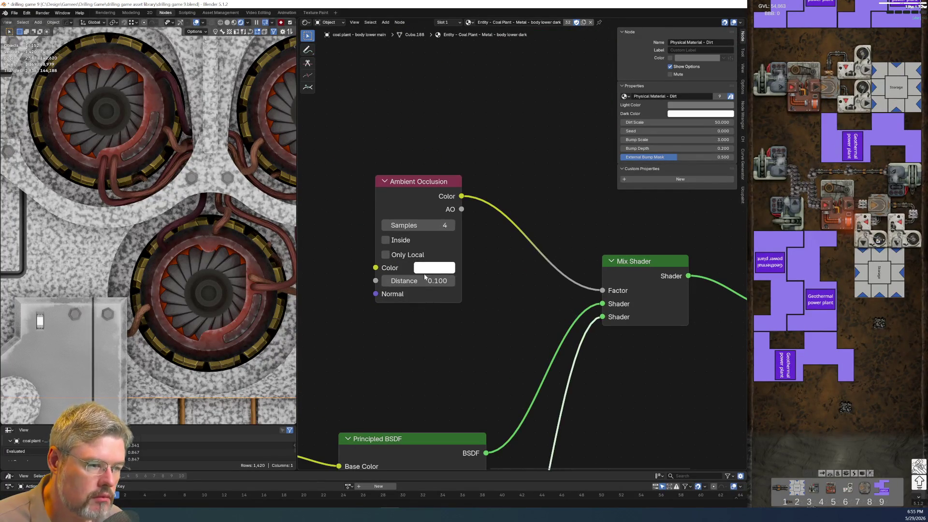
left_click_drag(424, 276, 382, 277)
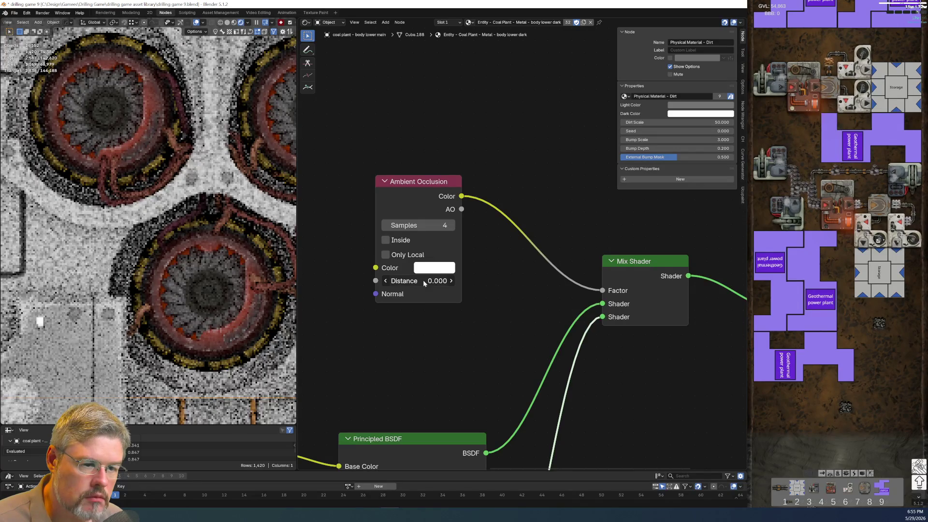
Spread the Ambient Occlusion and Mix Shader nodes apart to make room for a new node
middle_click_drag(381, 277, 435, 282)
left_click_drag(464, 181, 334, 176)
key("shift+a")
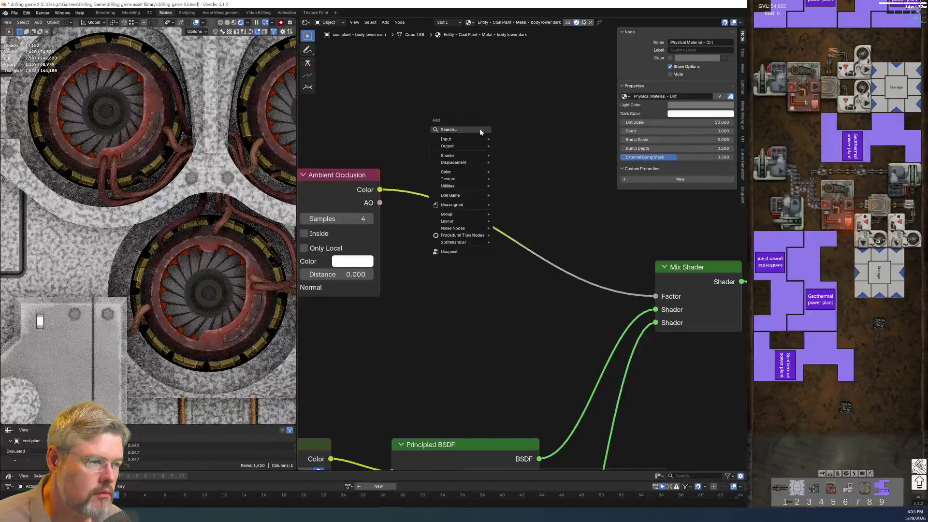
Insert a Map Range node on the AO-to-Factor link and set its From Max to 0.120
type("ma")
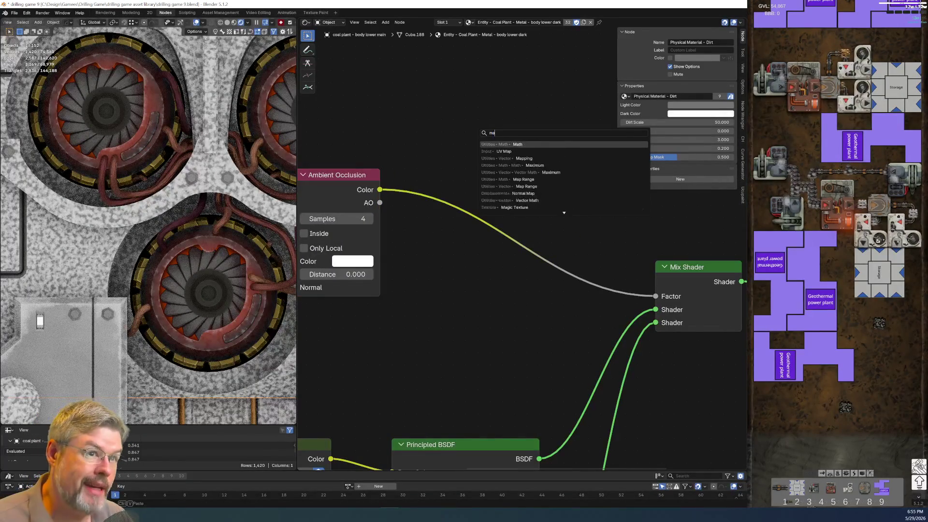
type("p r")
key("Return")
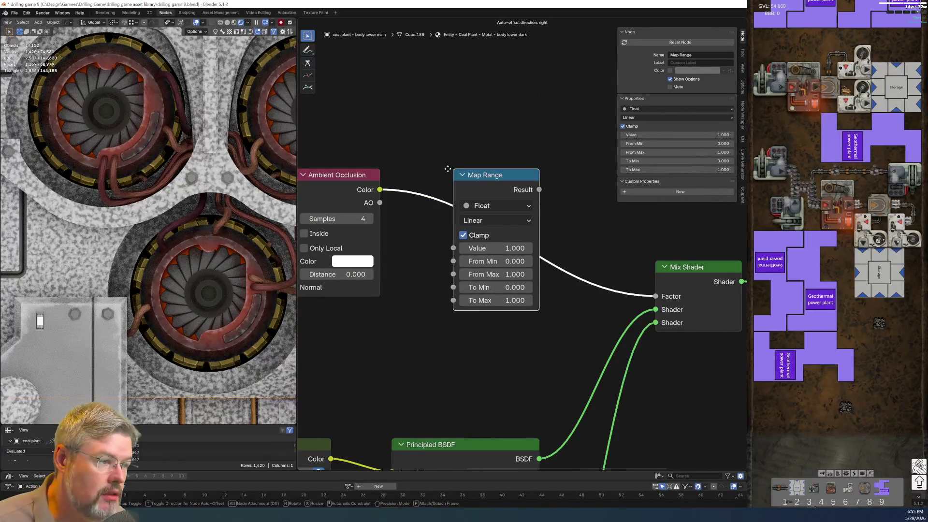
left_click(437, 169)
left_click(483, 274)
type("0.7")
key("Return")
left_click(483, 274)
type("0.12")
key("Return")
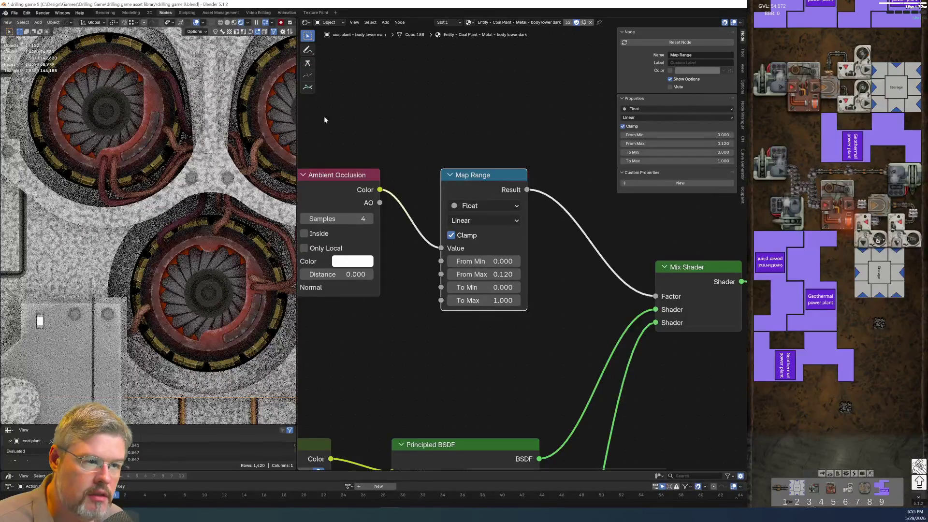
Switch the viewport to Material Preview and save the blend file
left_click(234, 22)
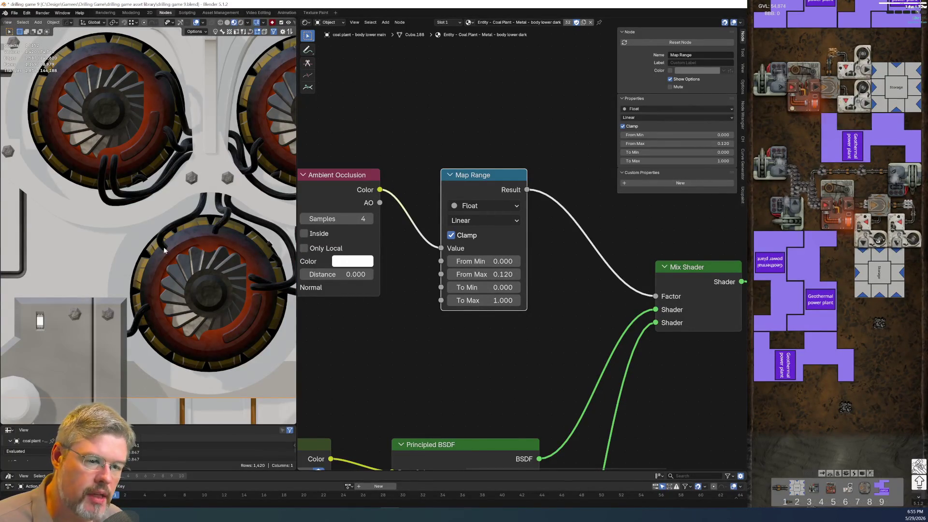
left_click(15, 13)
left_click(25, 58)
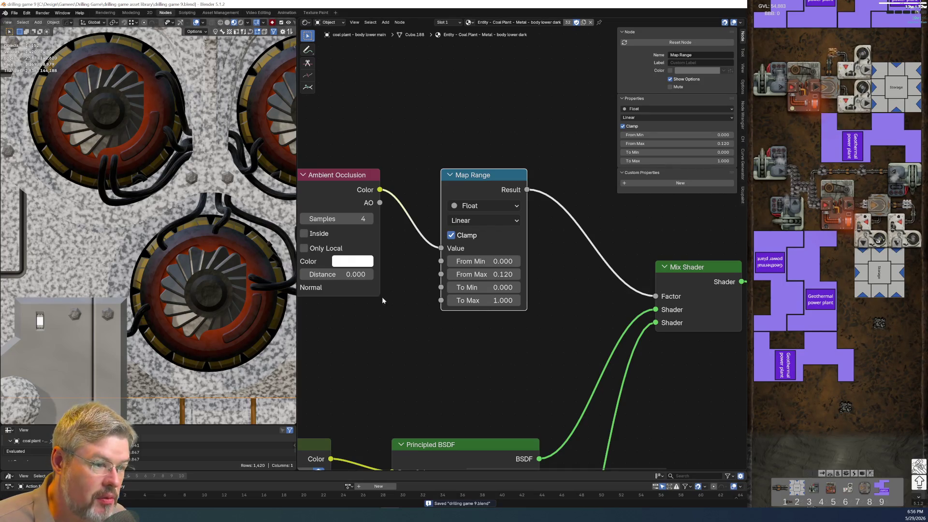
middle_click_drag(483, 359, 375, 285)
left_click(562, 206)
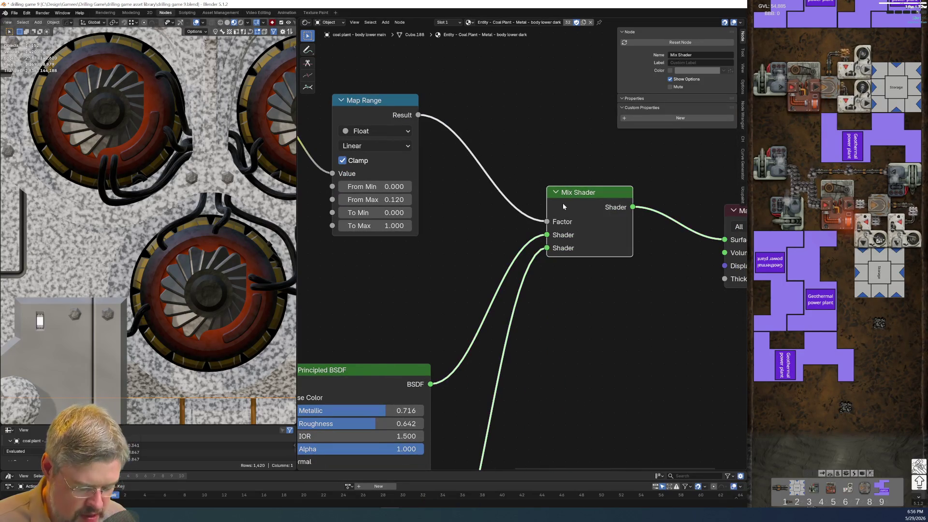
Invert the Map Range with To Min 1.000 and To Max 0.000, and adjust From Max to 0.860
mouse_move(432, 309)
middle_mouse_down()
mouse_move(452, 255)
mouse_move(491, 276)
mouse_move(470, 263)
mouse_move(476, 299)
middle_mouse_up()
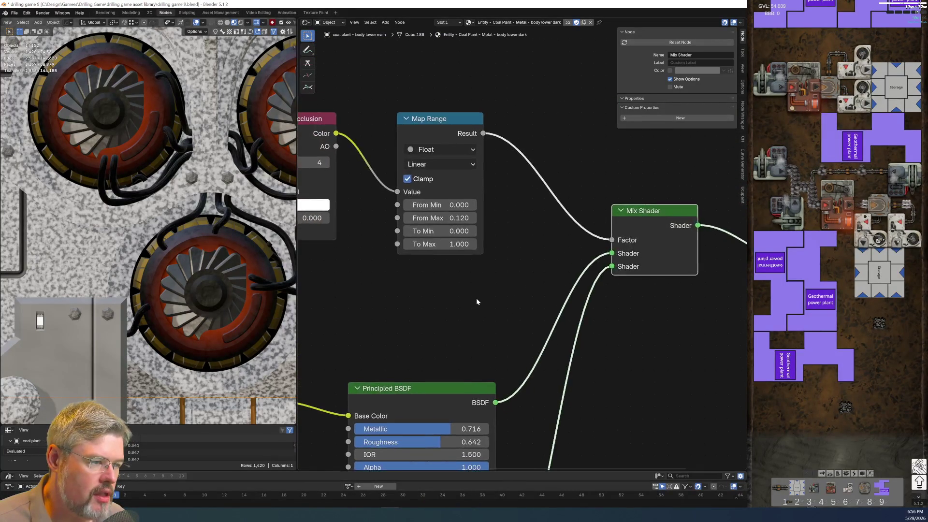
scroll(503, 326, "down", 2)
scroll(502, 327, "up", 2)
left_click(481, 266)
type("1")
key("Tab")
type("0")
key("Return")
scroll(513, 286, "up", 2)
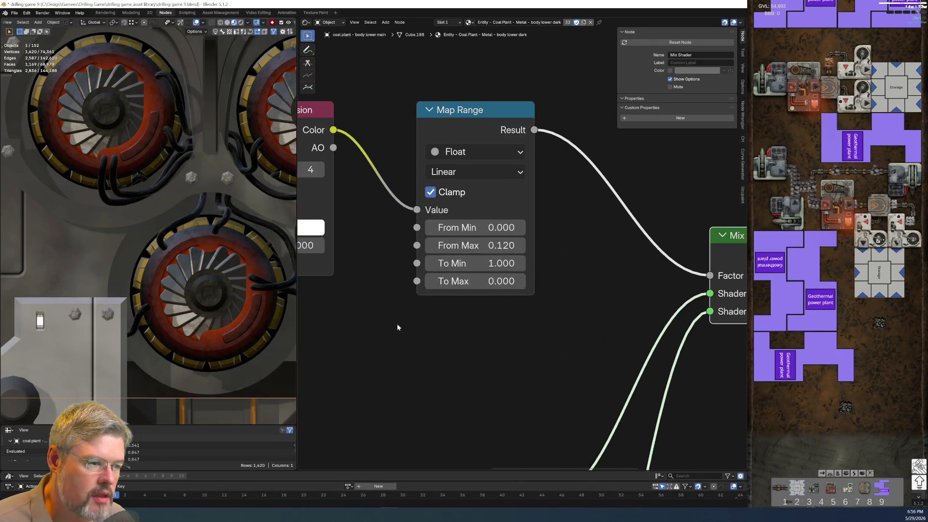
mouse_move(513, 265)
left_mouse_down()
mouse_move(561, 265)
mouse_move(512, 265)
left_mouse_up()
scroll(555, 387, "down", 5)
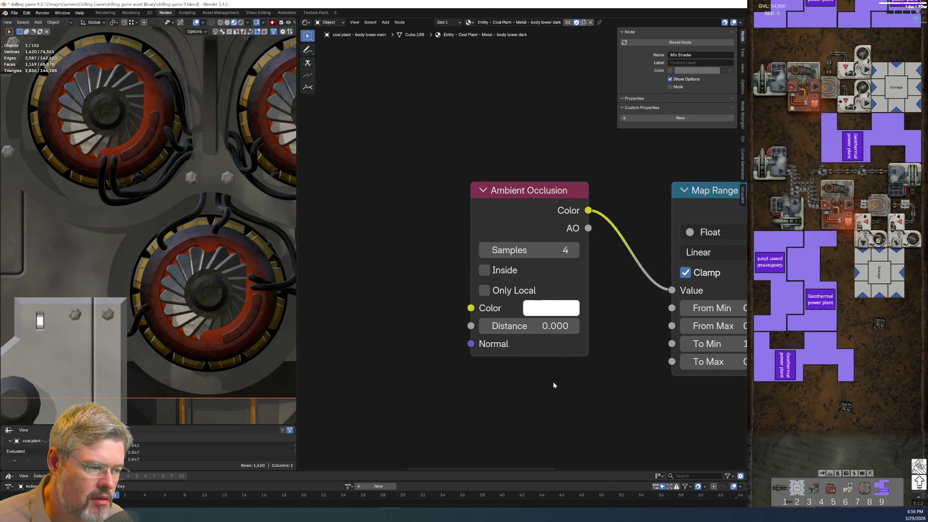
Feed the Ambient Occlusion AO output into Map Range Value and adjust its From Max and To Max
middle_click_drag(479, 332, 452, 257)
scroll(453, 257, "up", 3)
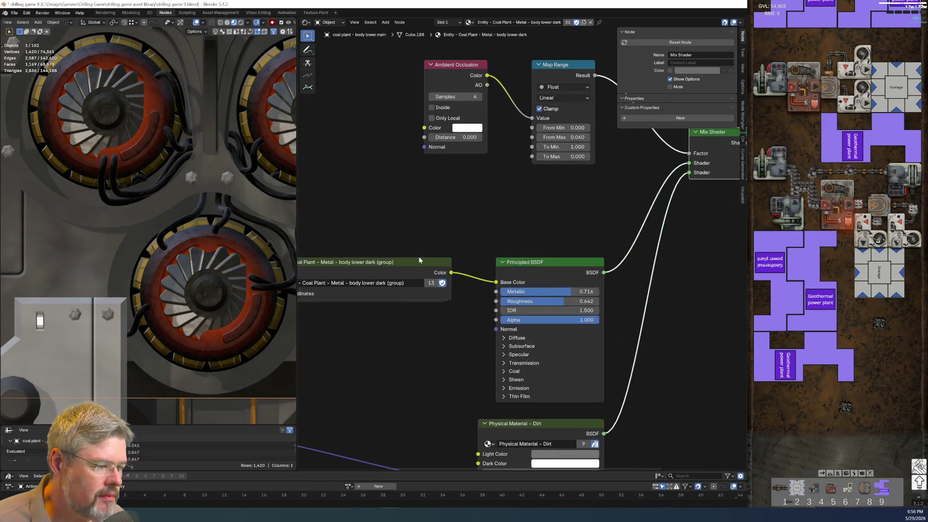
middle_click_drag(404, 236, 410, 316)
scroll(460, 288, "up", 2)
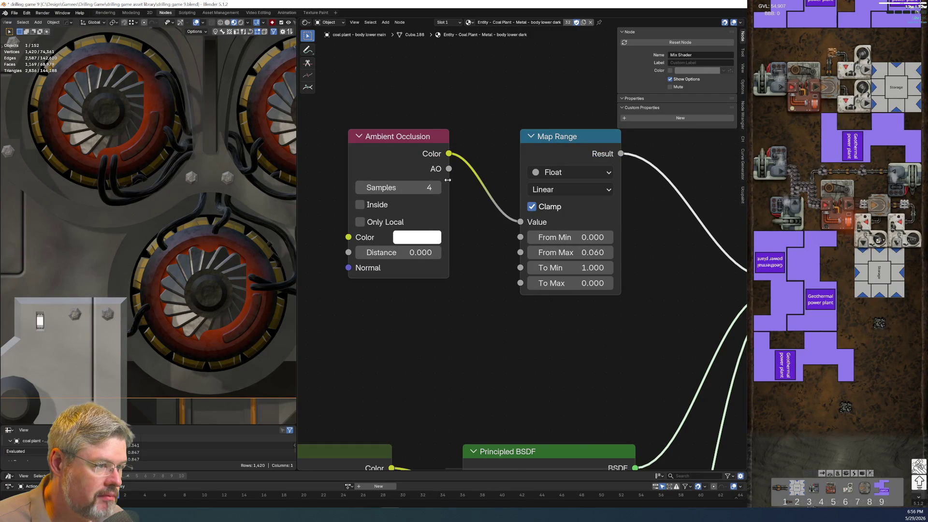
left_click_drag(449, 169, 520, 222)
middle_click_drag(485, 323, 380, 340)
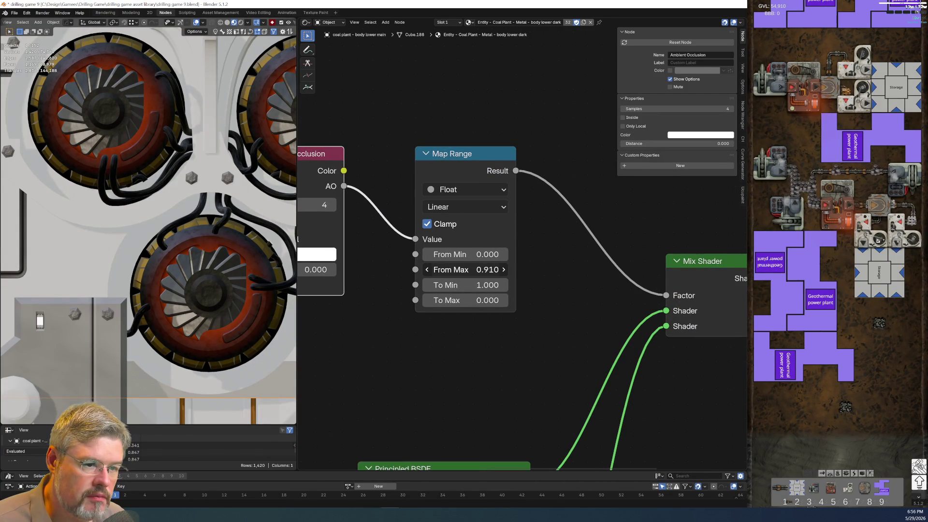
left_click_drag(428, 271, 477, 271)
left_click(480, 271)
key("Escape")
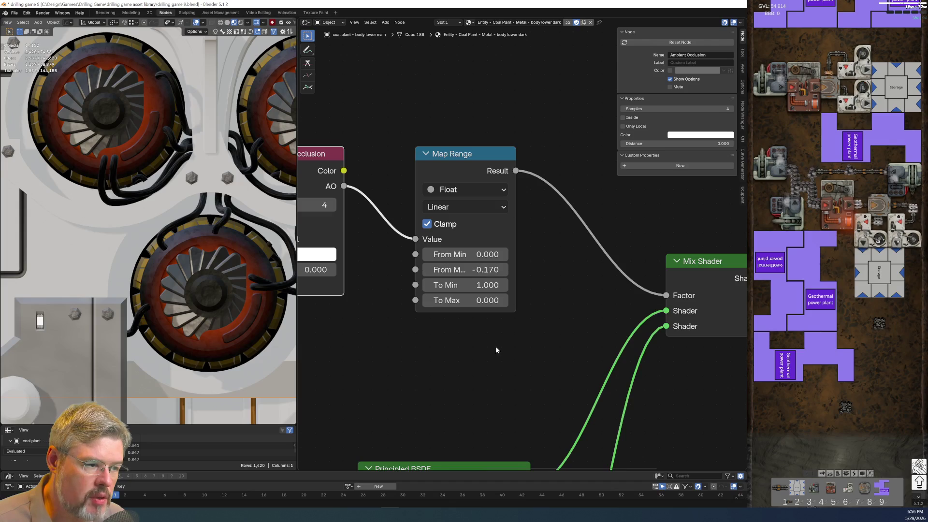
left_click_drag(479, 299, 455, 300)
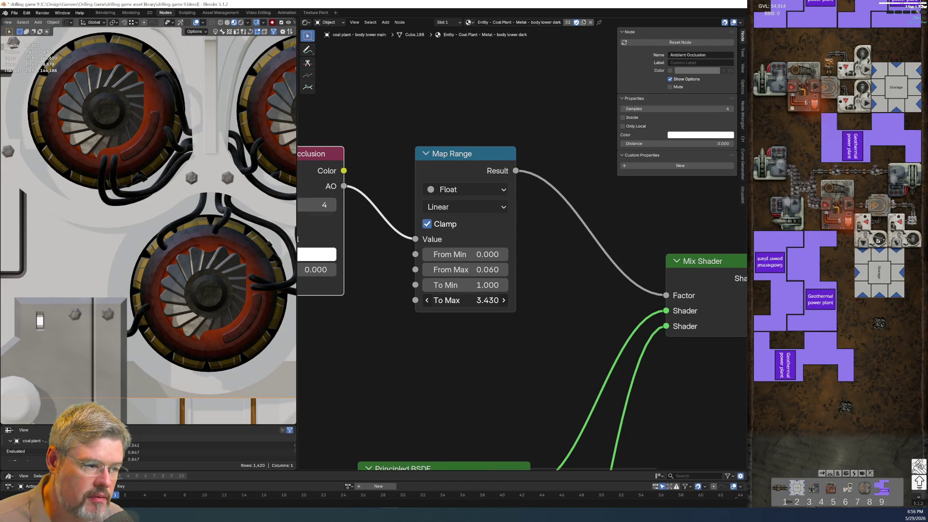
left_click_drag(427, 413, 447, 348)
Set the Ambient Occlusion Distance to 0.200
middle_click_drag(419, 352, 524, 325)
left_click_drag(454, 269, 472, 269)
left_click(448, 268)
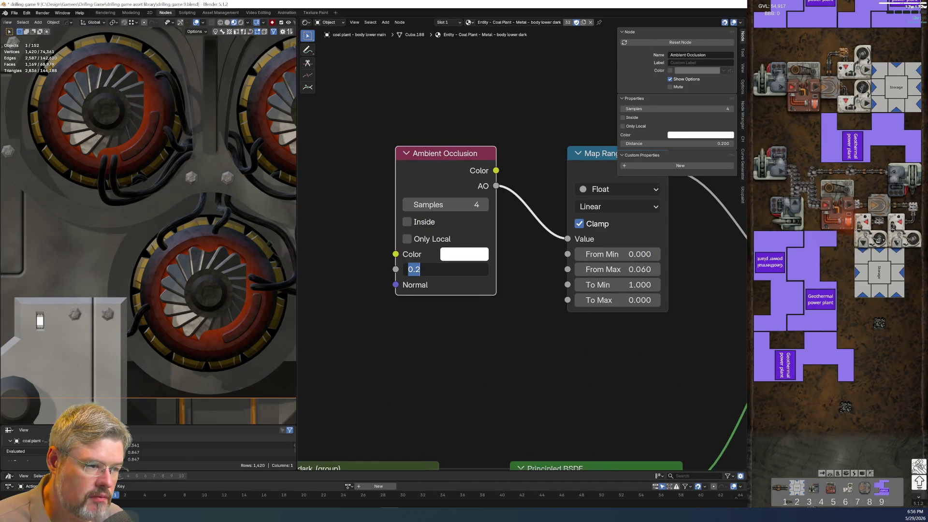
left_click(588, 372)
middle_click_drag(588, 372, 476, 386)
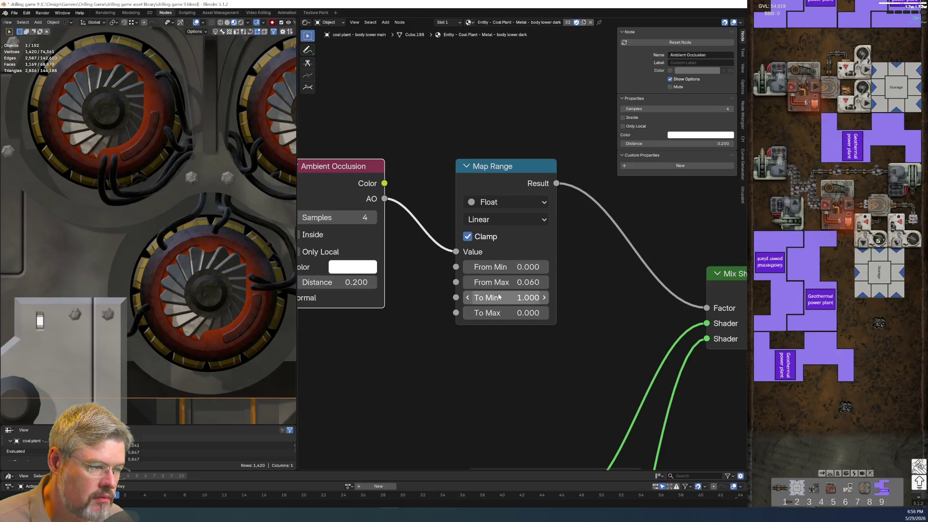
Tune the Map Range to From Max 0.940 and To Min 21.300 while checking the fans and cables
mouse_move(503, 282)
left_mouse_down()
mouse_move(564, 282)
mouse_move(550, 282)
left_mouse_up()
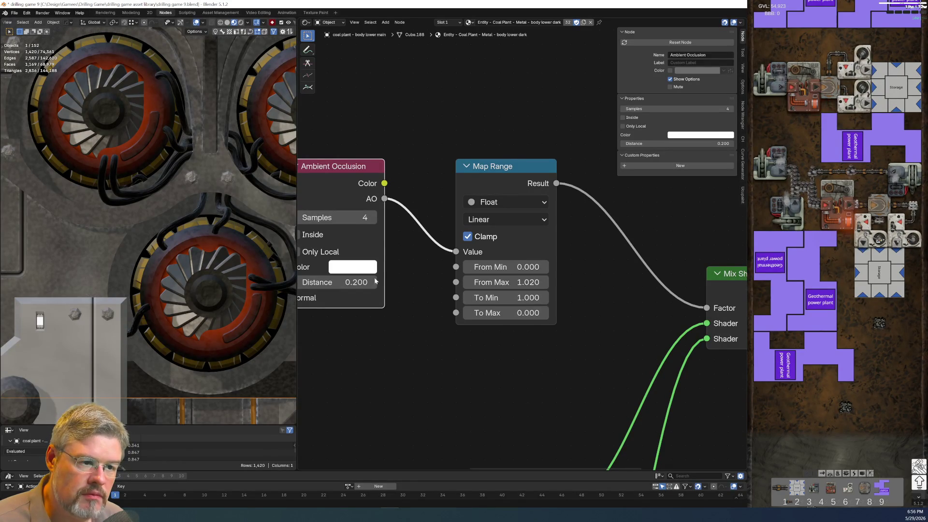
middle_click_drag(187, 228, 57, 236, "shift")
scroll(185, 267, "up", 2)
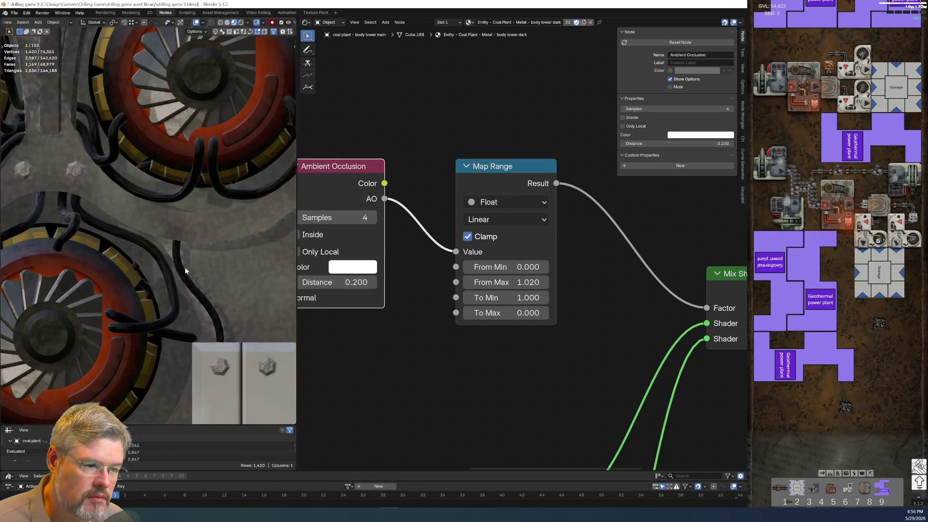
scroll(185, 267, "up", 1)
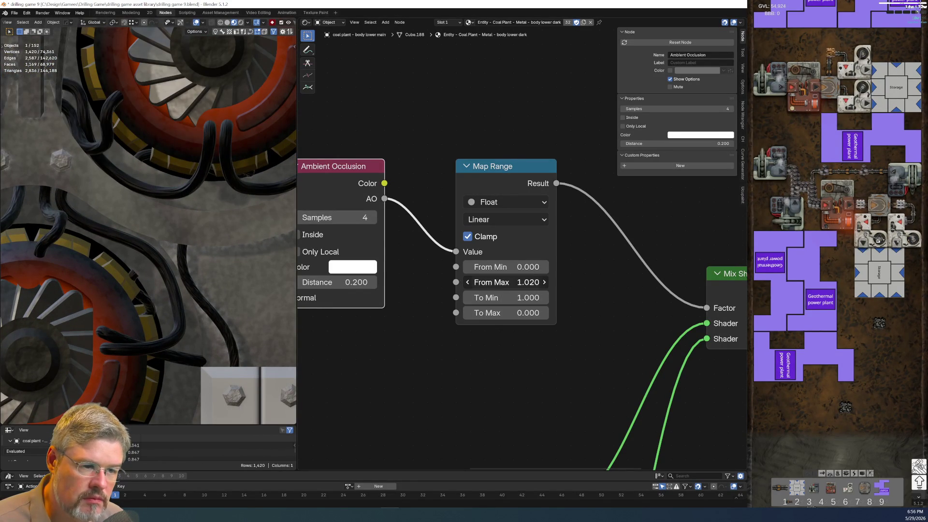
mouse_move(528, 282)
left_mouse_down()
mouse_move(491, 297)
mouse_move(546, 296)
left_mouse_up()
scroll(111, 242, "down", 6)
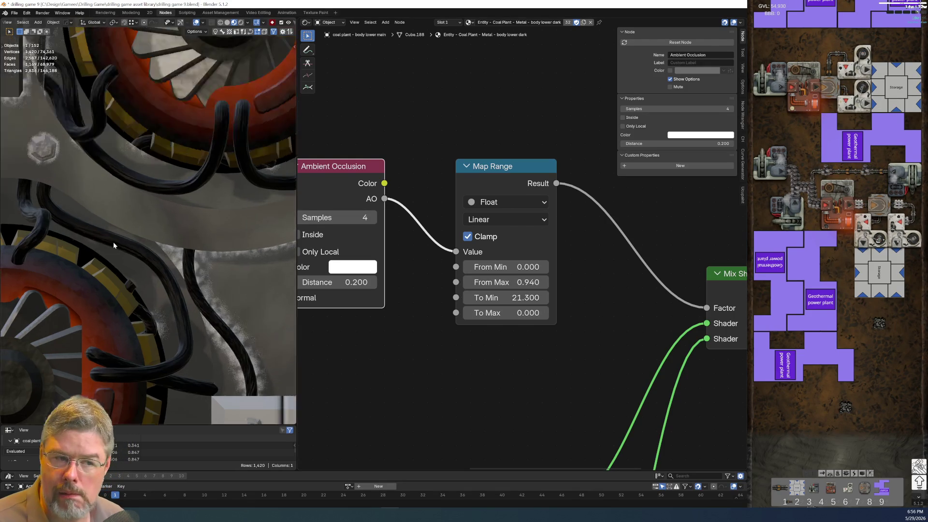
scroll(95, 249, "up", 5)
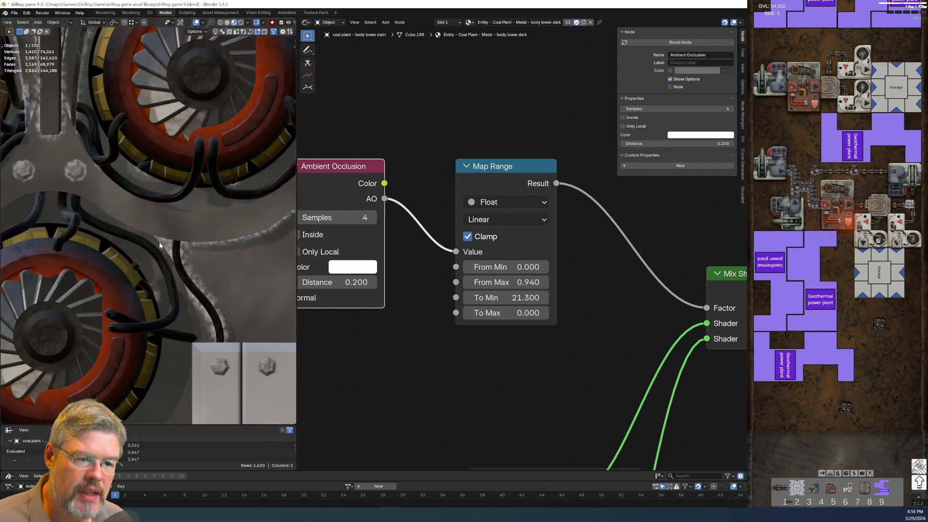
scroll(164, 256, "down", 5)
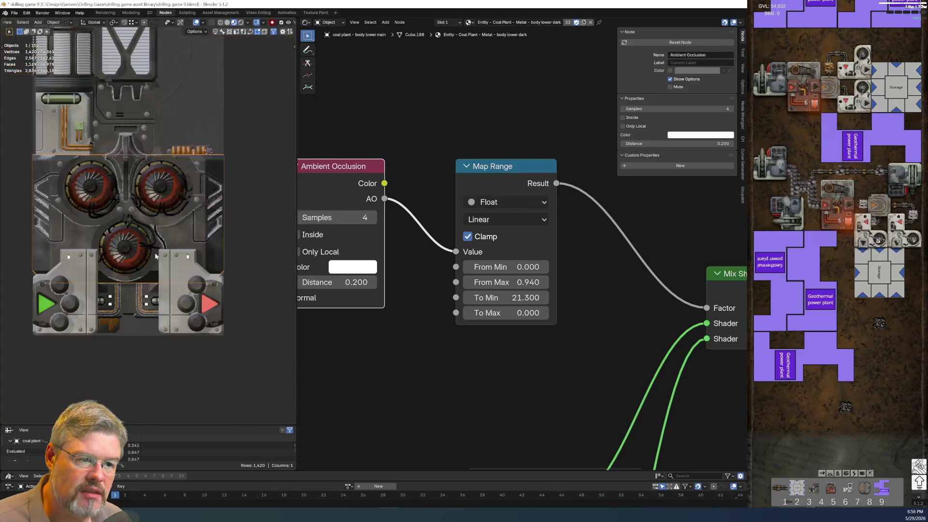
scroll(155, 253, "up", 6)
mouse_move(365, 419)
middle_mouse_down()
mouse_move(389, 212)
mouse_move(475, 109)
middle_mouse_up()
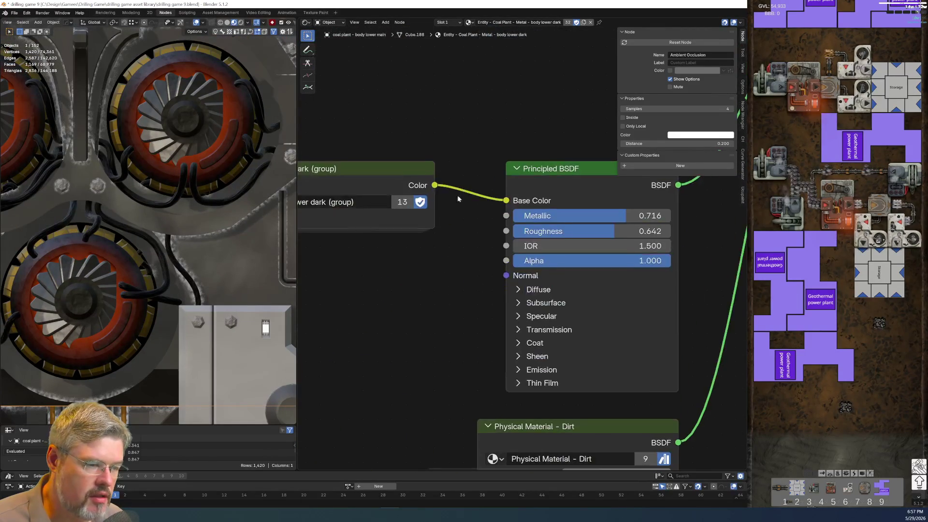
Save drilling game 9.blend with the AO-driven Map Range settings
scroll(423, 291, "down", 3)
scroll(508, 359, "up", 1)
scroll(263, 233, "up", 1)
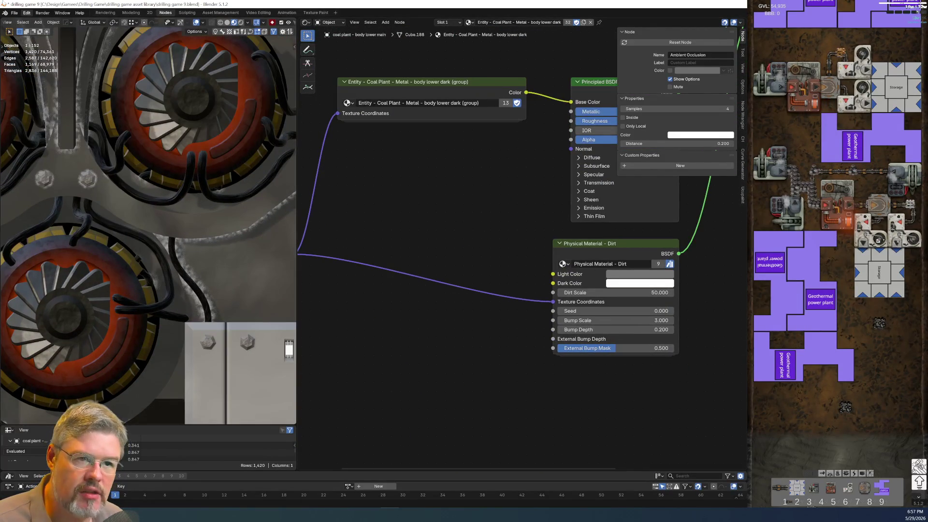
left_click(14, 13)
left_click(33, 58)
Pan to the Dirt node, cancel an add-node search, and save again with Ctrl+S
mouse_move(414, 243)
middle_mouse_down()
mouse_move(445, 316)
mouse_move(375, 334)
middle_mouse_up()
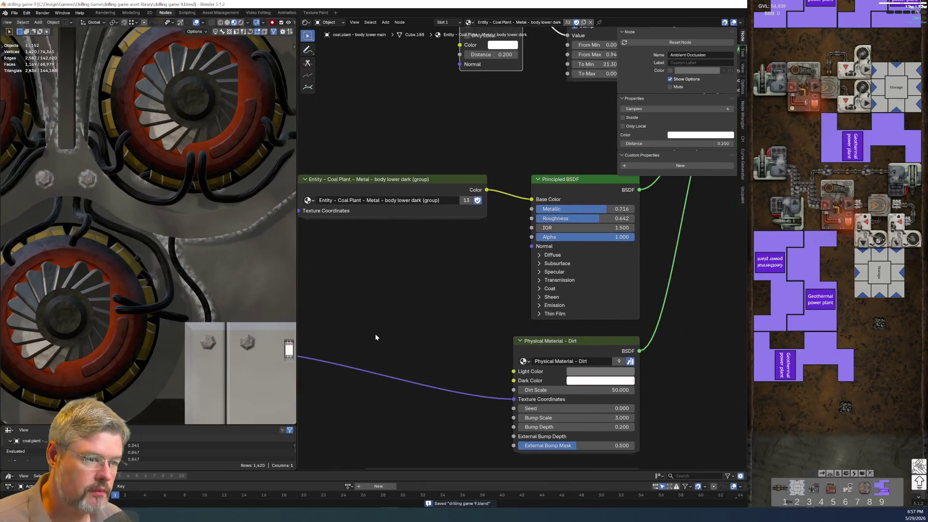
scroll(398, 307, "down", 1)
key("shift+a")
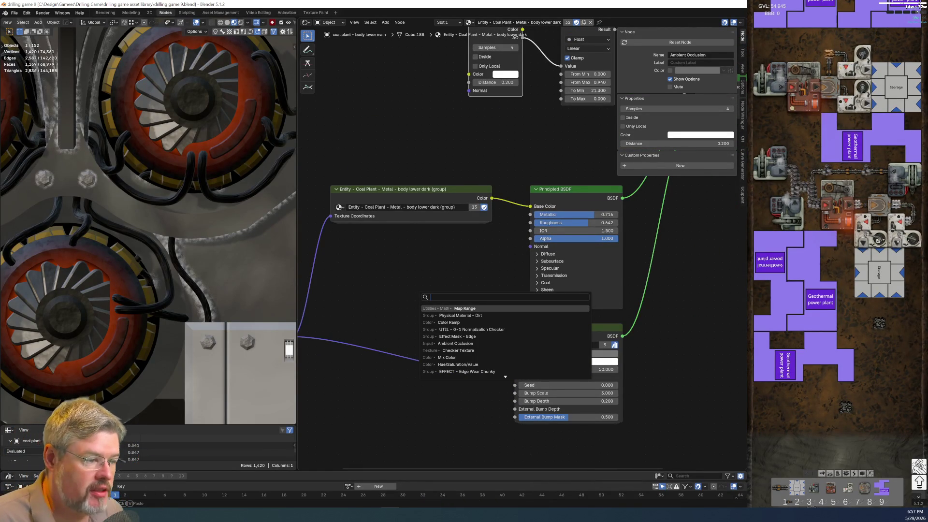
key("Escape")
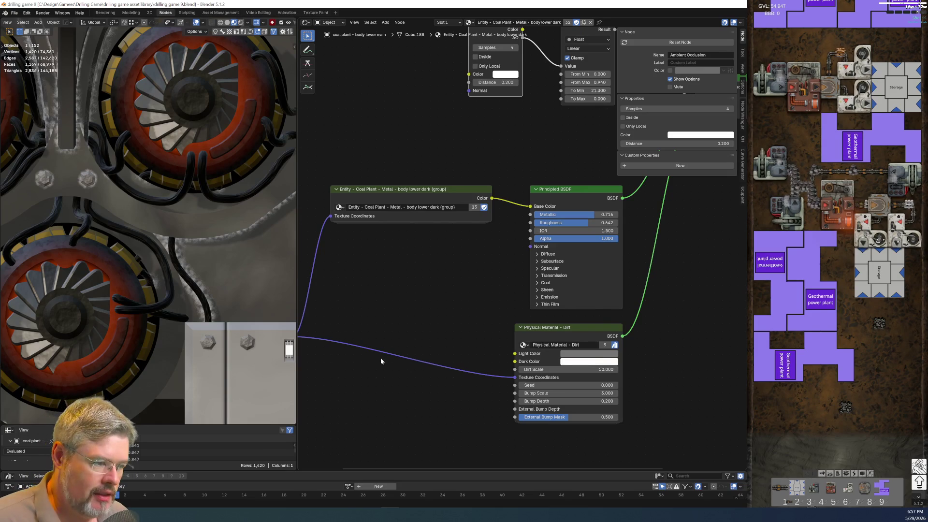
left_click(15, 12)
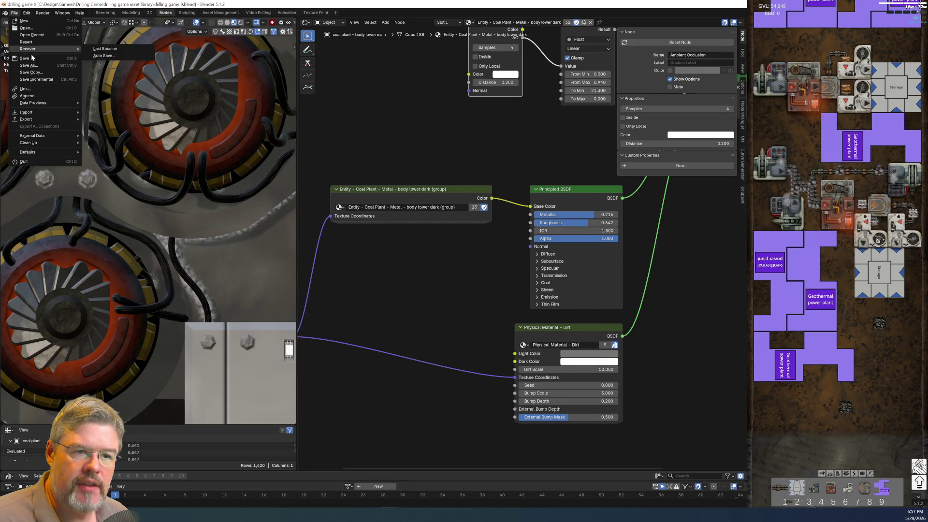
key("ctrl+s")
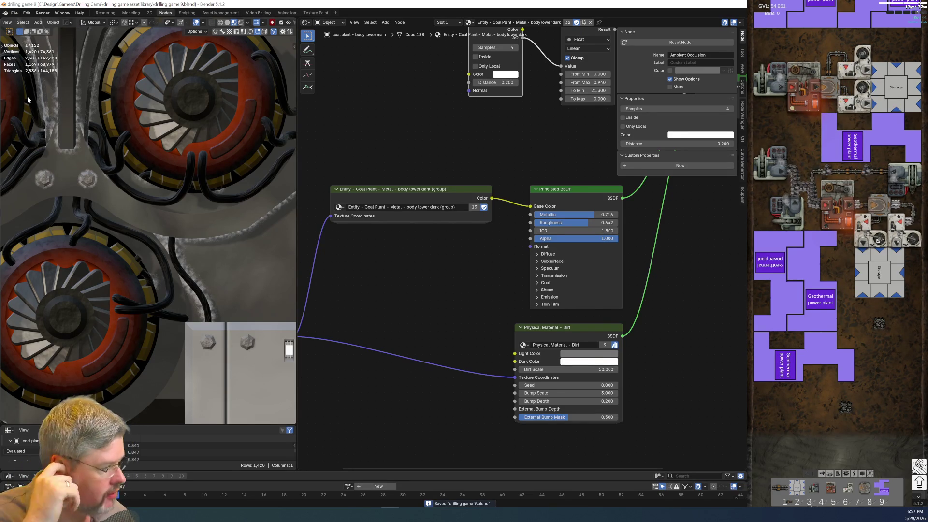
key("shift+a")
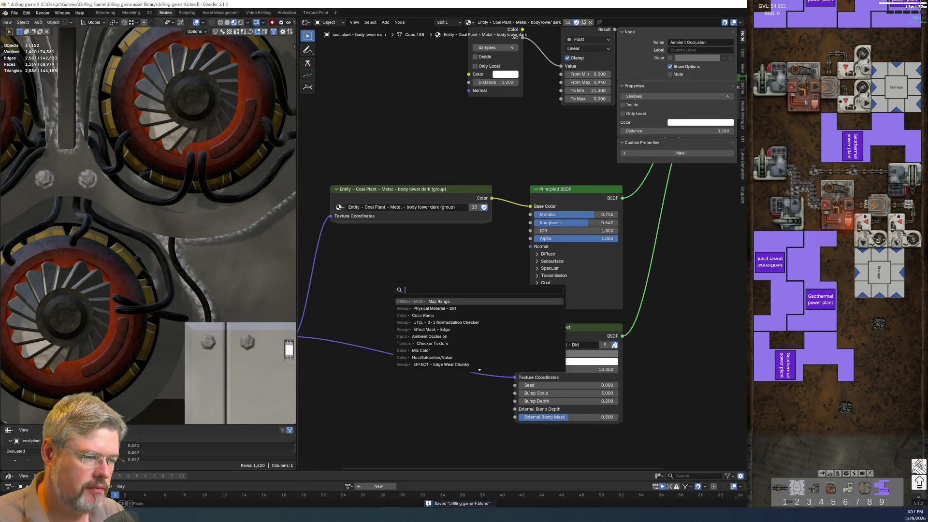
Add a Color node, duplicate it, and group both Color nodes into a NodeGroup
type("color")
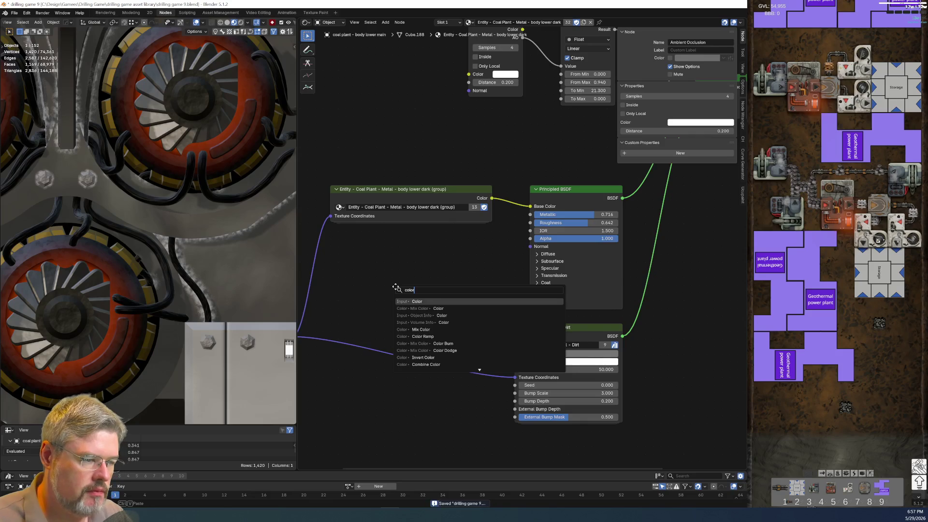
key("Return")
left_click(360, 392)
middle_click_drag(395, 433, 395, 294)
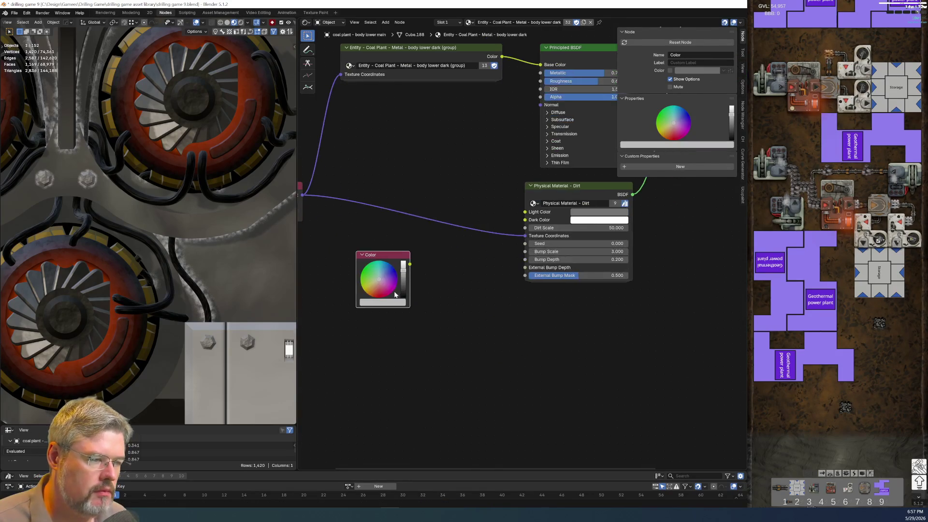
key("shift+d")
left_click(415, 354)
left_click_drag(465, 407, 349, 274)
key("ctrl+g")
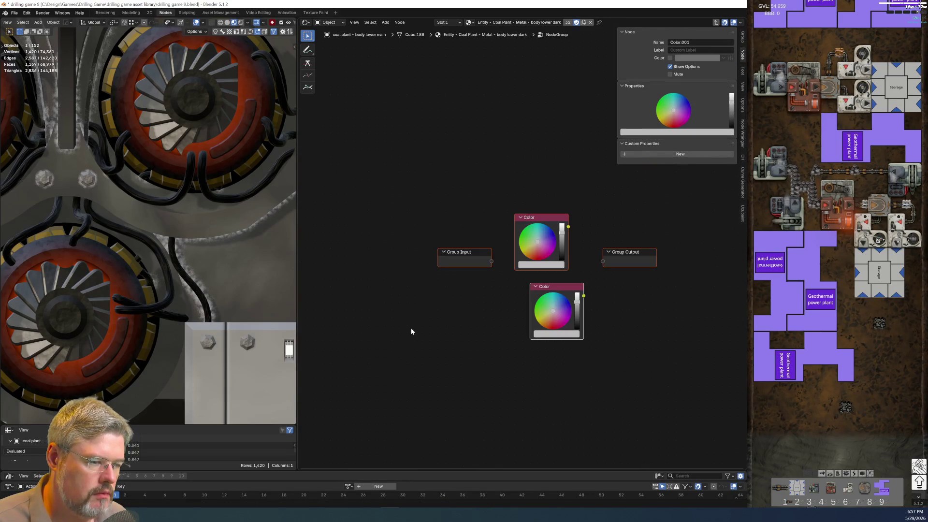
Move the Group Input to the upper right and line up the two Color nodes
left_click_drag(437, 225, 496, 285)
key("g")
left_click(630, 203)
mouse_move(487, 191)
left_mouse_down()
mouse_move(561, 316)
mouse_move(475, 319)
mouse_move(456, 309)
left_mouse_up()
left_click(471, 314)
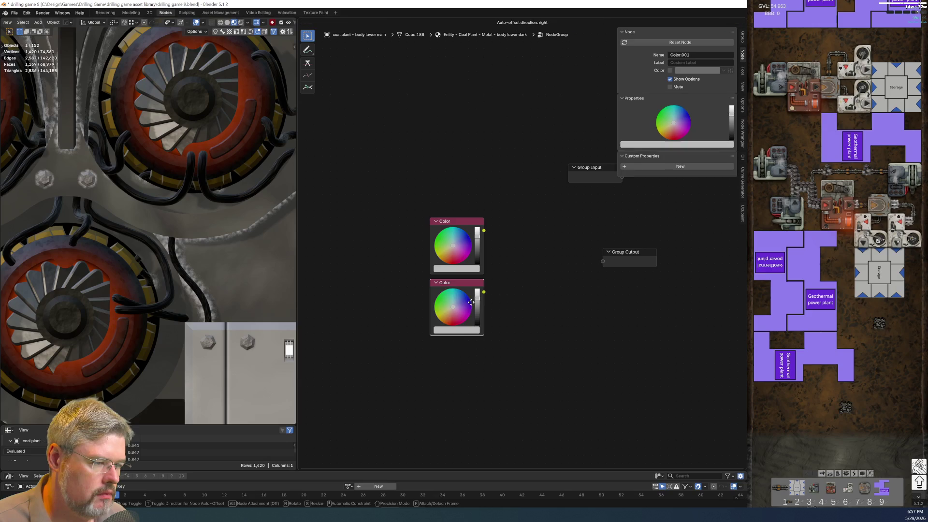
scroll(534, 308, "up", 2)
Make the top colour dark brown, replace the bottom with a slightly brighter copy, and reposition Group Input
left_click(409, 265)
left_click(455, 264)
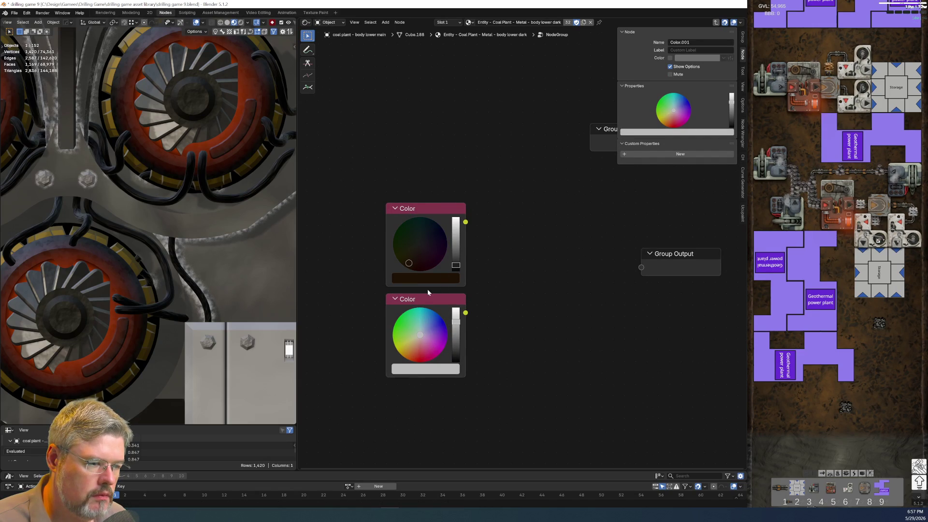
key("x")
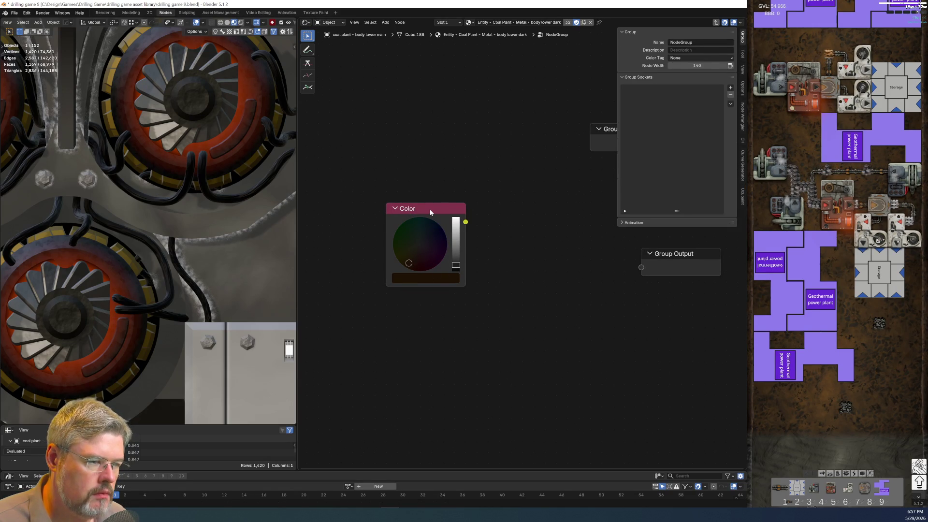
left_click(430, 209)
key("shift+d")
left_click(428, 328)
left_click(455, 373)
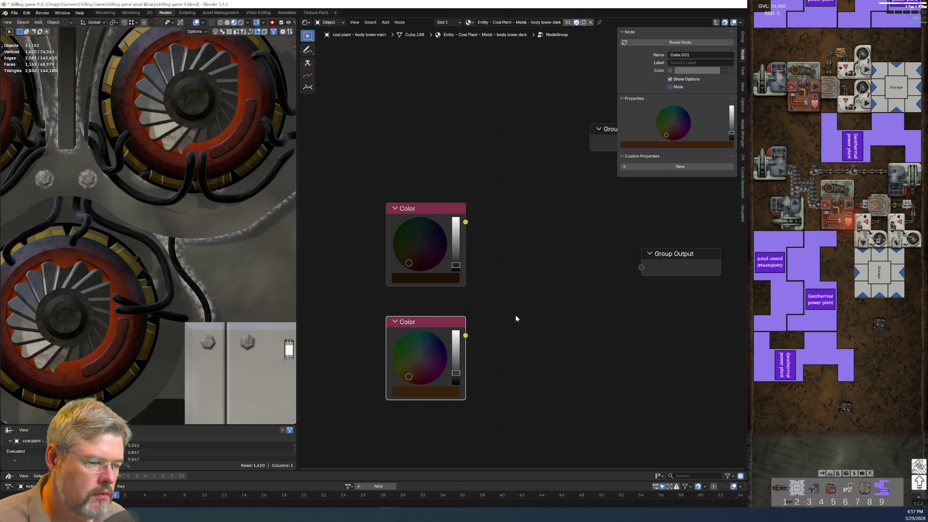
middle_click_drag(518, 311, 488, 363)
left_click_drag(580, 181, 489, 192)
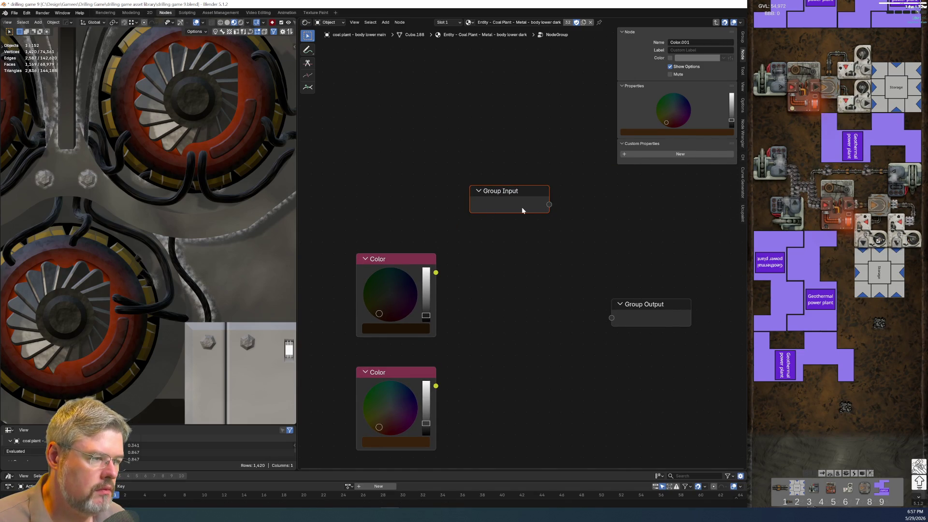
Add a Menu Switch node to the node group
left_click(548, 299)
key("shift+a")
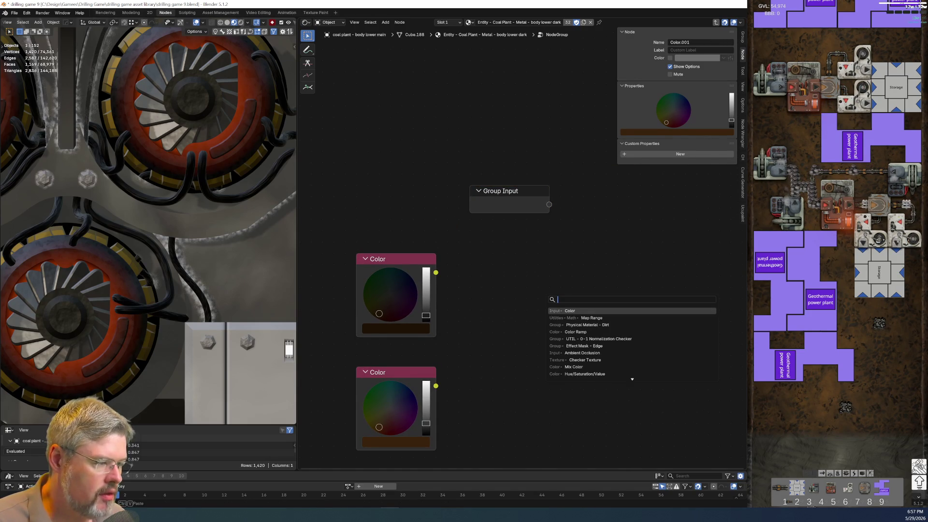
type("menu")
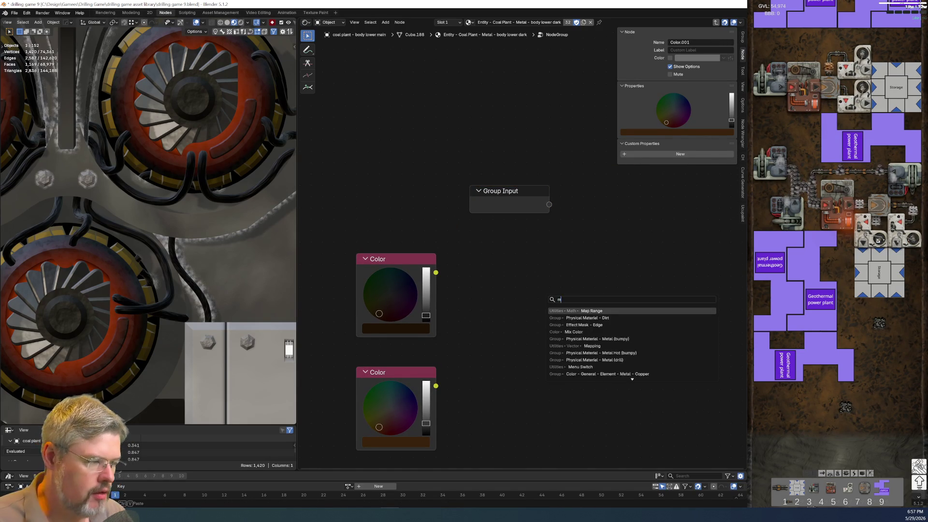
key("Return")
left_click(517, 247)
right_click(508, 205)
key("Escape")
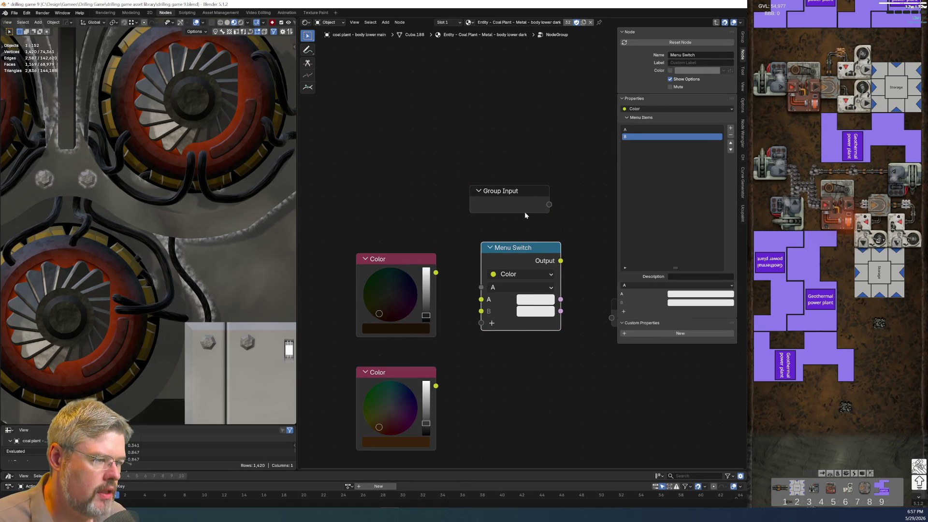
Drive the Menu Switch from a new group input named Selector
left_click_drag(545, 207, 481, 287)
left_click_drag(516, 191, 527, 203)
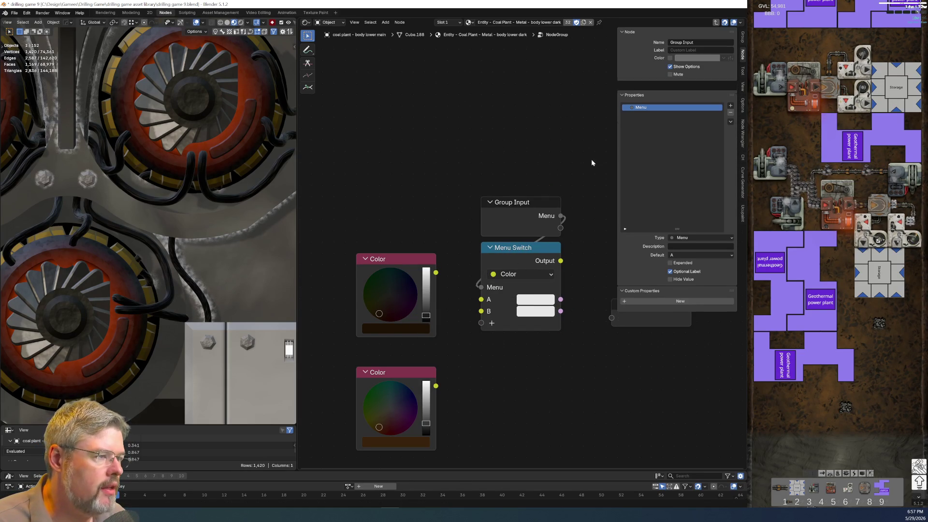
double_click(647, 99)
type("Selector")
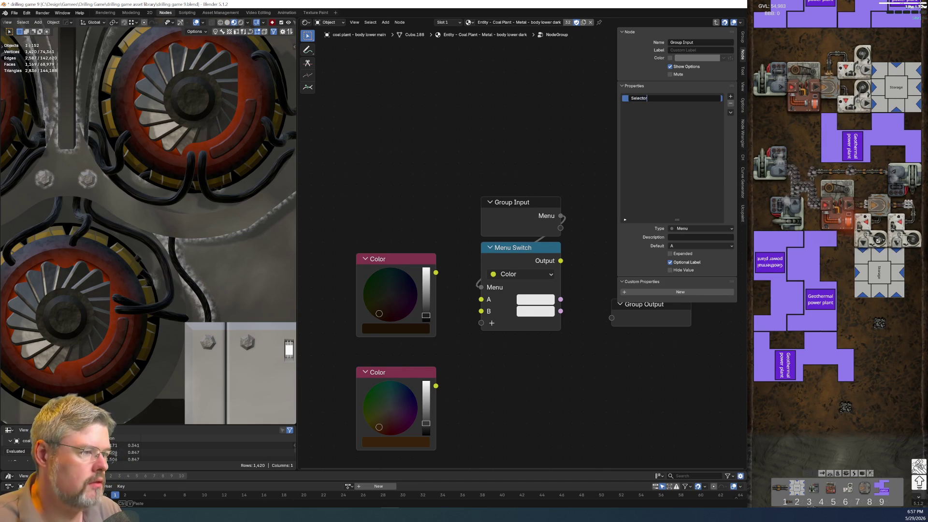
key("Return")
Wire the colours into Menu Switch A and B; route the switch and both colours to Group Output
mouse_move(406, 414)
right_mouse_down("alt")
mouse_move(490, 340)
mouse_move(461, 326)
right_mouse_up("alt")
key("ctrl+z")
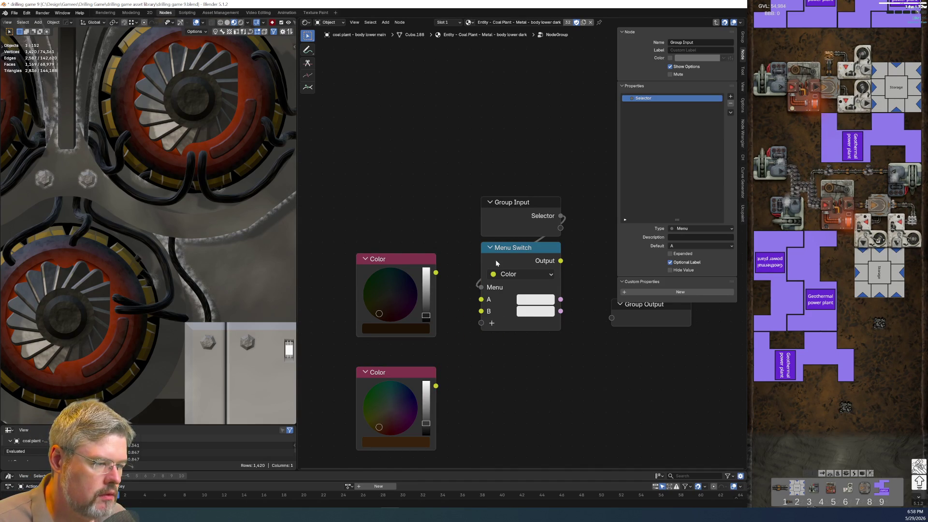
right_click_drag(423, 291, 497, 300, "alt")
left_click_drag(512, 323, 481, 311)
middle_click_drag(594, 334, 527, 324)
mouse_move(486, 261)
left_mouse_down()
mouse_move(519, 324)
mouse_move(537, 318)
left_mouse_up()
mouse_move(473, 344)
middle_mouse_down()
mouse_move(440, 301)
mouse_move(450, 240)
middle_mouse_up()
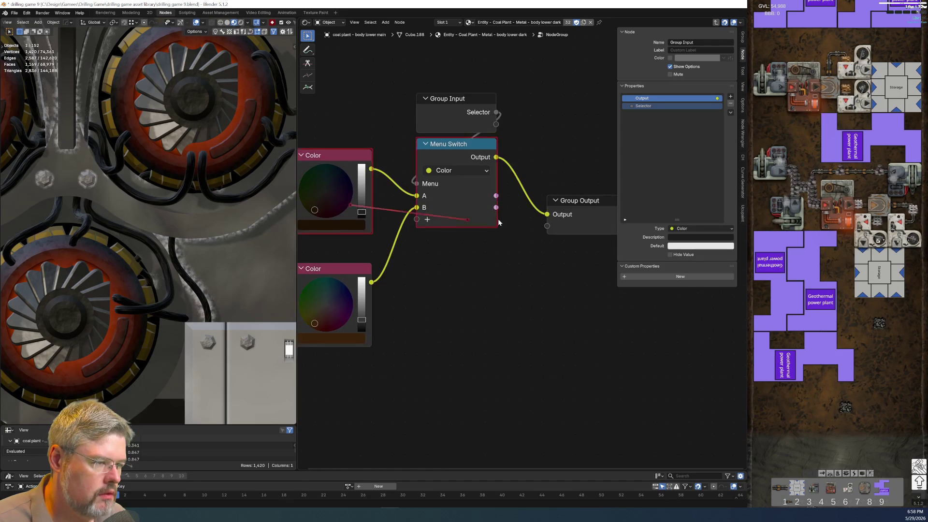
left_click_drag(371, 169, 551, 226)
left_click_drag(371, 282, 588, 233)
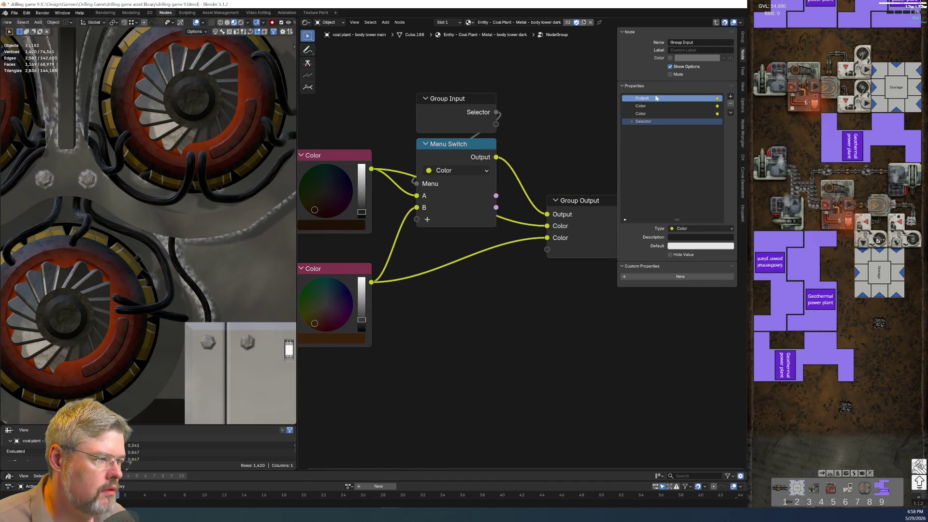
Name the three group outputs Selected, Dark Dirt and Lighter Dirt
double_click(677, 98)
type("s")
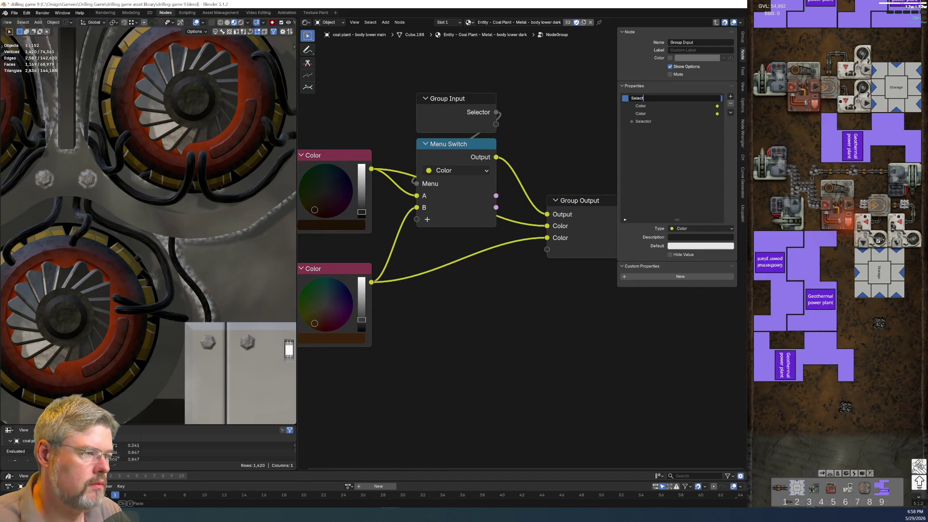
key("Return")
double_click(666, 106)
type("Dark D")
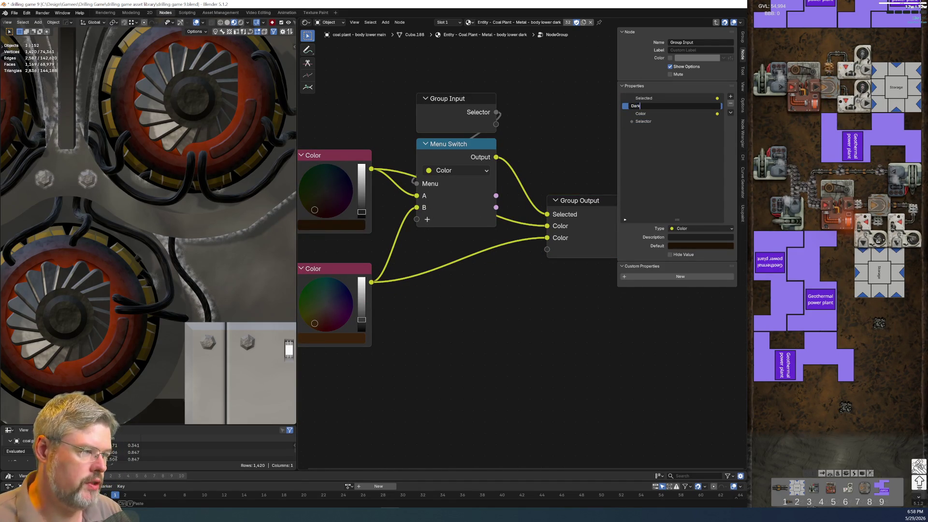
key("Return")
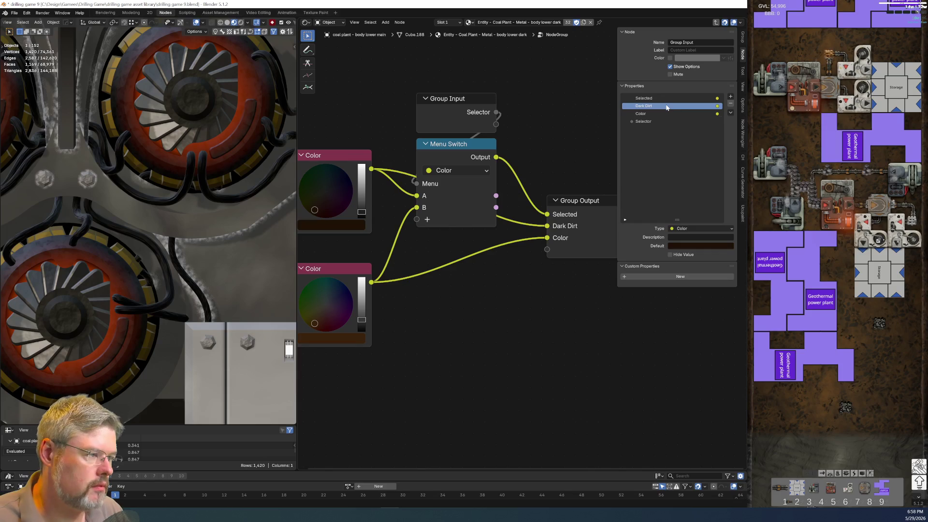
double_click(666, 113)
type("Lighter Dirt")
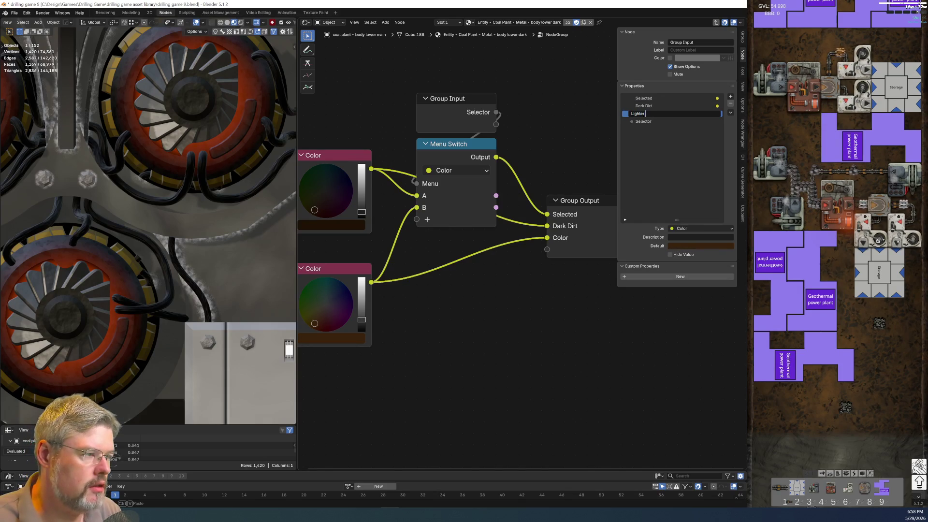
key("Return")
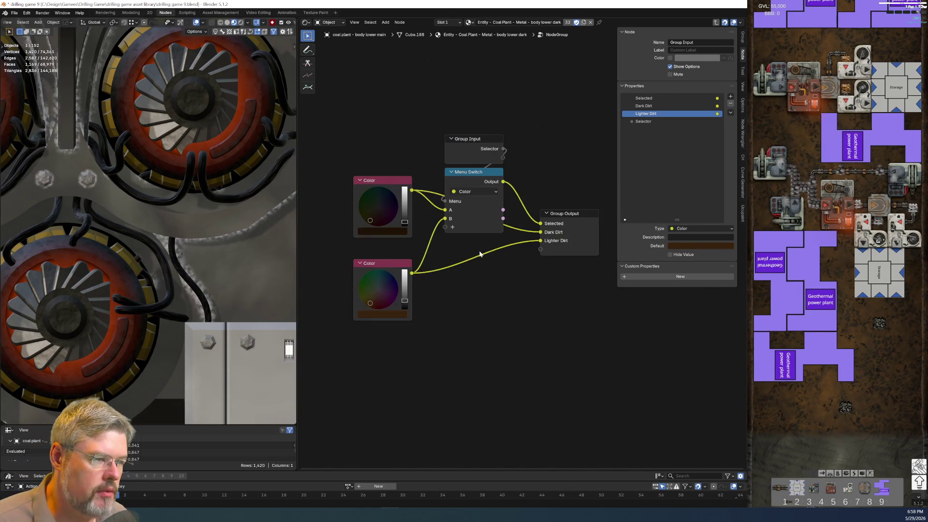
scroll(493, 314, "down", 2)
Label the upper colour node Dark Dirt and the lower one Lighter Dirt
left_click(396, 222)
key("F2")
type("Dark D")
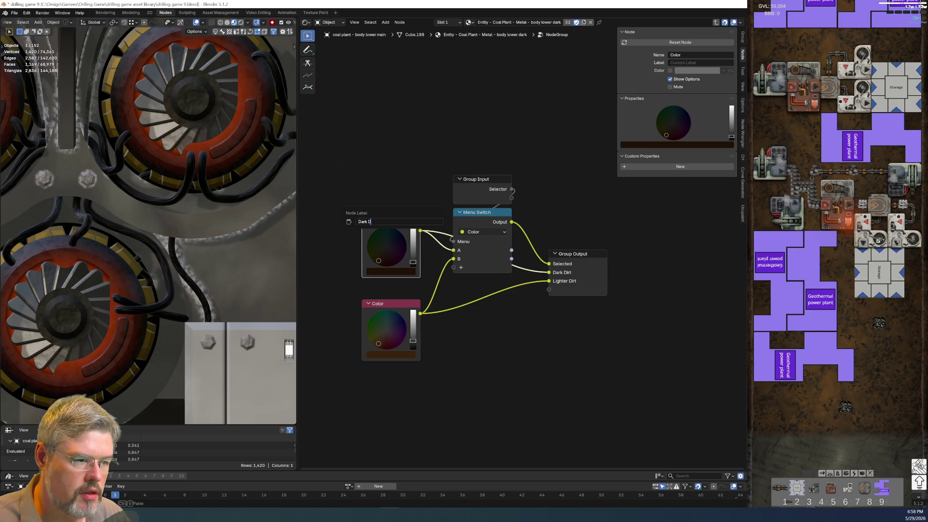
key("Return")
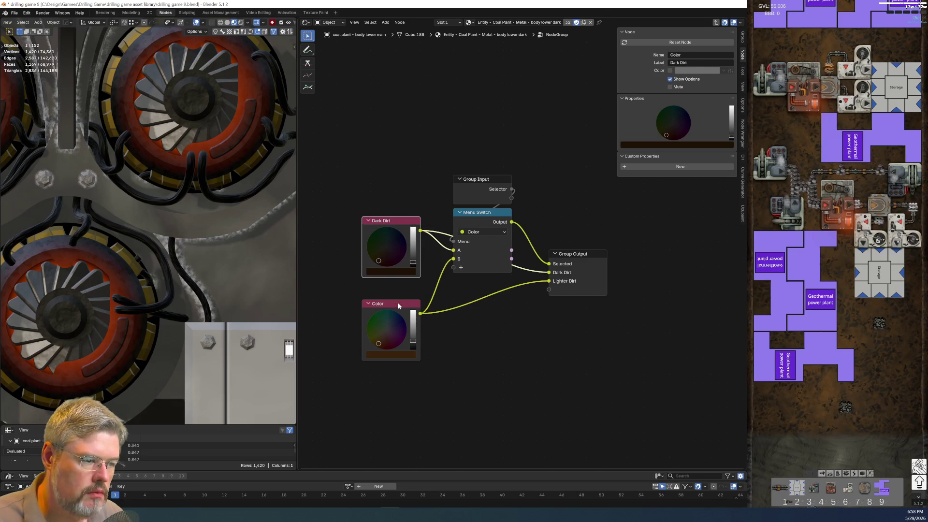
left_click(398, 304)
key("F2")
type("ter Dirt")
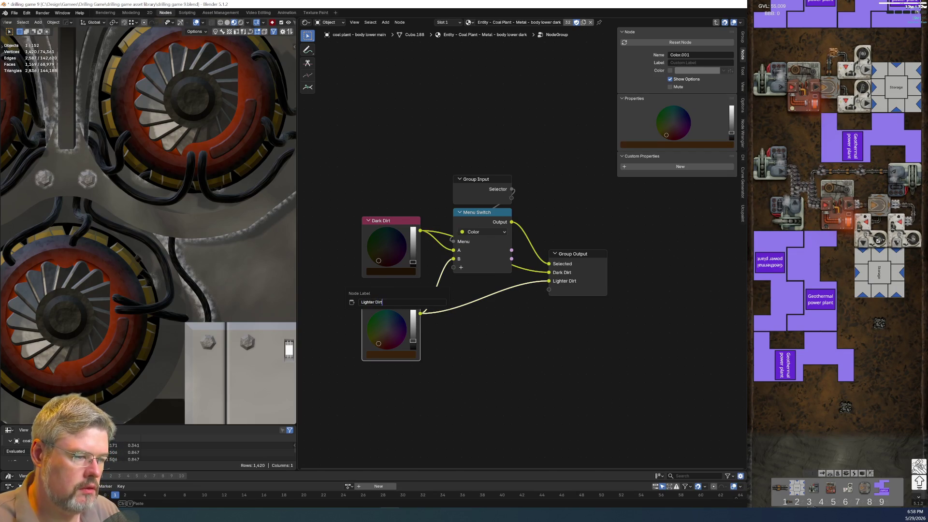
key("Return")
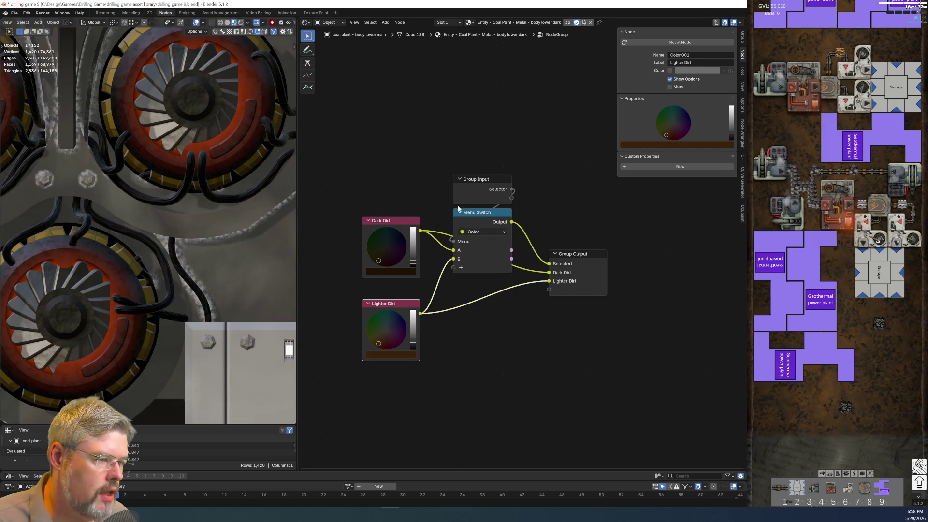
Name the Menu Switch options Darker Dirt (A) and Lighter Dirt (B)
left_click(477, 218)
double_click(666, 136)
type("Lighter Dirt")
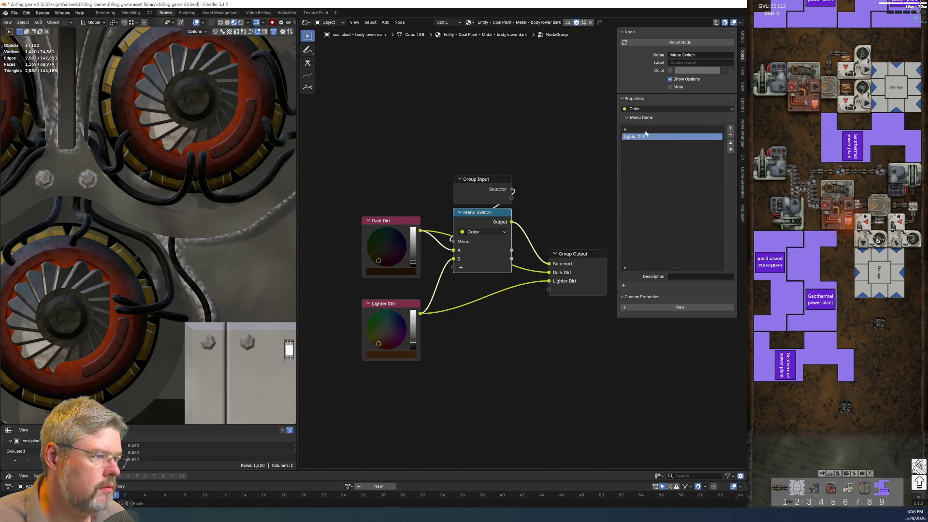
key("Return")
double_click(666, 129)
type("Lighter Dirt")
double_click(630, 129)
type("D")
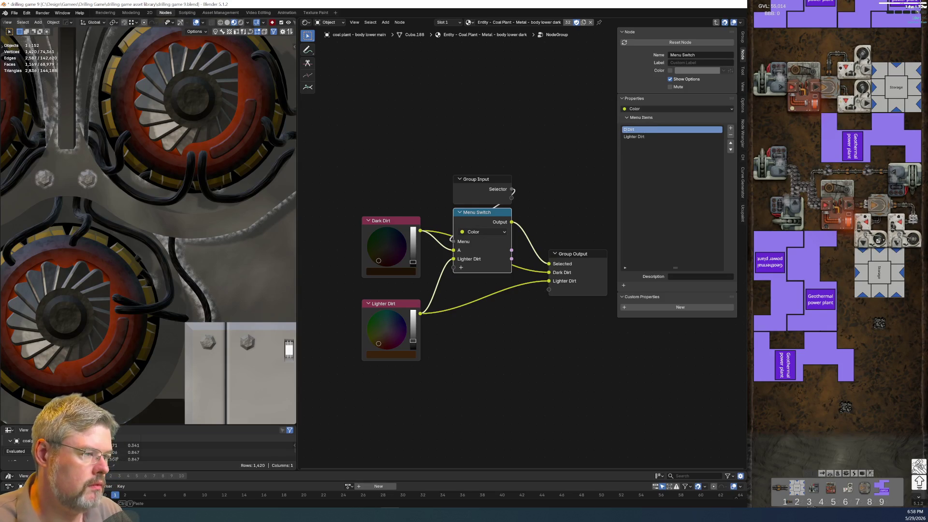
key("Return")
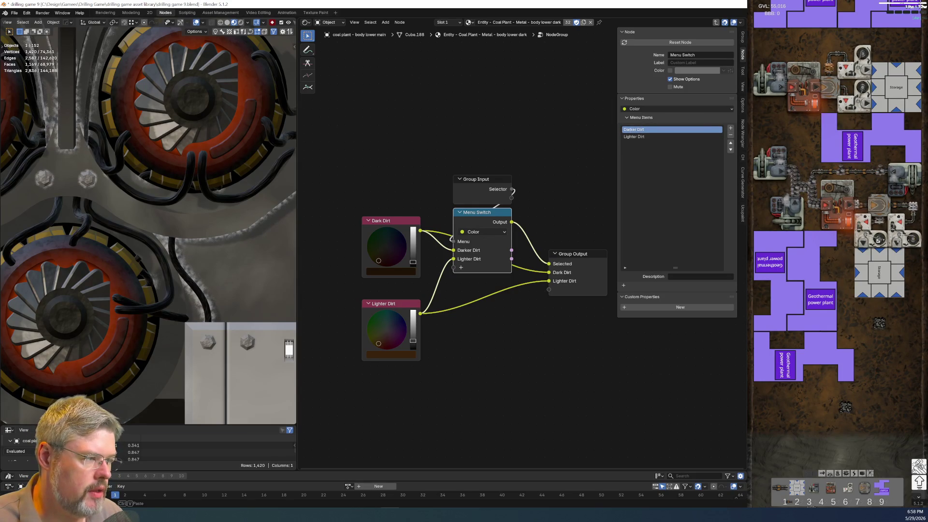
Confirm the first menu option as Dark Dirt and spread out the Group Output and colour nodes
key("Return")
scroll(656, 442, "down", 1)
left_click_drag(575, 291, 554, 349)
left_click_drag(371, 197, 394, 346)
left_click_drag(388, 347, 371, 389)
left_click_drag(477, 189, 502, 237)
left_click_drag(557, 283, 584, 355)
left_click_drag(556, 313, 574, 354)
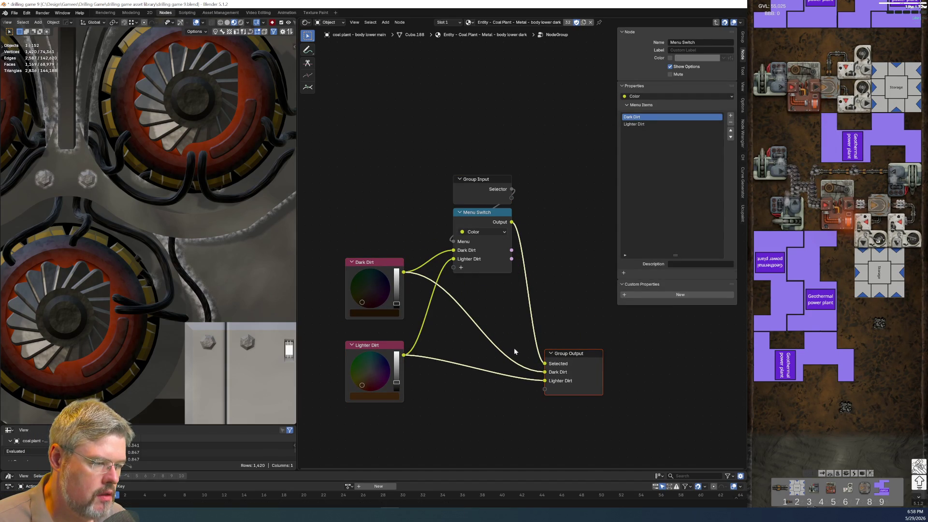
Add reroute points on the two output links and position them to straighten the wiring
right_click_drag(530, 386, 529, 387, "shift")
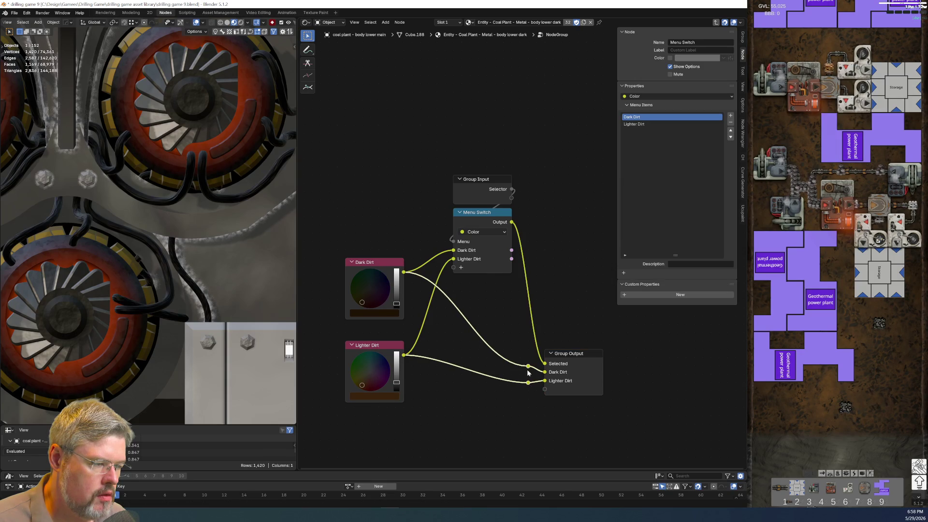
left_click_drag(526, 364, 518, 371)
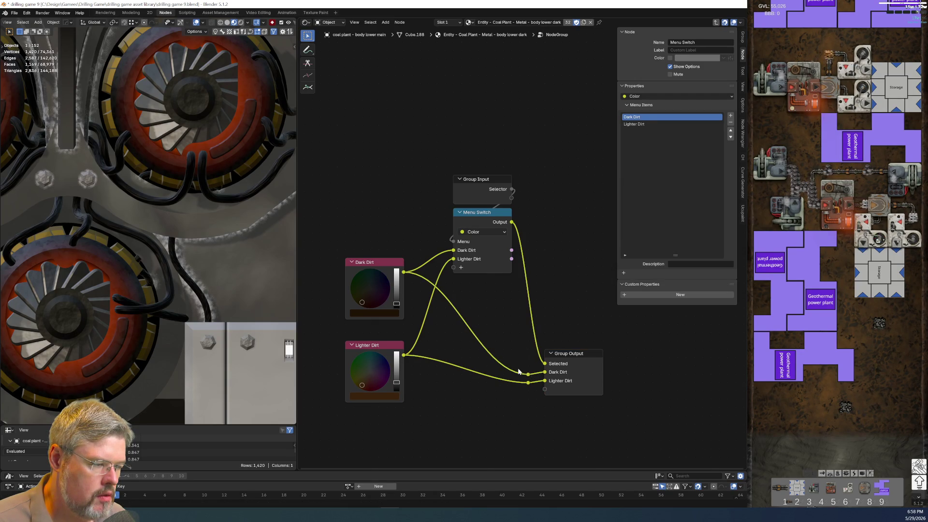
right_click_drag(520, 397, 520, 398, "shift")
key("g")
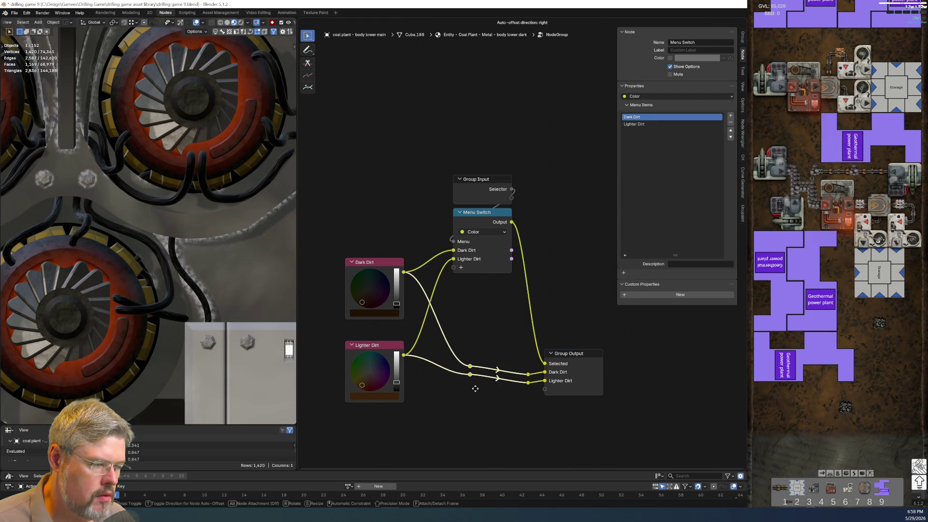
left_click(461, 394)
mouse_move(462, 394)
middle_mouse_down()
mouse_move(539, 358)
mouse_move(445, 376)
middle_mouse_up()
left_click(477, 167)
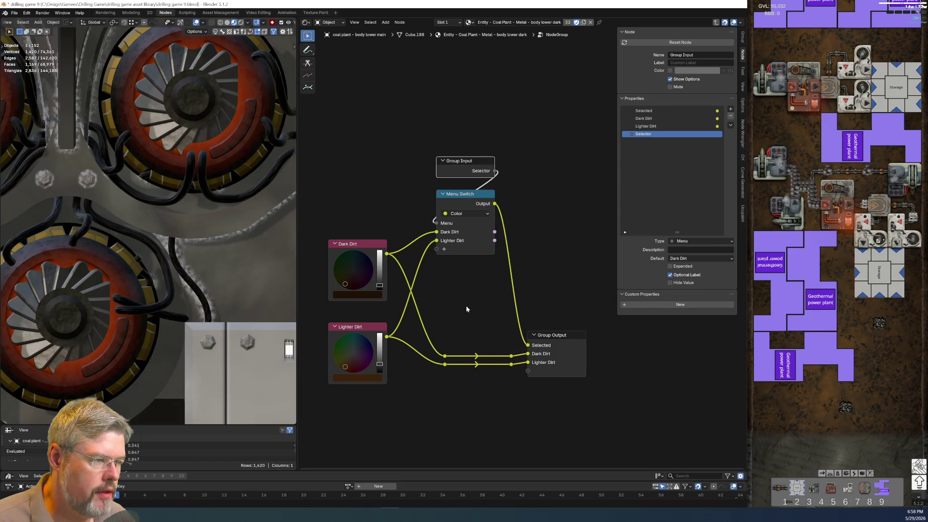
left_click(14, 13)
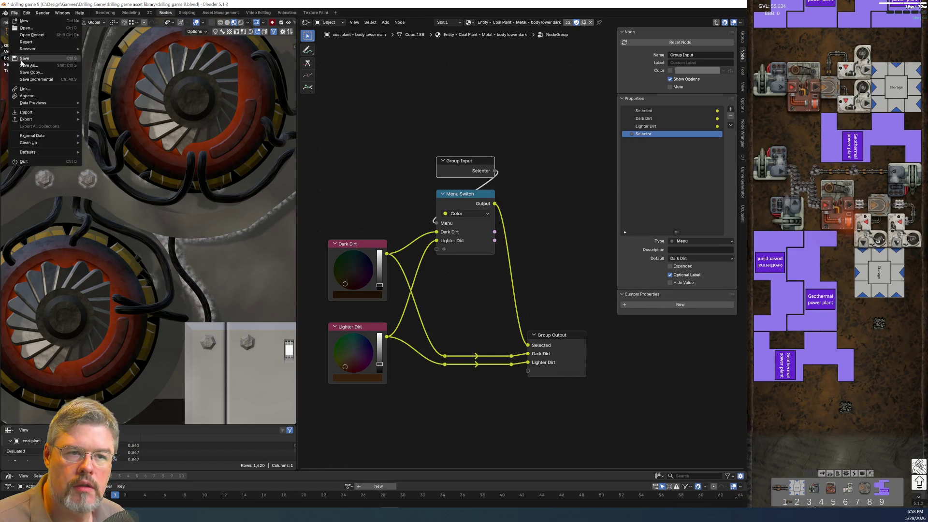
Save the file and widen the node group node in the material tree
key("ctrl+s")
key("Tab")
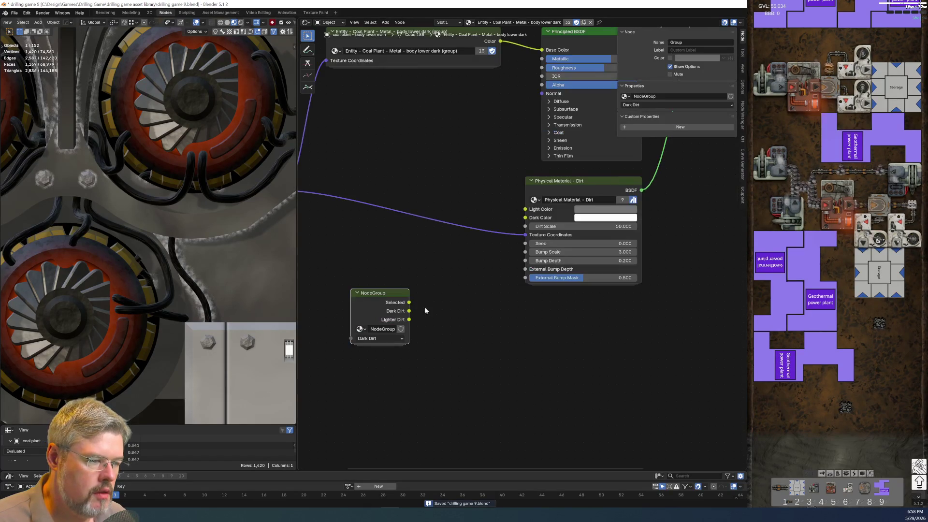
left_click_drag(410, 297, 451, 296)
key("Tab")
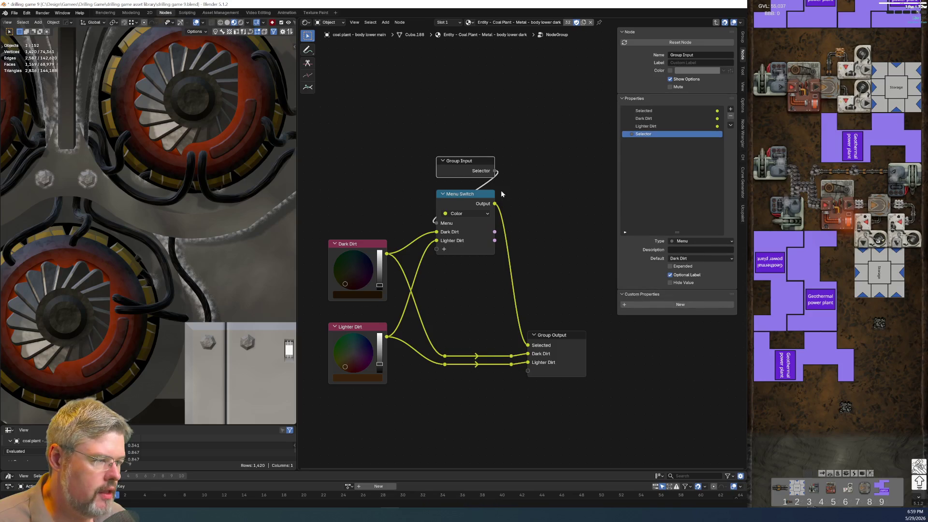
Create an interface panel named Dirt and move the Dark Dirt and Lighter Dirt outputs into it
left_click(730, 112)
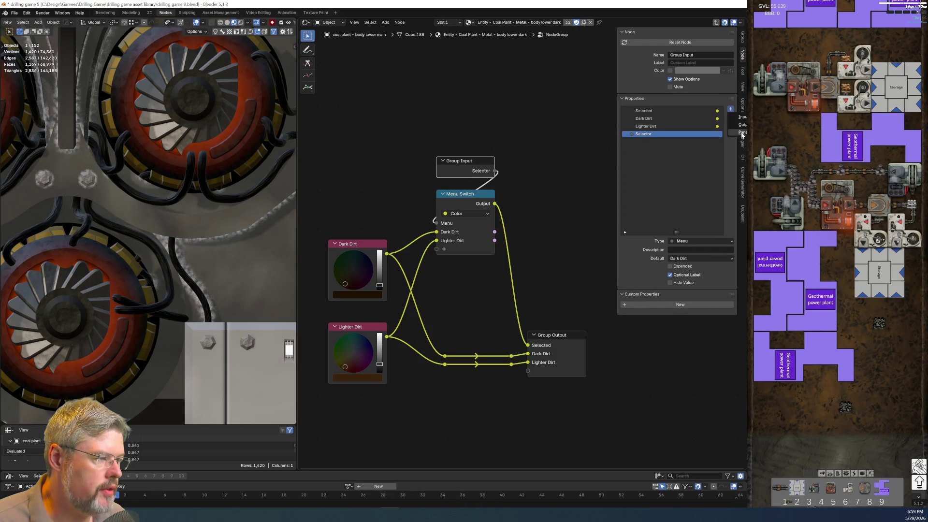
left_click(646, 142)
double_click(634, 143)
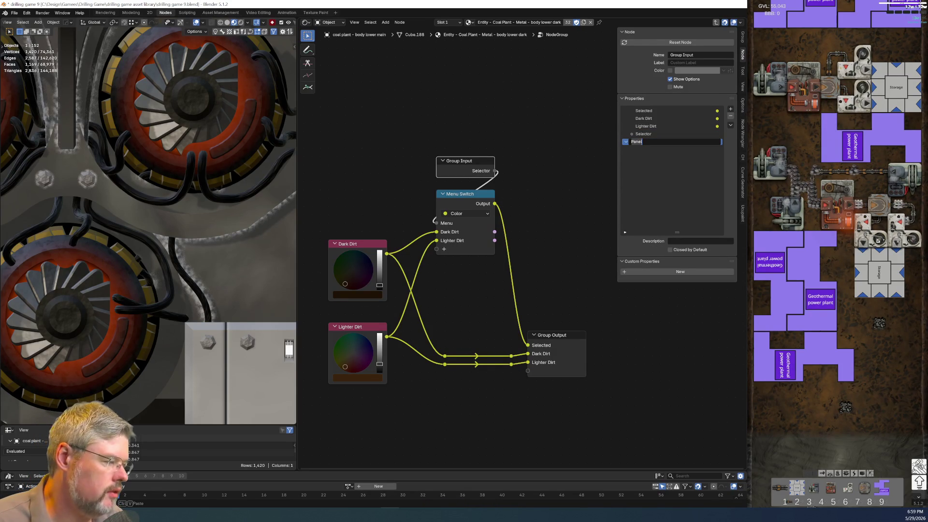
type("er D")
type("irt")
key("Return")
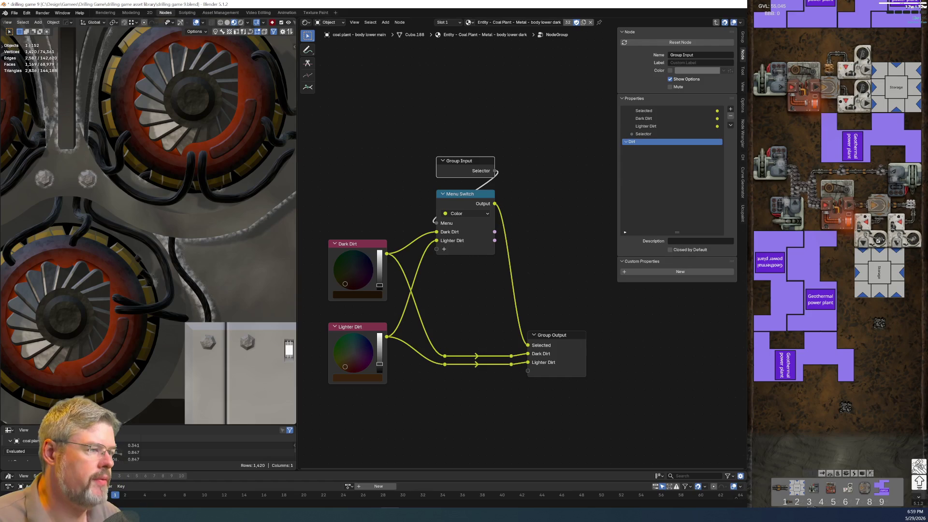
left_click_drag(643, 119, 641, 144)
left_click(579, 184)
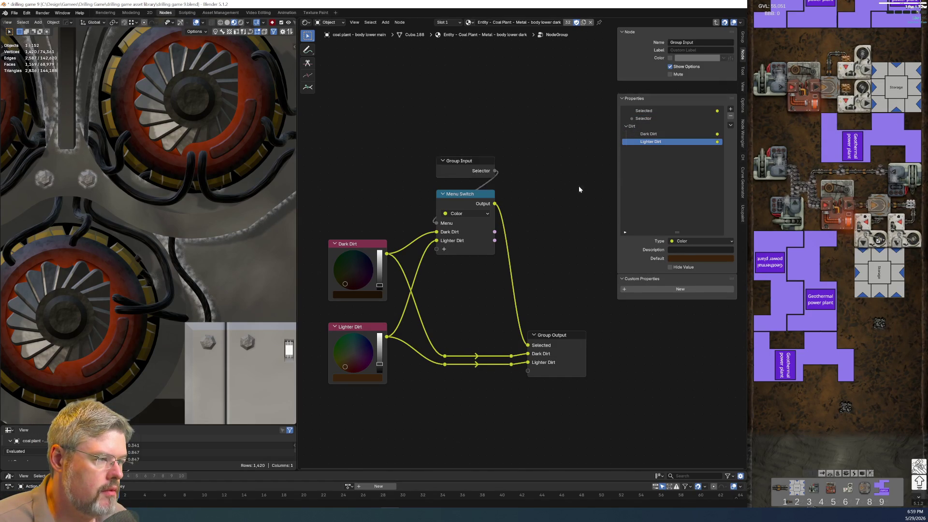
key("Tab")
Link NodeGroup Dark Dirt to Dark Color and Lighter Dirt to Light Color on Physical Material - Dirt
mouse_move(410, 293)
left_mouse_down()
mouse_move(427, 270)
mouse_move(448, 151)
mouse_move(435, 103)
left_mouse_up()
left_click_drag(494, 181, 525, 217)
left_click_drag(476, 160, 525, 209)
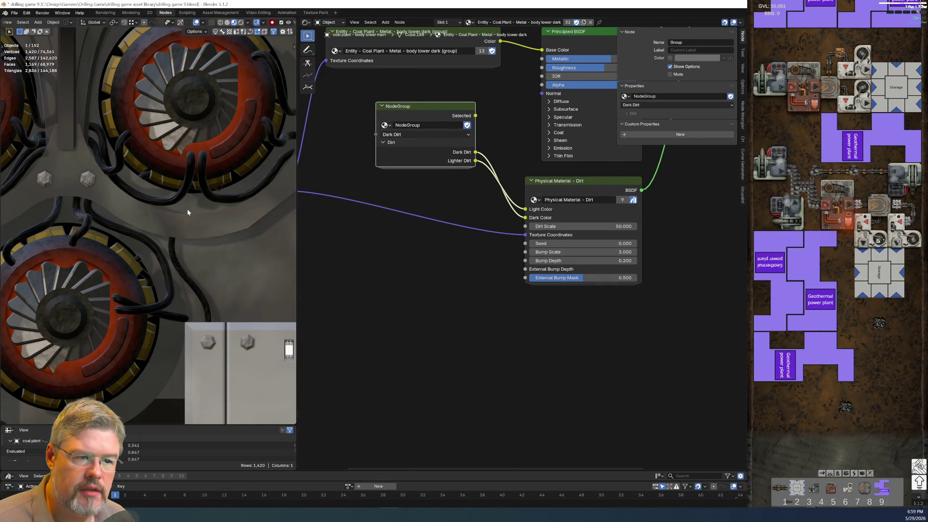
Switch the 3D viewport to Rendered shading to preview the dirt
middle_click_drag(315, 260, 403, 222)
scroll(280, 228, "down", 3)
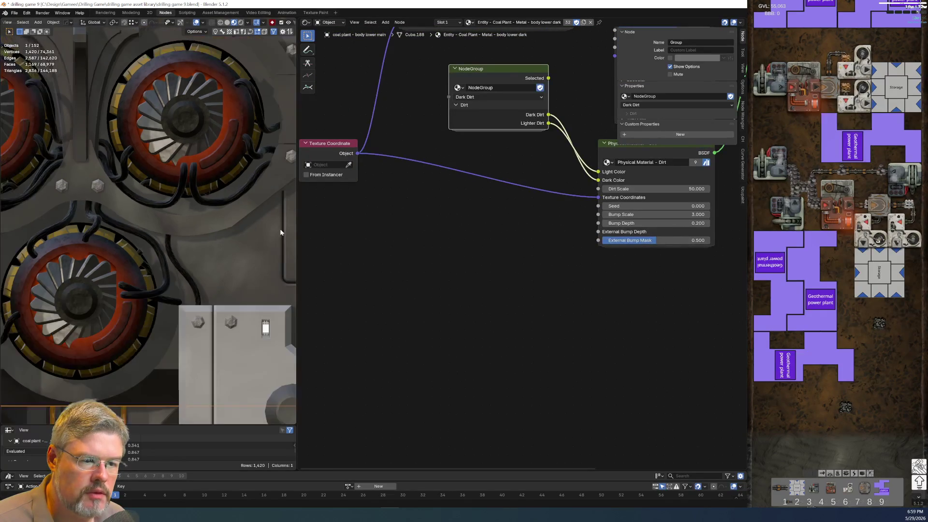
left_click(243, 23)
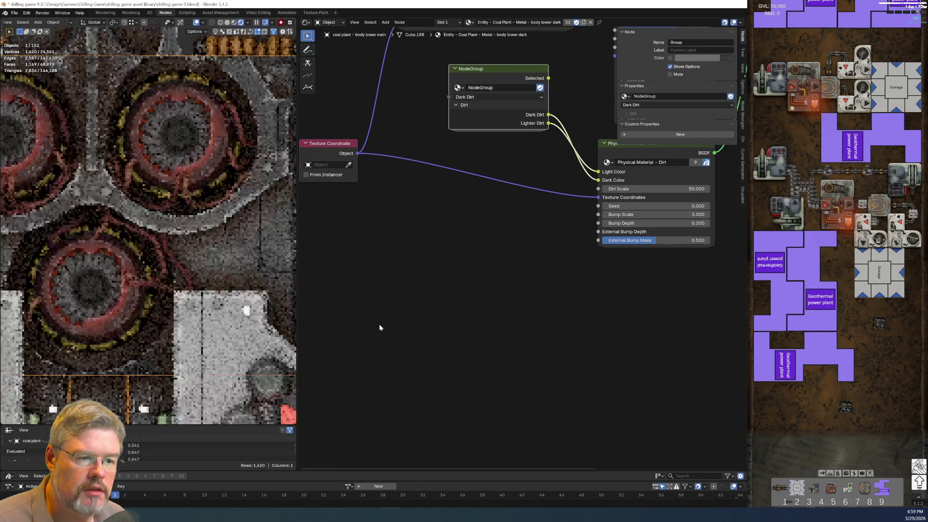
scroll(160, 271, "down", 5)
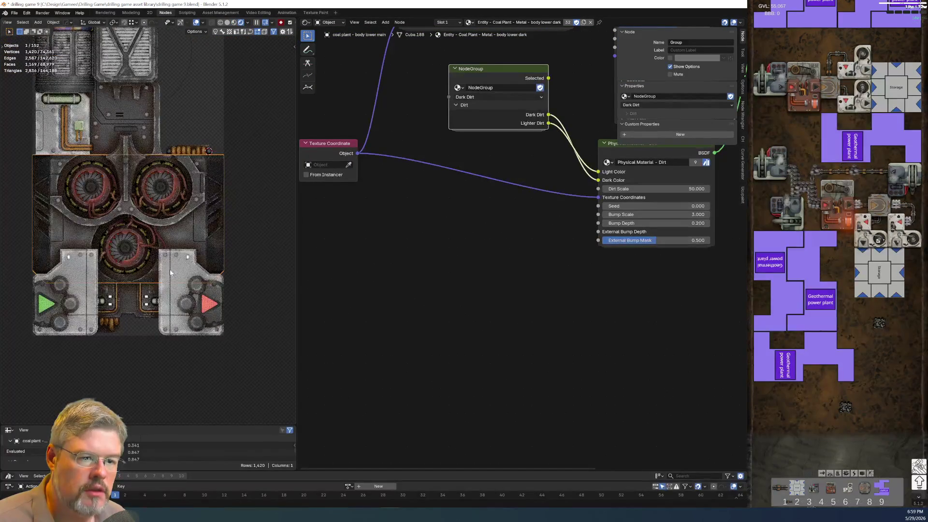
Save the blend file via File > Save
scroll(121, 185, "up", 4)
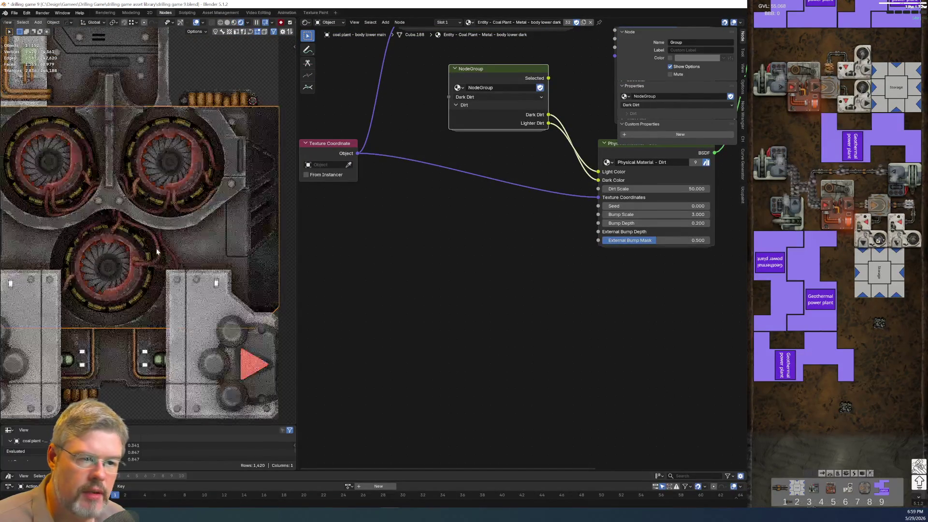
left_click(14, 13)
left_click(28, 58)
Set Map Range To Min to 2.000 and Ambient Occlusion Distance to 0.090
mouse_move(382, 197)
middle_mouse_down()
mouse_move(428, 203)
mouse_move(465, 292)
mouse_move(406, 341)
middle_mouse_up()
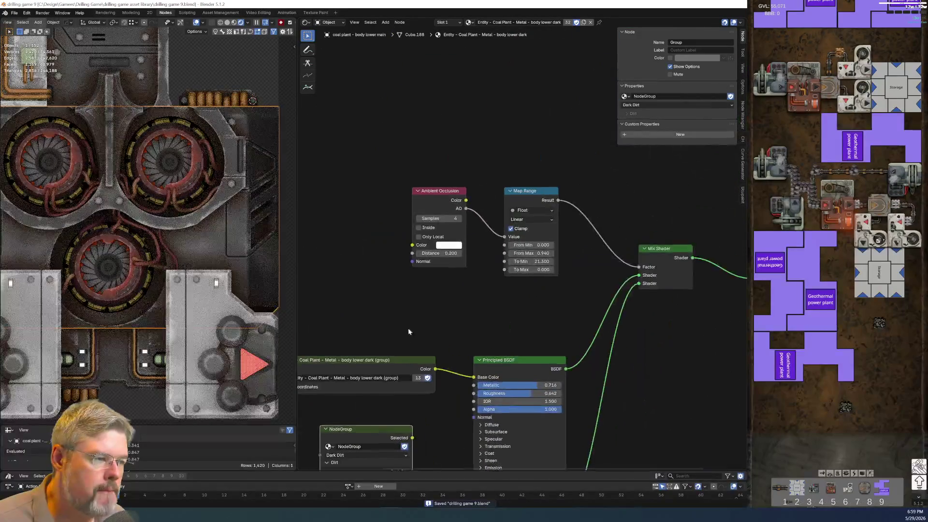
scroll(522, 301, "up", 4)
mouse_move(541, 277)
left_mouse_down()
mouse_move(573, 277)
mouse_move(531, 277)
mouse_move(550, 281)
left_mouse_up()
left_click(549, 277)
type("1")
key("Return")
middle_click_drag(428, 369, 520, 360)
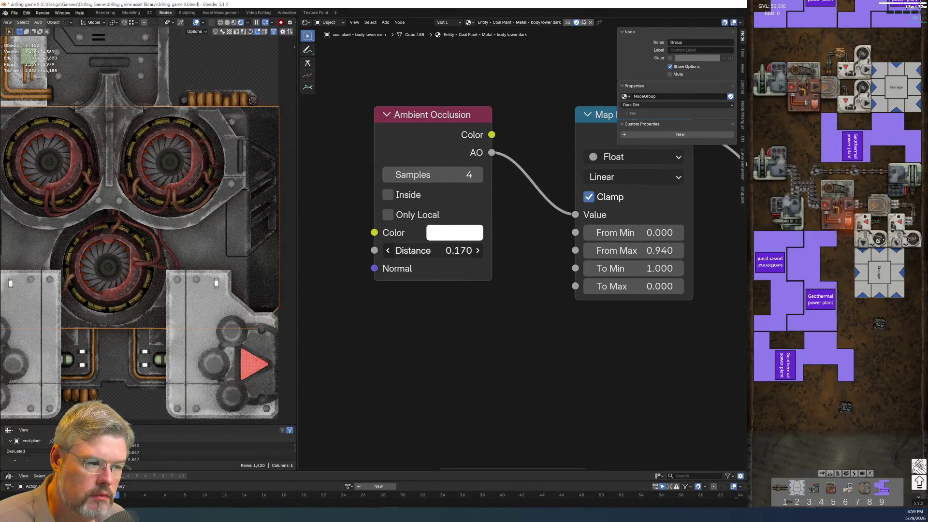
left_click_drag(435, 251, 426, 250)
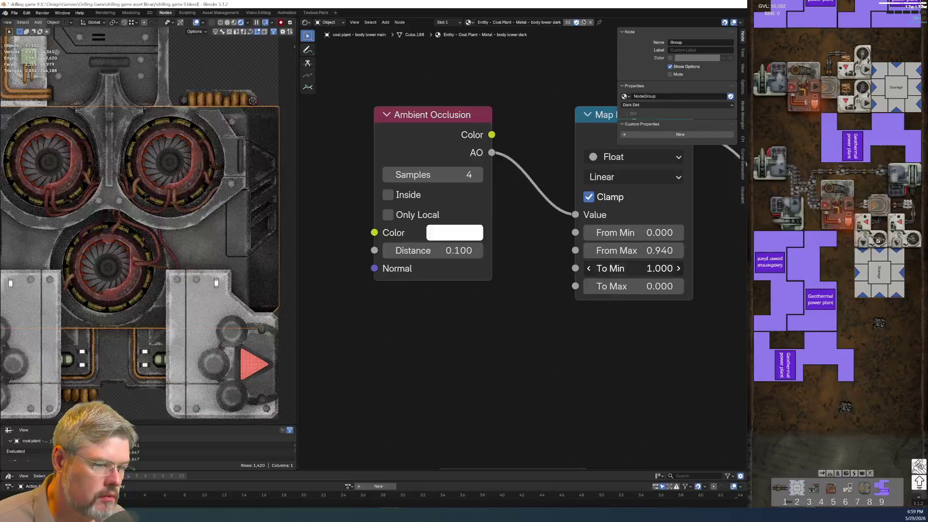
left_click(611, 269)
type("2")
key("Return")
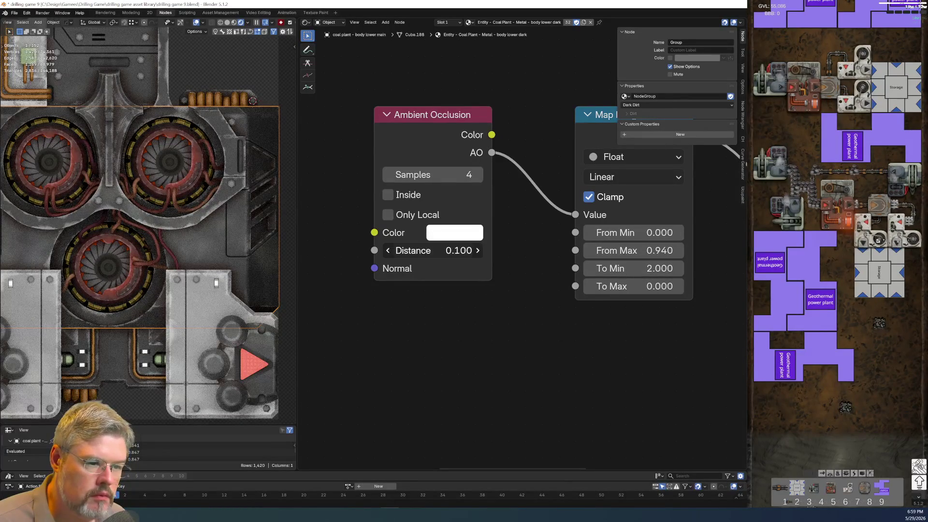
mouse_move(463, 250)
left_mouse_down()
mouse_move(473, 250)
mouse_move(464, 250)
left_mouse_up()
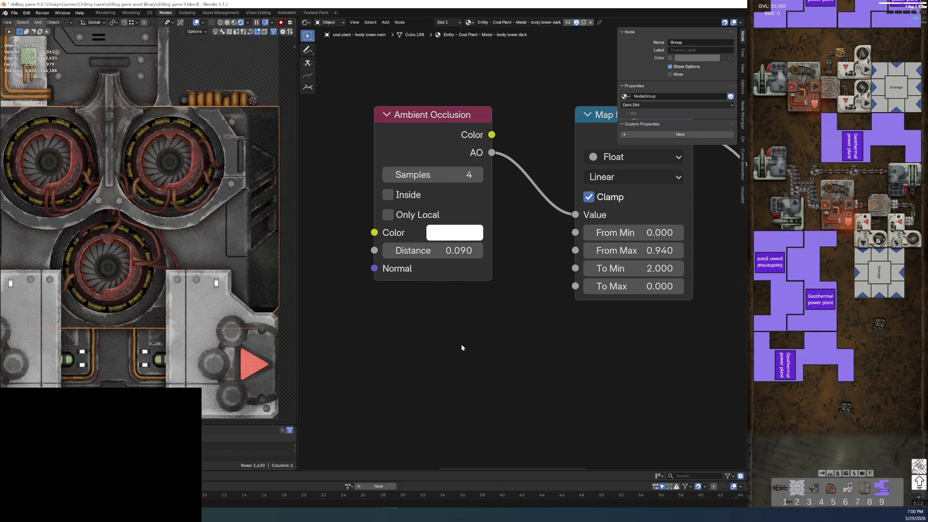
Pan and zoom the 3D view to inspect the coal plant with the adjusted dirt
scroll(160, 135, "down", 3)
middle_click_drag(154, 145, 191, 255, "shift")
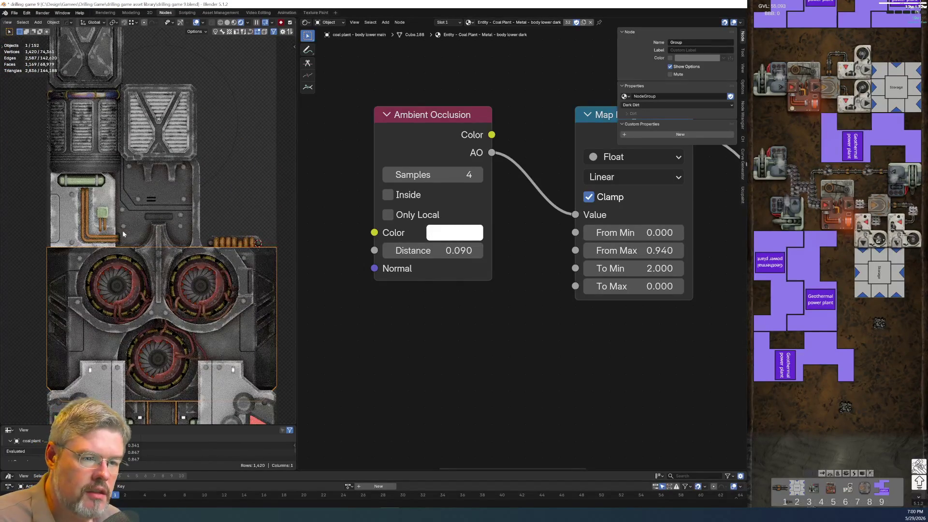
scroll(123, 230, "up", 5)
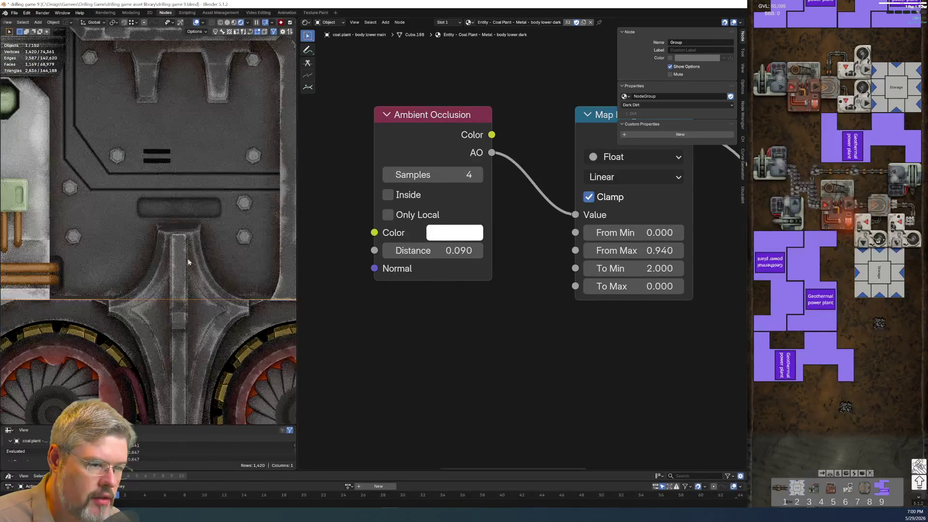
scroll(434, 334, "down", 5)
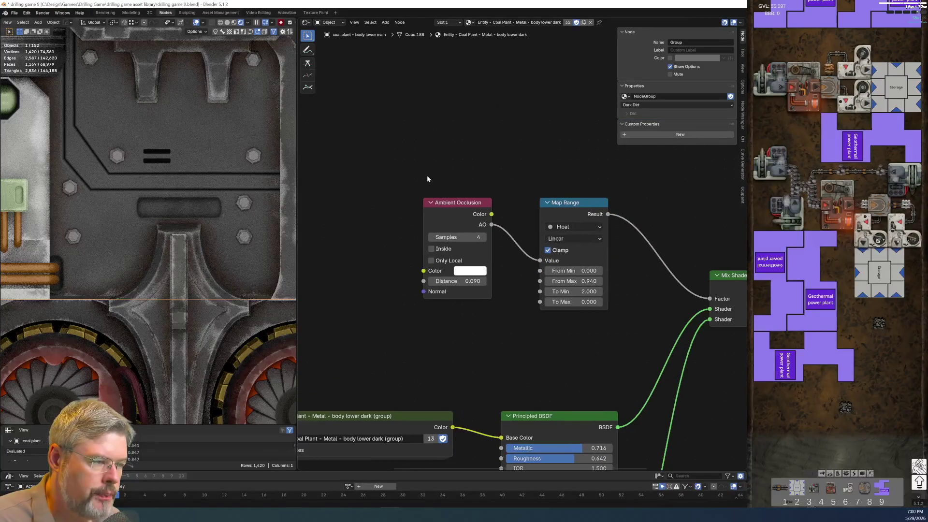
Save the file, then rename the node group data-block to PALETTE - Dirt
left_click(15, 13)
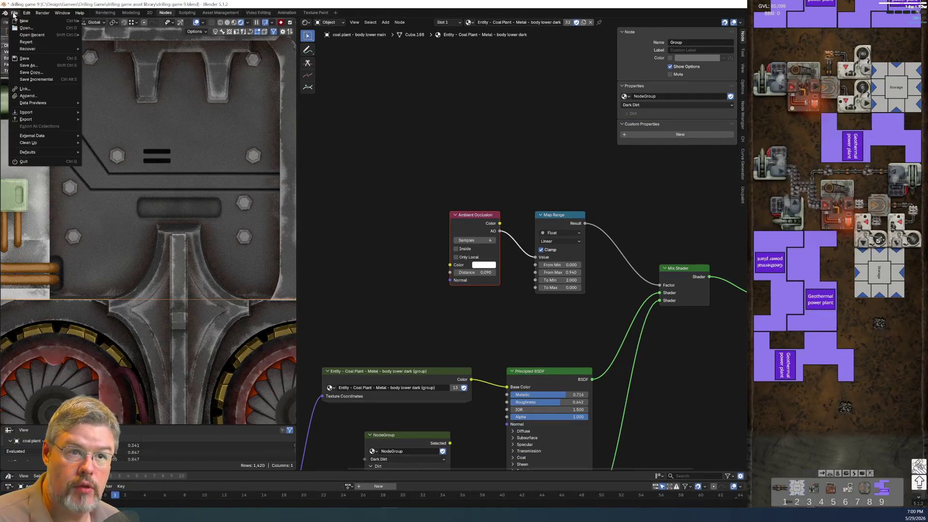
left_click(24, 58)
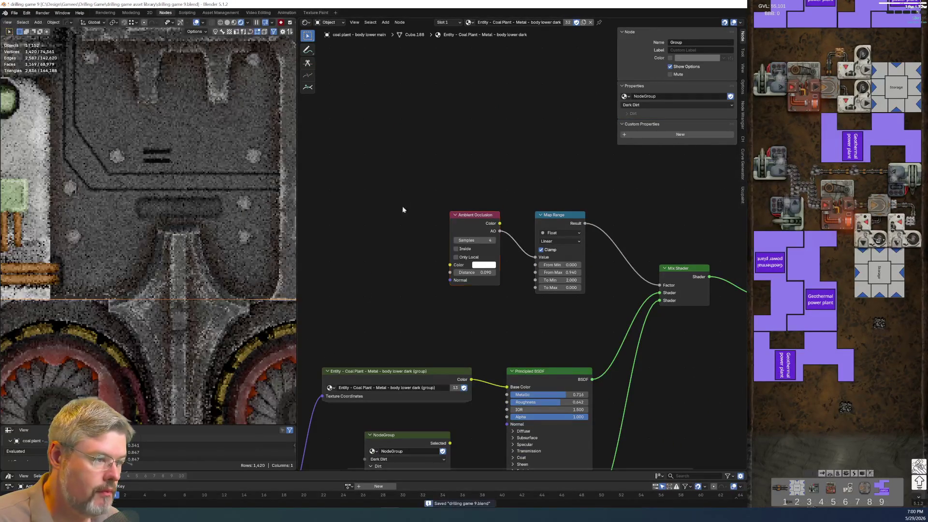
middle_click_drag(386, 202, 404, 91)
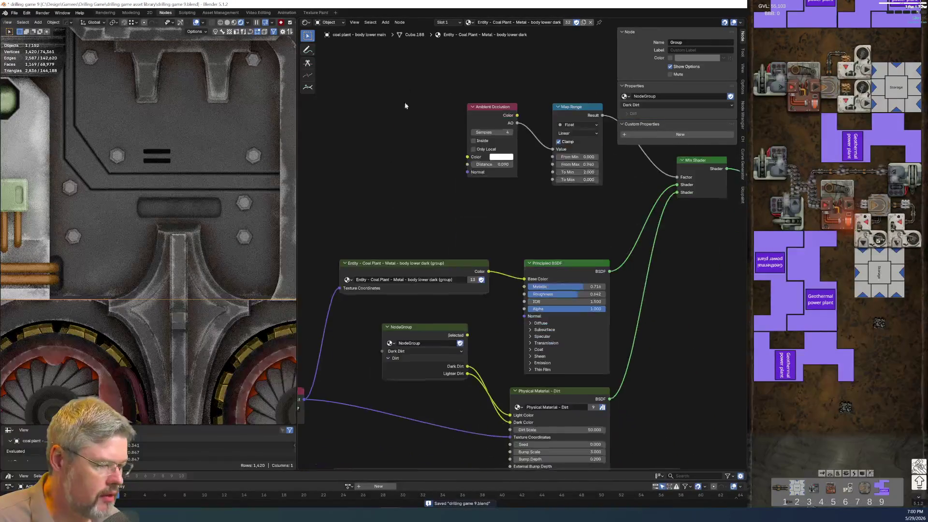
scroll(370, 243, "up", 3)
left_click(370, 248)
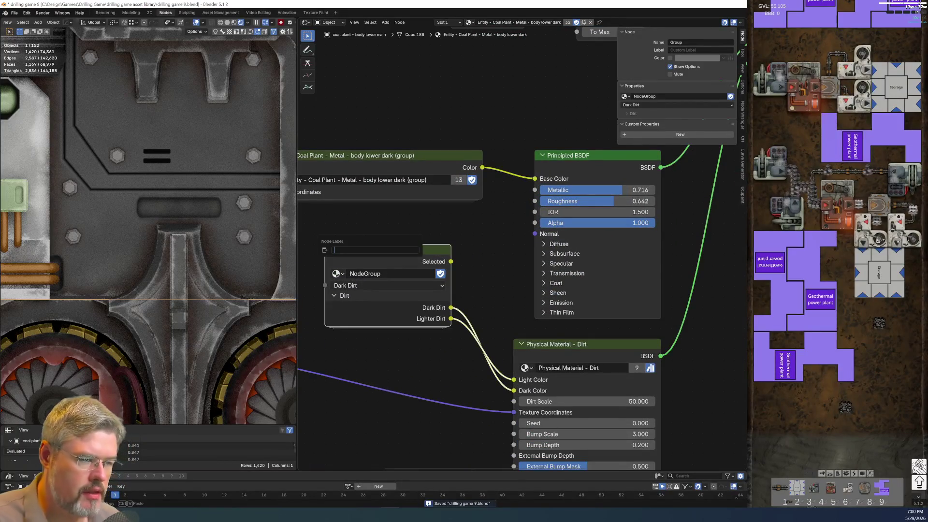
left_click(385, 274)
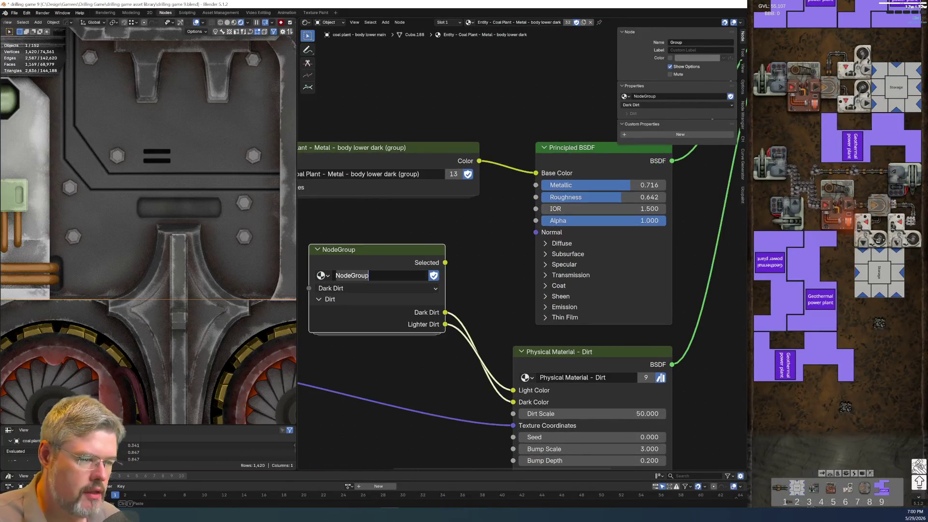
type("PALETTE - Dirt")
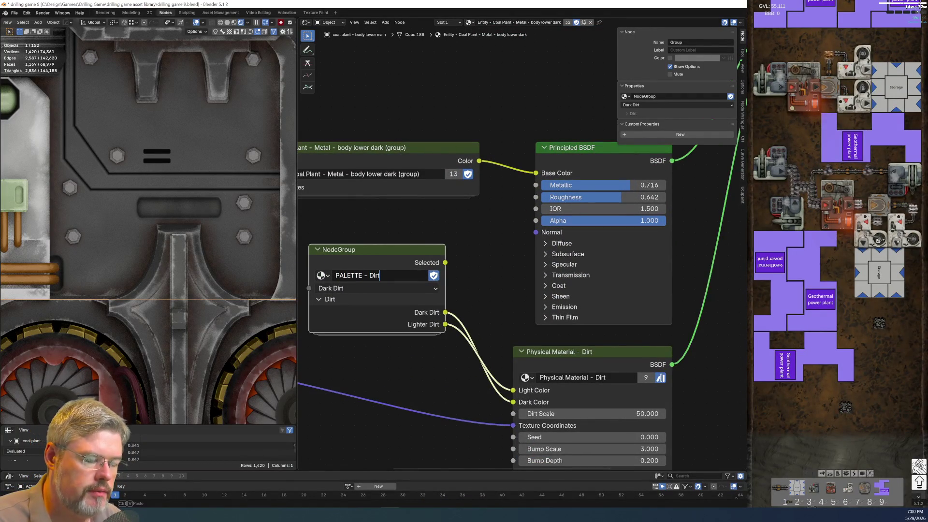
key("Return")
Mark PALETTE - Dirt as an asset and save the file
right_click(409, 276)
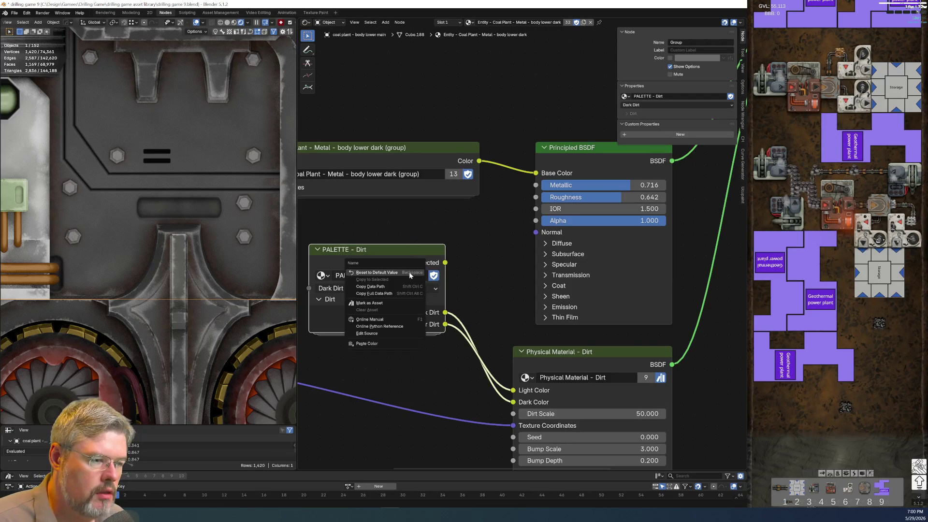
left_click(404, 303)
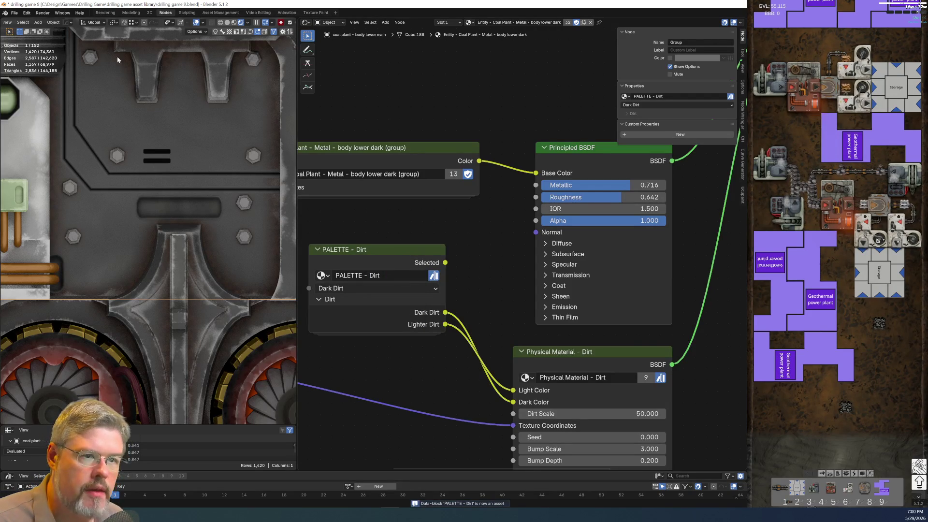
left_click(15, 13)
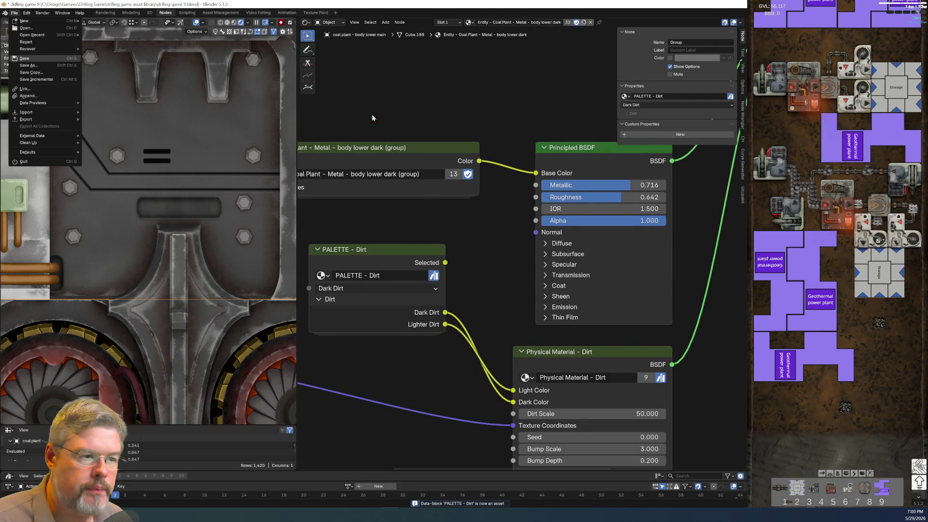
scroll(391, 306, "down", 3)
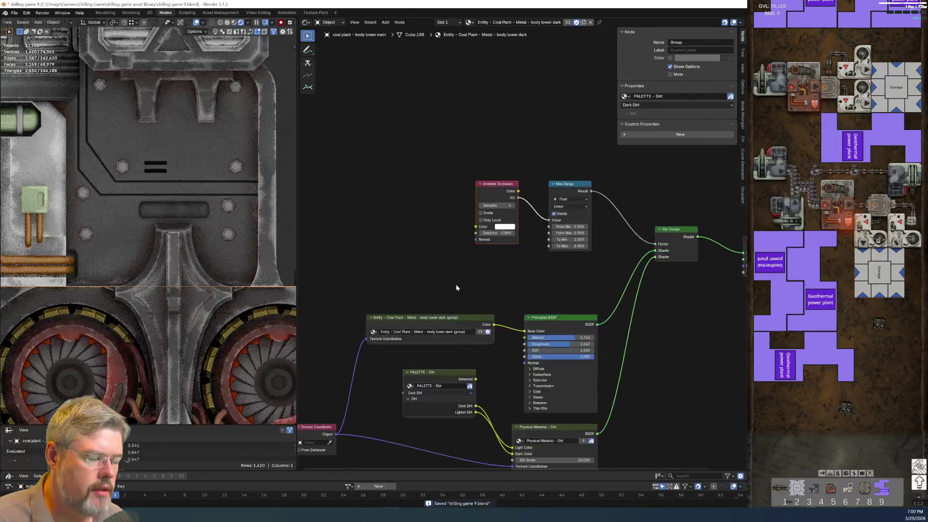
Add the EFFECT - Edge Wear Chunky node group and inspect its contents
key("shift+a")
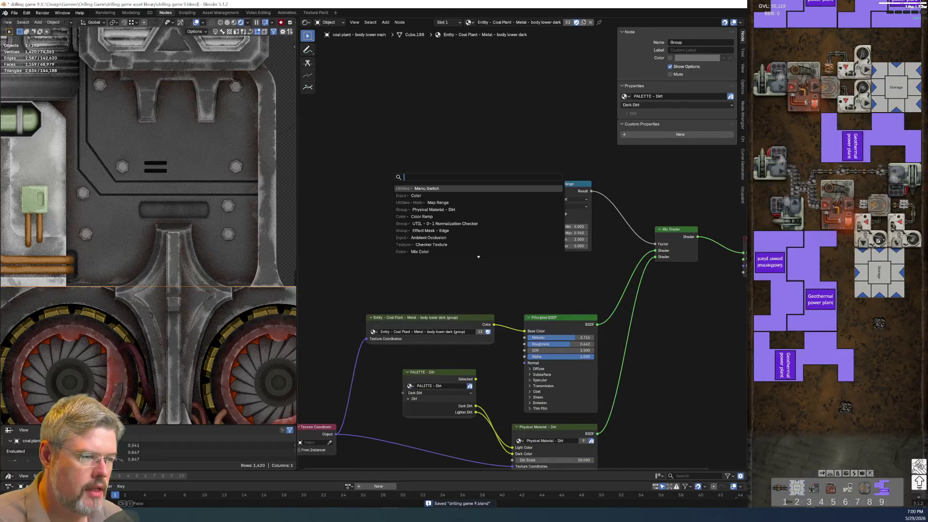
type("ch")
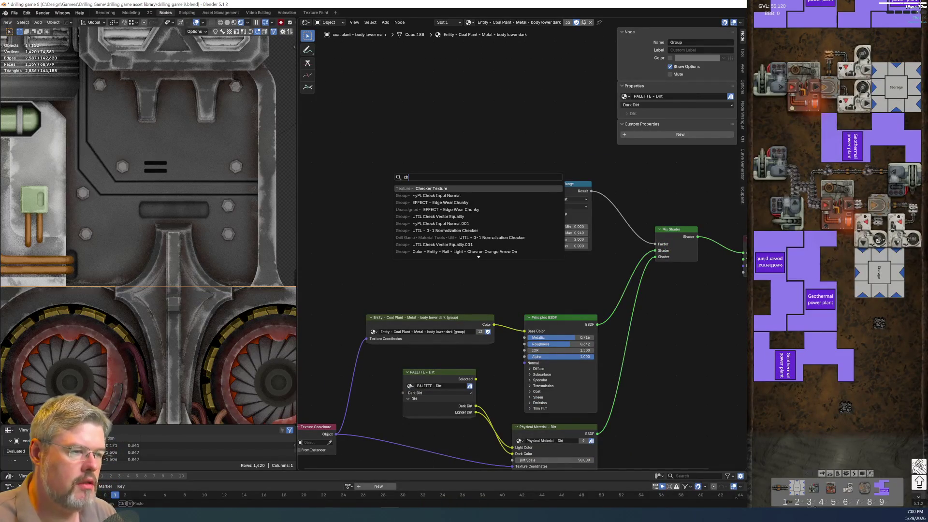
key("Down")
key("Down")
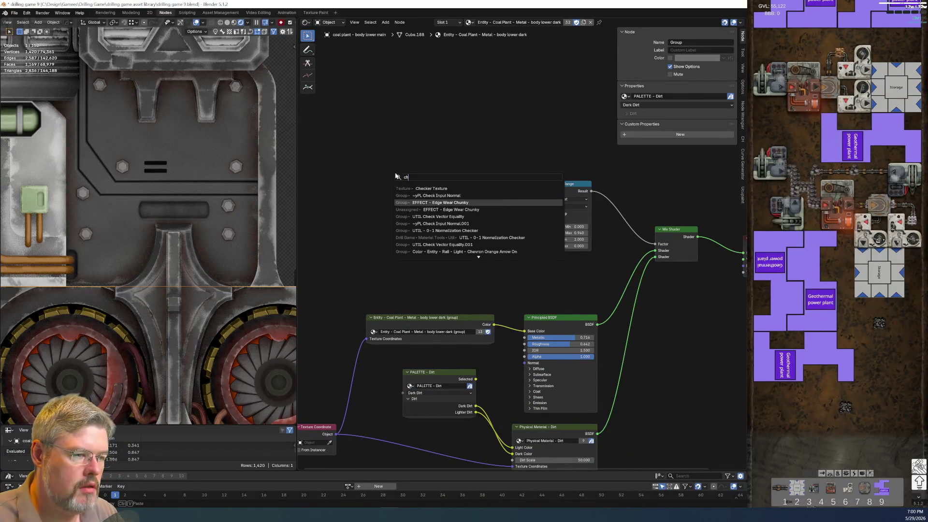
key("Return")
key("Tab")
key("Home")
key("Home")
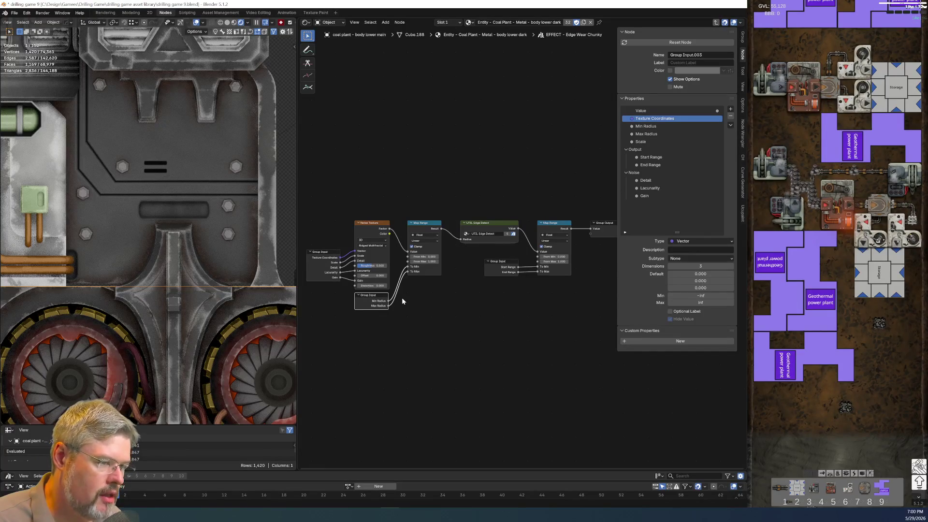
scroll(401, 297, "up", 2)
scroll(391, 307, "down", 1)
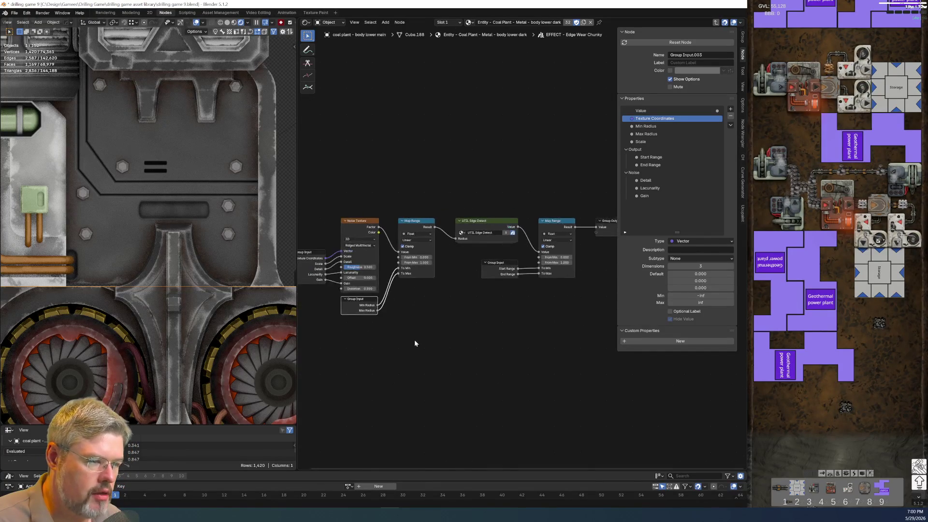
key("Tab")
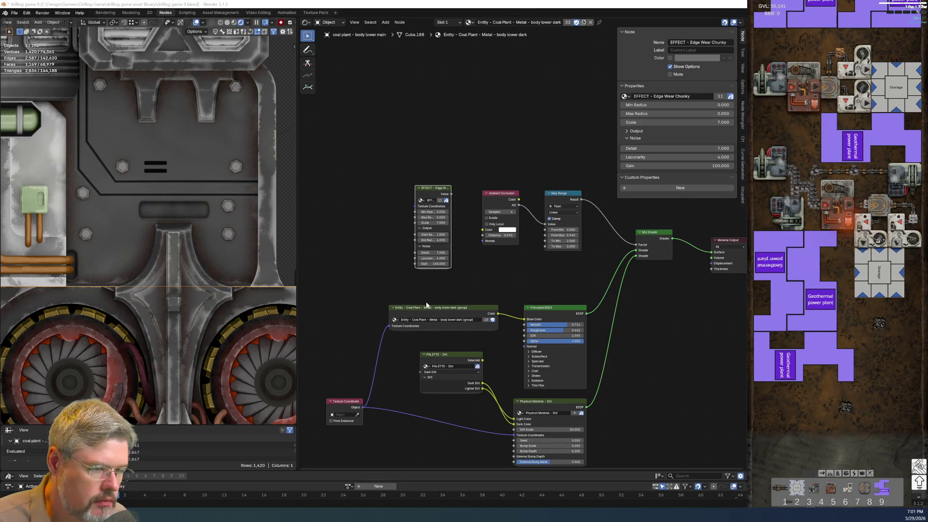
scroll(401, 275, "up", 2)
Position the group and feed its Texture Coordinates from a Texture Coordinate node's Object output
left_click_drag(420, 194, 407, 191)
scroll(407, 191, "down", 1)
middle_click_drag(407, 191, 534, 151)
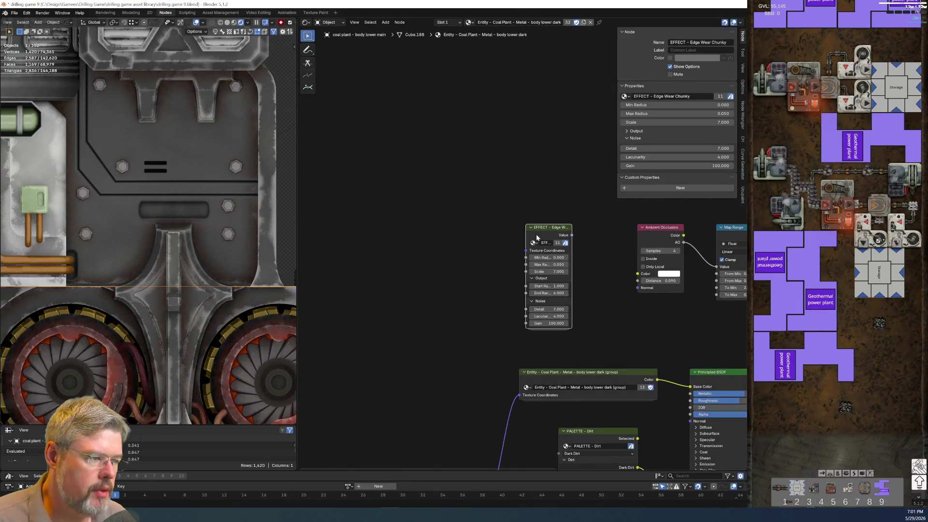
key("ctrl+t")
left_click_drag(409, 199, 467, 305)
key("x")
left_click_drag(362, 270, 526, 250)
Insert a Noise Texture on the Texture Coordinate link and delete the EFFECT Edge Wear node
key("shift+a")
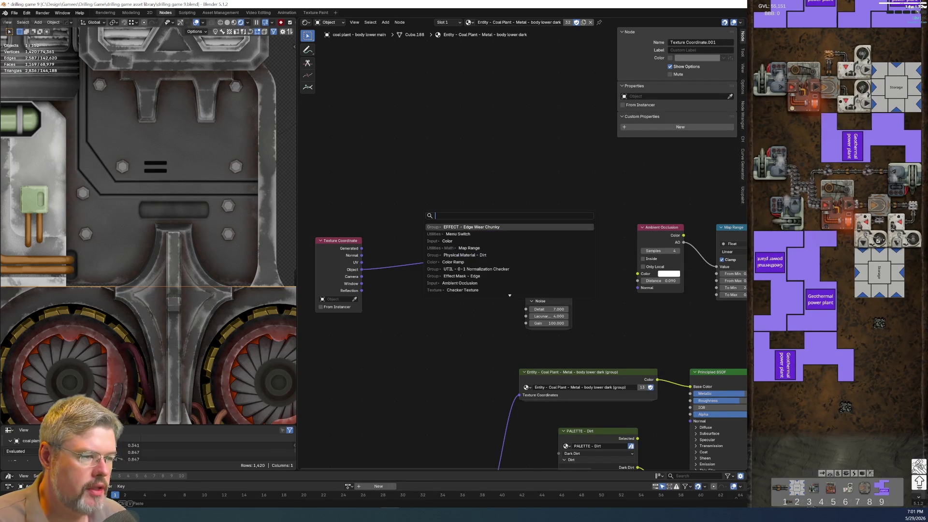
type("noise te")
key("Return")
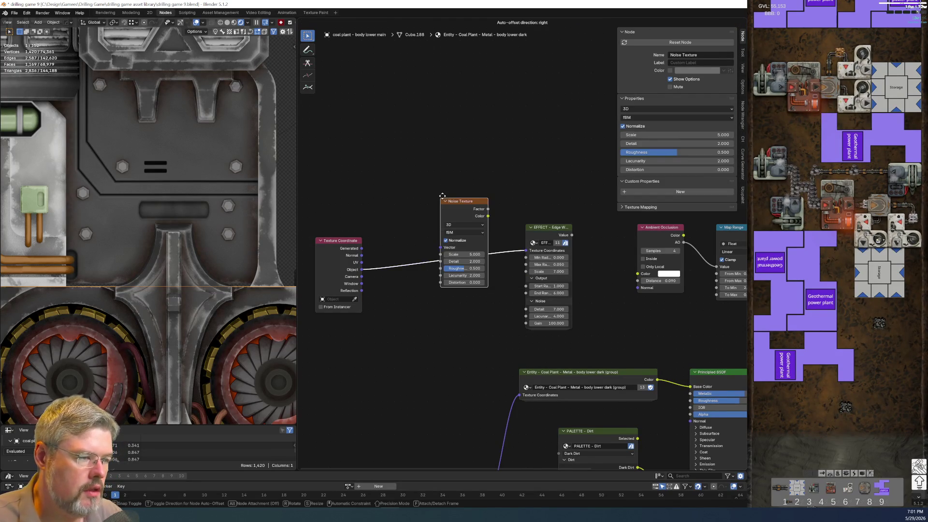
left_click(443, 229)
scroll(420, 154, "up", 1)
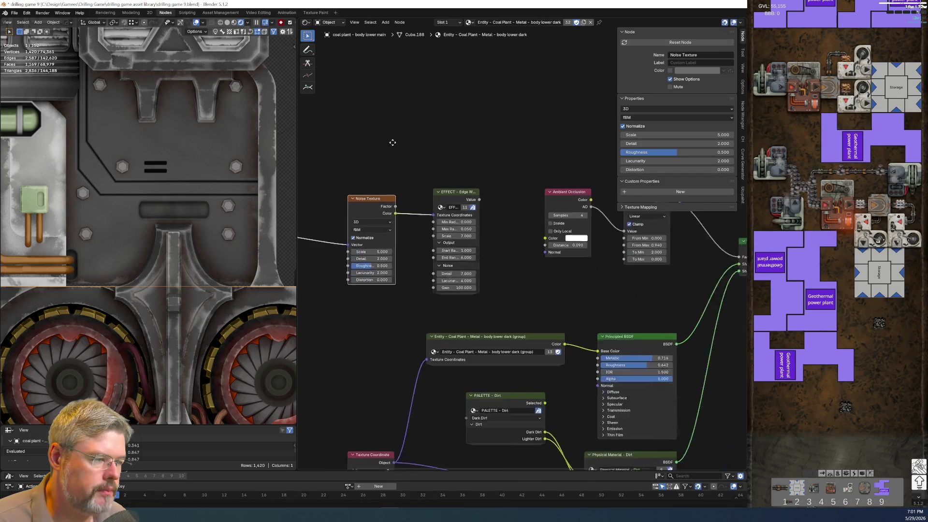
left_click(440, 182)
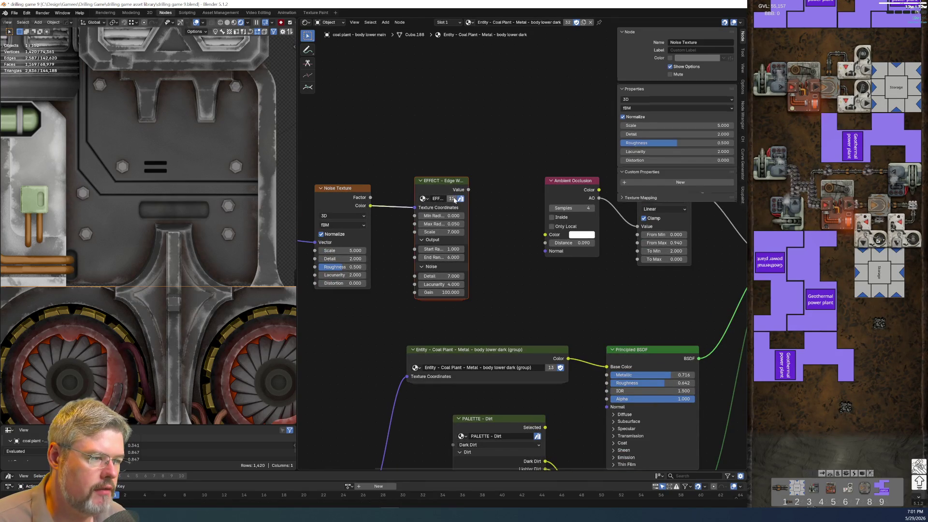
key("x")
scroll(454, 197, "down", 1)
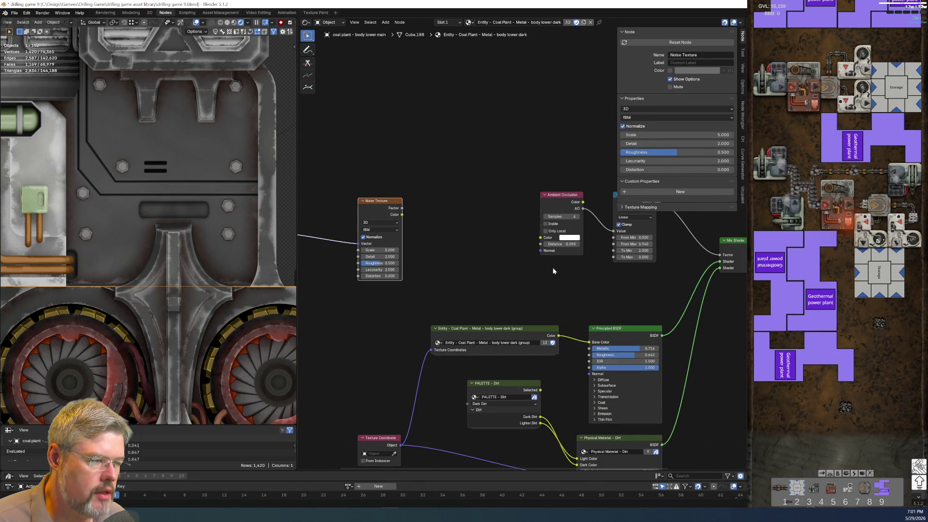
Move the Texture Coordinate and Noise Texture pair left, away from Ambient Occlusion
middle_click_drag(436, 254, 366, 210)
scroll(365, 210, "up", 1)
key("Home")
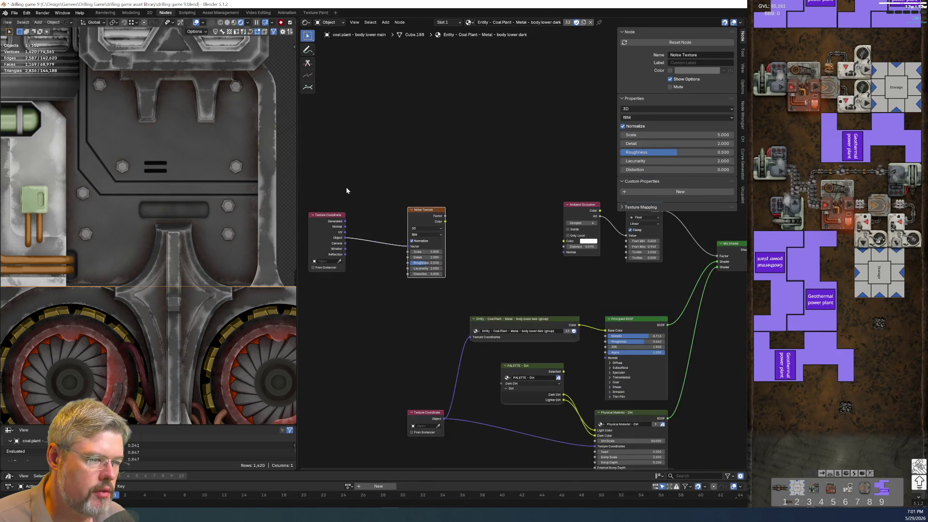
left_click(321, 213)
key("g")
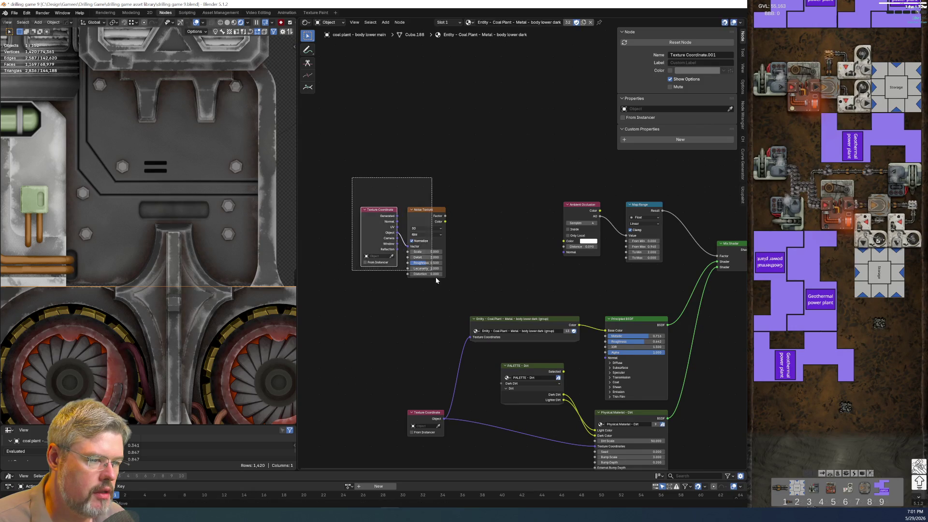
left_click(470, 174)
key("shift+d")
key("Escape")
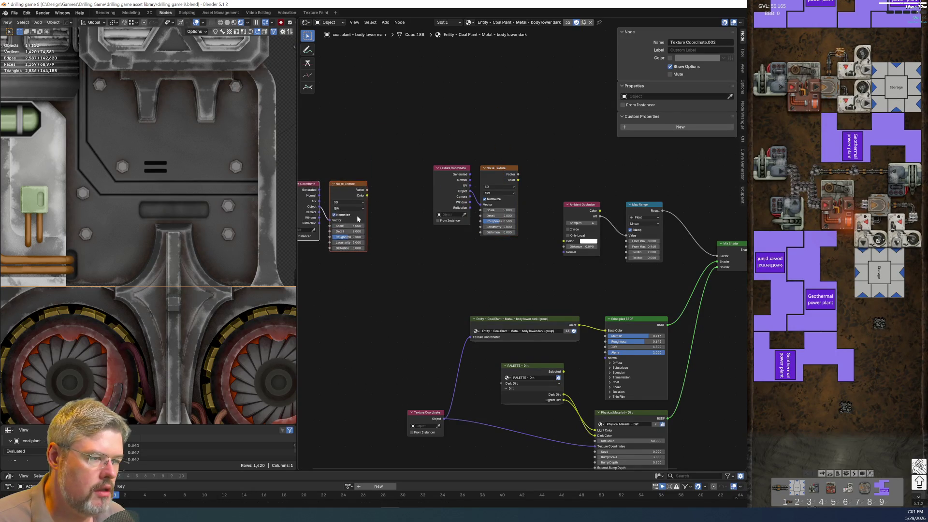
key("Delete")
scroll(427, 215, "up", 4)
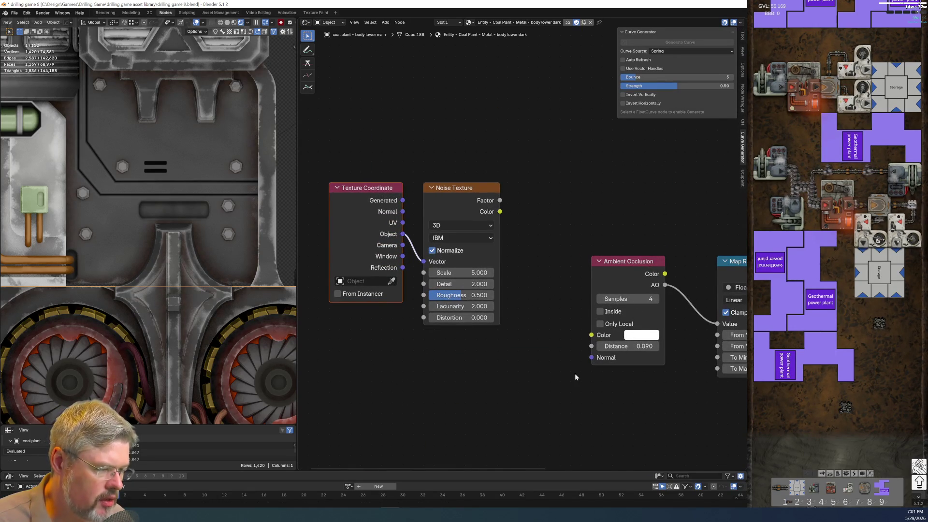
middle_click_drag(382, 229, 497, 213)
left_click_drag(498, 213, 318, 215)
key("shift+a")
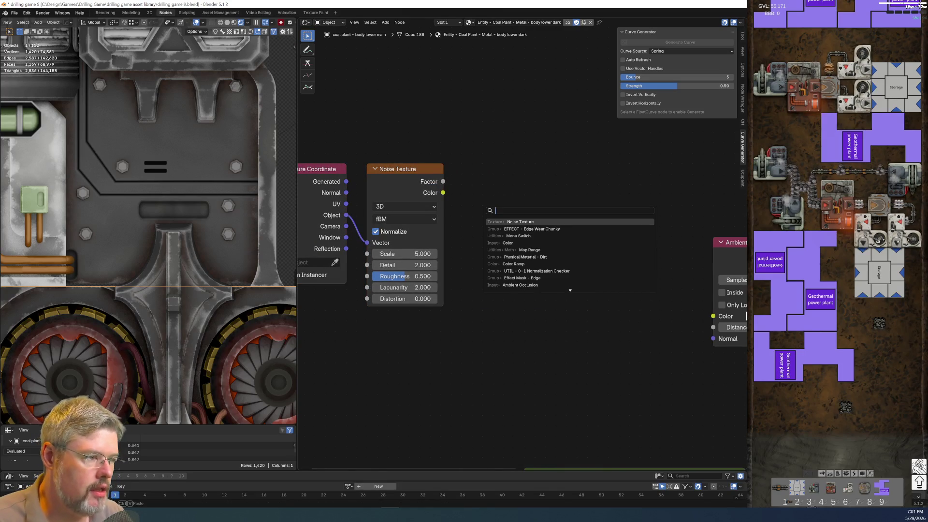
Add a Map Range fed by the noise Factor and preview its result on the model
type("map range")
key("Return")
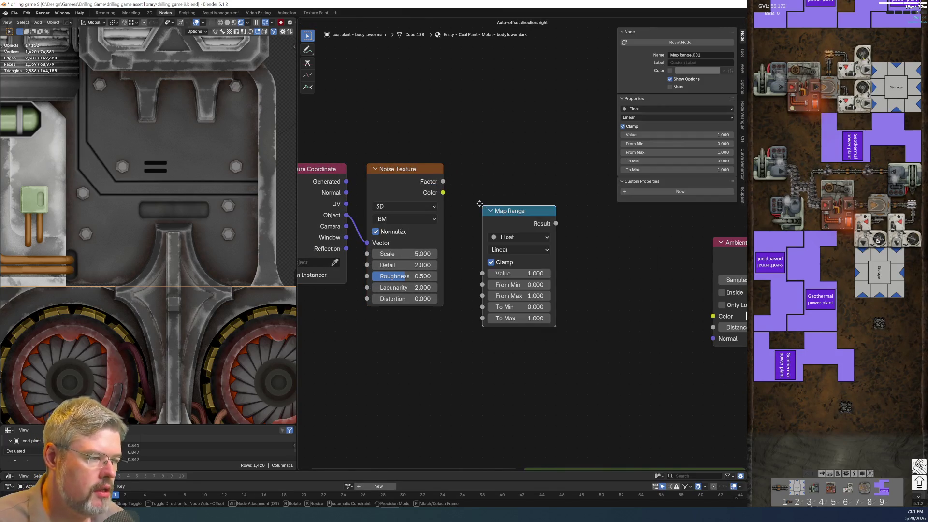
left_click(476, 162)
left_click_drag(490, 243, 483, 242)
left_click_drag(520, 180, 499, 168)
middle_click_drag(564, 291, 467, 263)
scroll(439, 150, "up", 1)
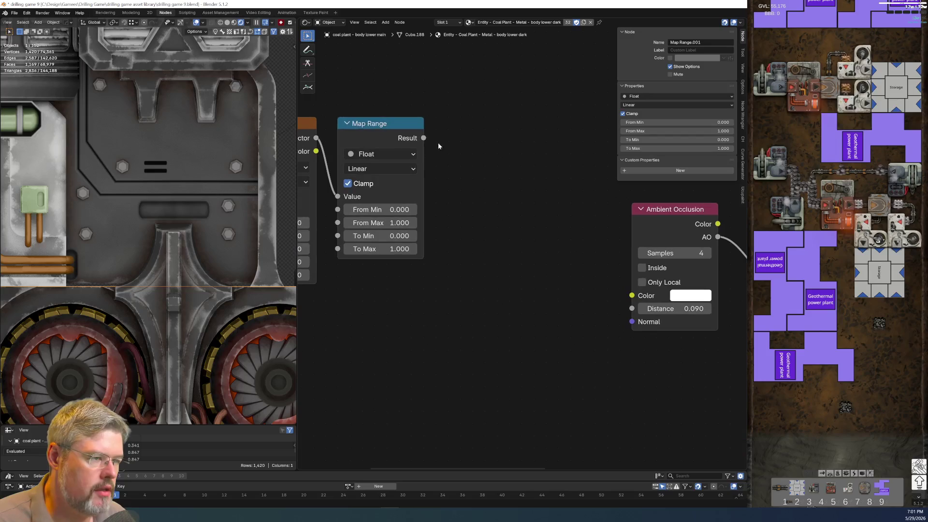
left_click(422, 137, "ctrl+shift")
scroll(434, 308, "down", 2)
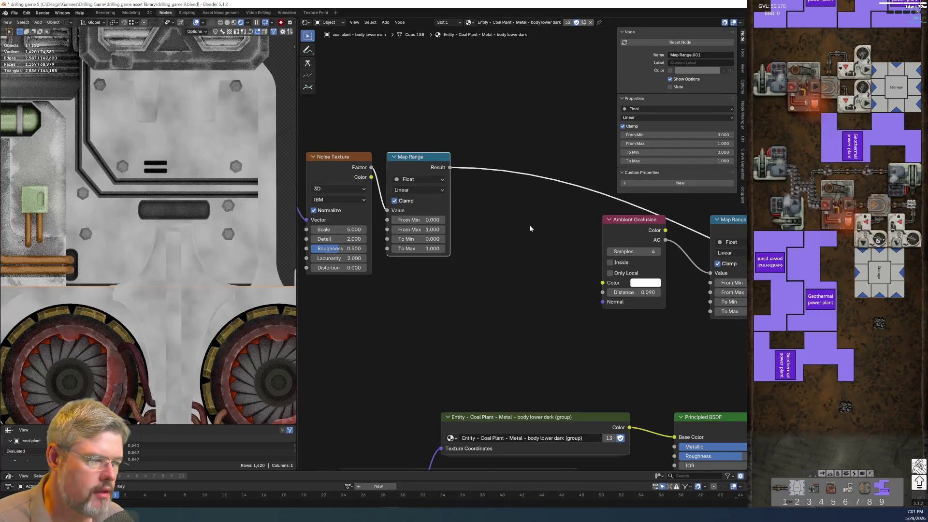
scroll(399, 248, "down", 3)
Drop the UTIL - 0-1 Normalization Checker group onto the Map Range output link
key("shift+a")
type("check")
key("Return")
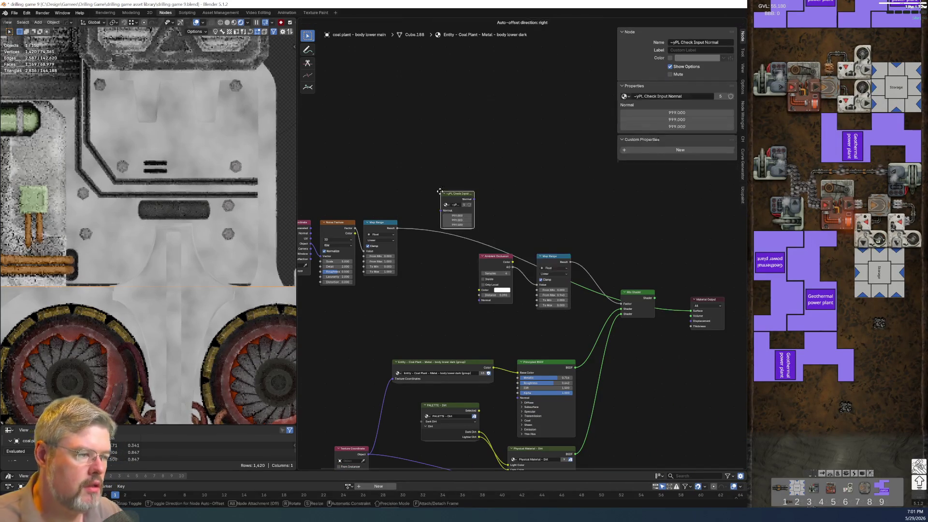
key("ctrl+z")
key("shift+a")
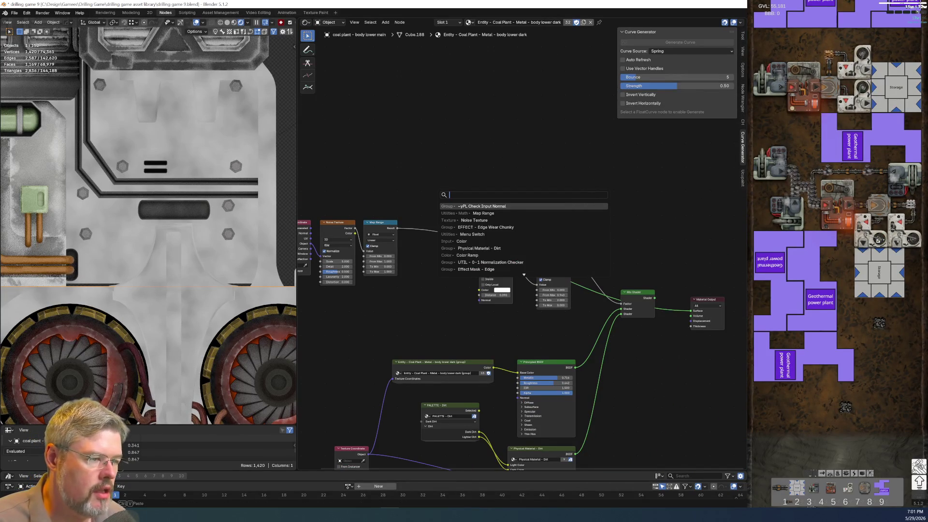
type("checker")
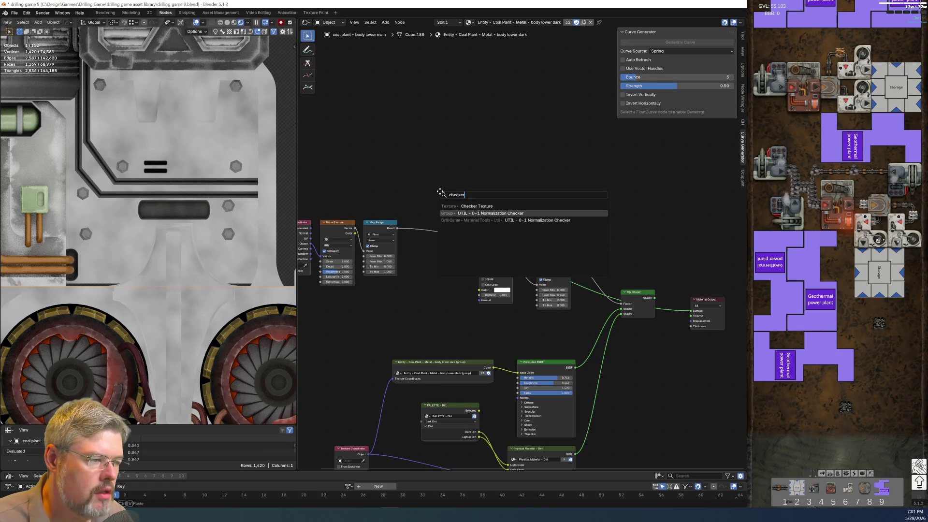
key("Return")
left_click(435, 227)
scroll(522, 244, "up", 2)
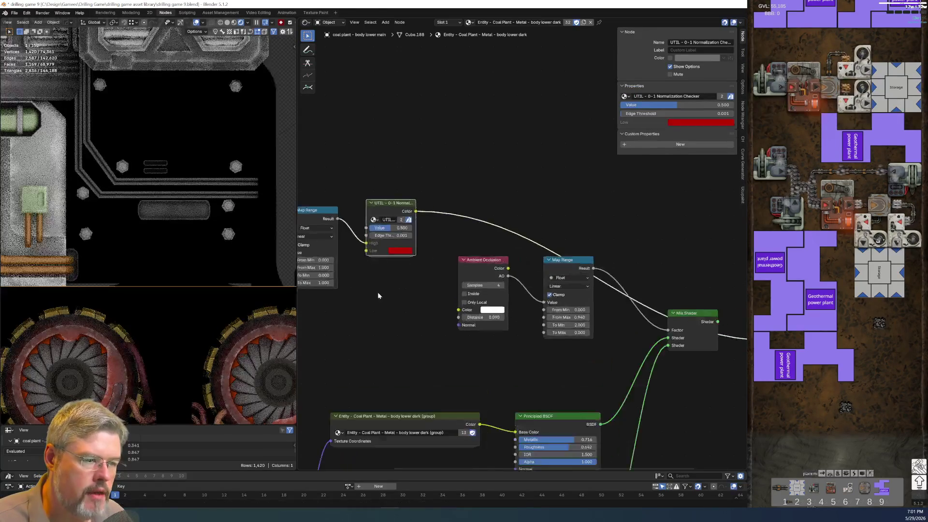
scroll(378, 296, "up", 2)
mouse_move(378, 296)
middle_mouse_down()
mouse_move(496, 234)
mouse_move(565, 259)
middle_mouse_up()
Set Map Range From Min 0.230 and From Max 0.770, feeding the checker's Value input
double_click(474, 330)
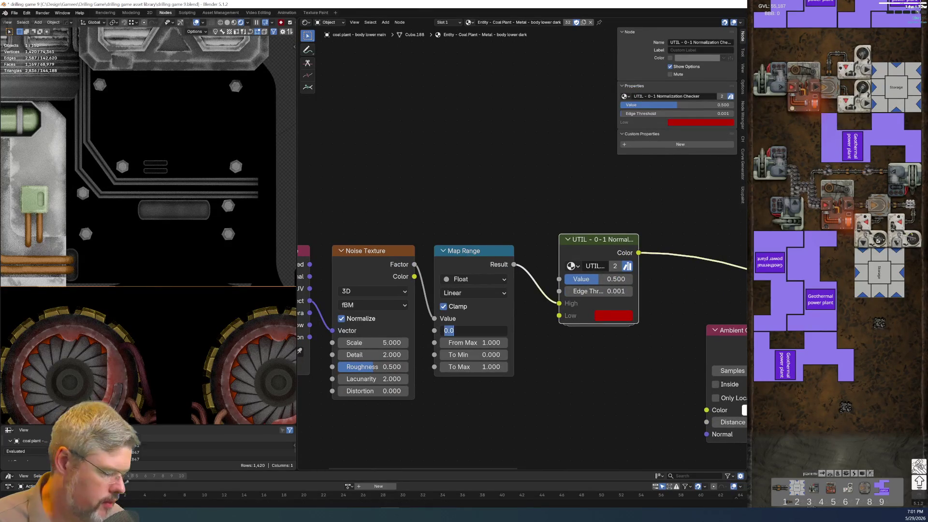
type(".23")
key("Return")
double_click(493, 342)
type(".77")
key("Return")
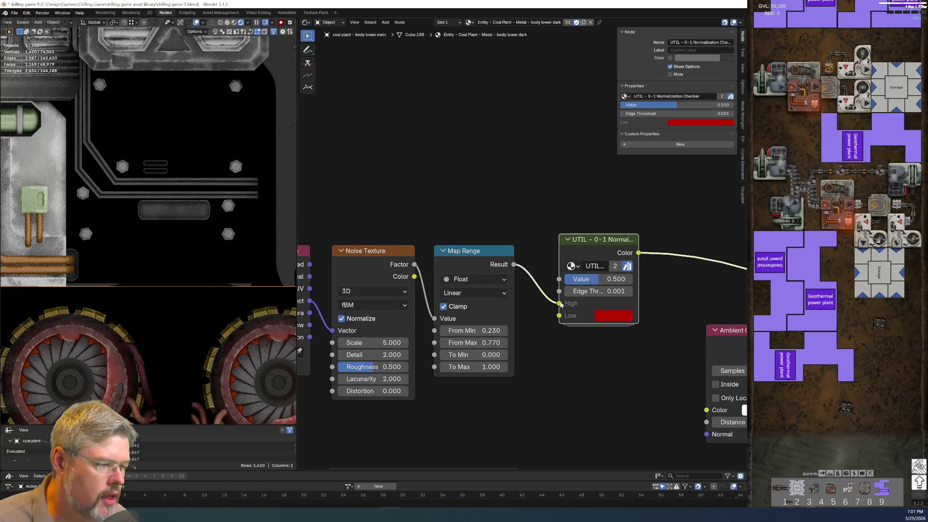
left_click_drag(559, 303, 559, 279)
middle_click_drag(560, 279, 493, 295)
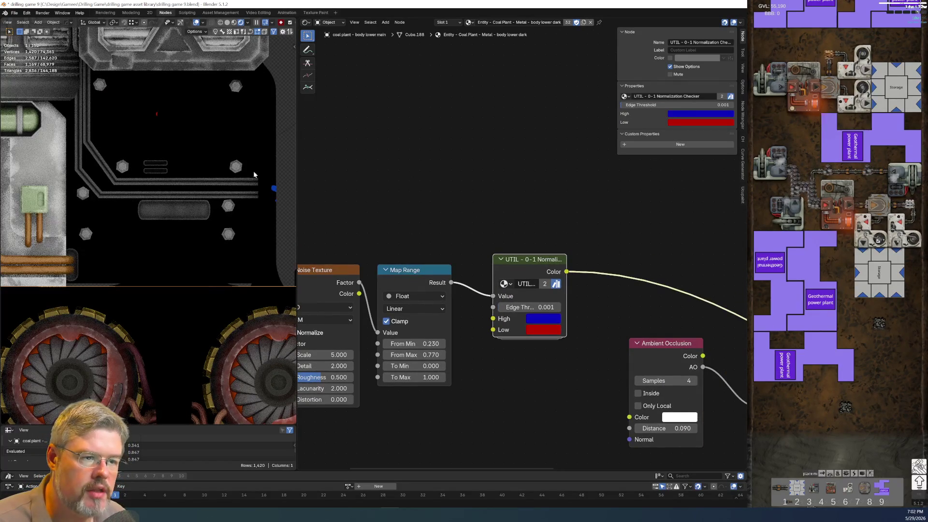
scroll(243, 186, "down", 4)
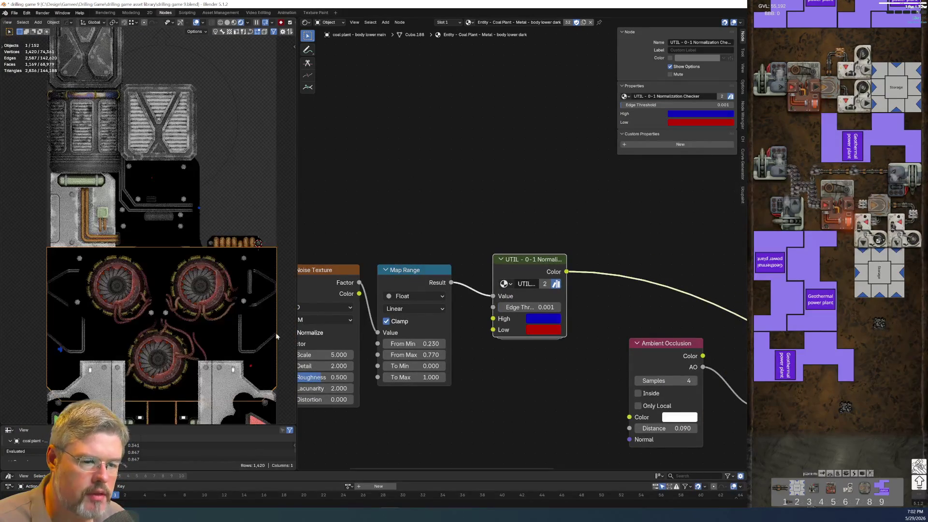
middle_click_drag(512, 425, 410, 362)
left_click_drag(456, 326, 452, 323)
key("x")
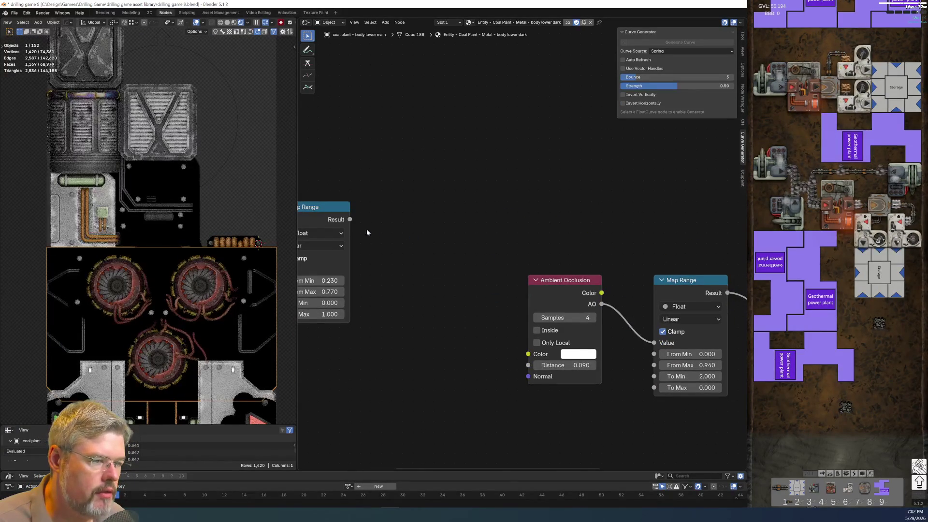
mouse_move(350, 220)
left_mouse_down()
mouse_move(528, 365)
mouse_move(477, 363)
mouse_move(528, 365)
left_mouse_up()
scroll(444, 395, "up", 3)
double_click(403, 278)
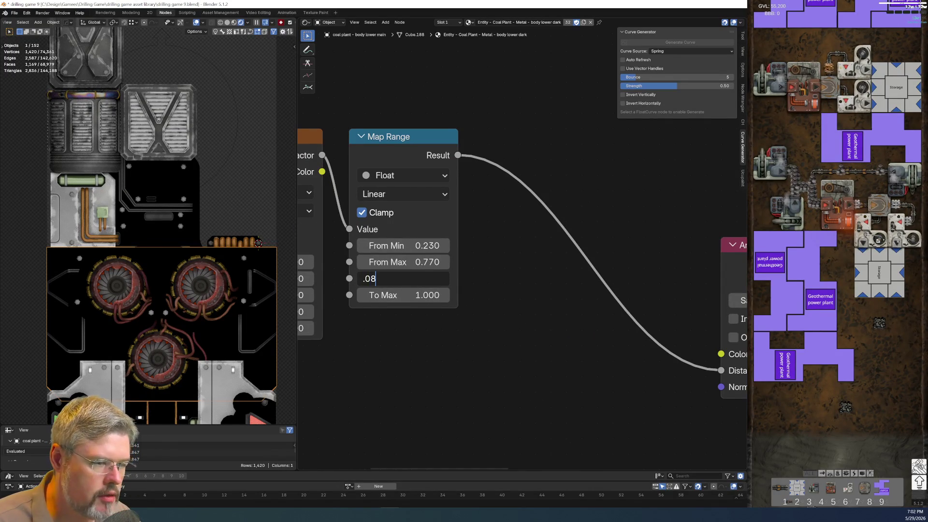
key("Tab")
type(".1")
key("Return")
scroll(514, 320, "down", 5)
scroll(492, 332, "down", 3, "ctrl")
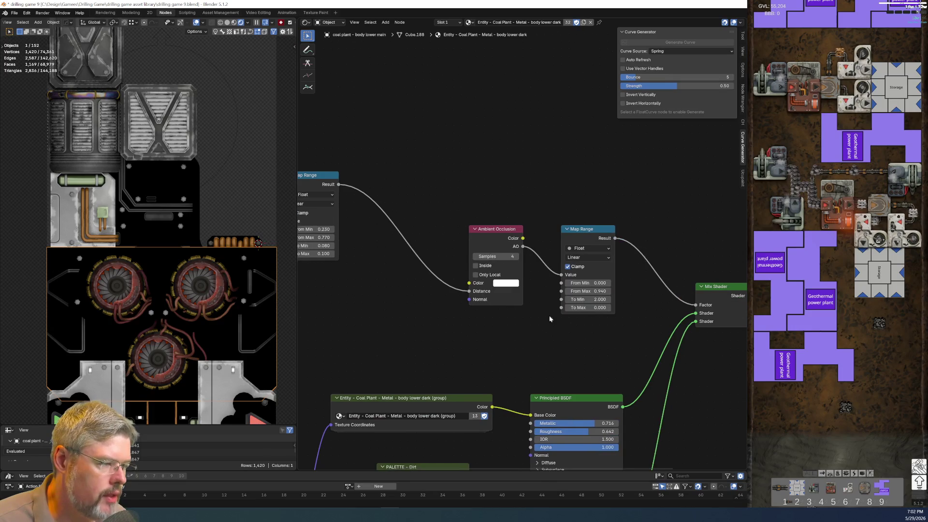
scroll(519, 296, "down", 2)
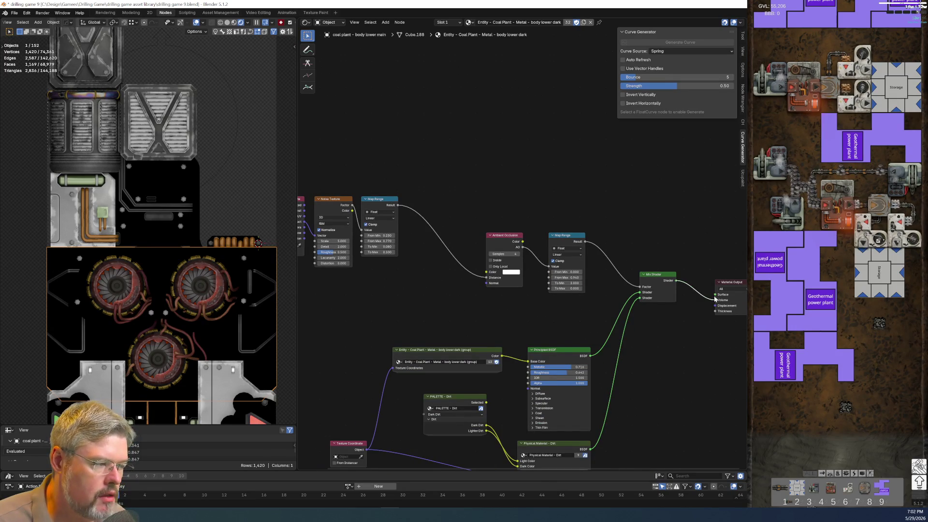
scroll(127, 278, "up", 5)
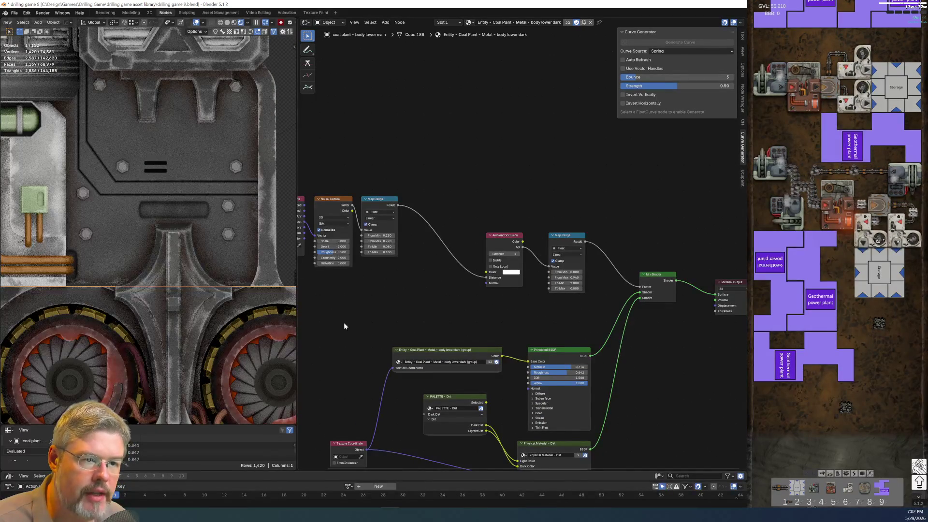
Preview the first Map Range output and save the blend file
middle_click_drag(353, 326, 407, 331)
left_click(433, 205, "ctrl+shift")
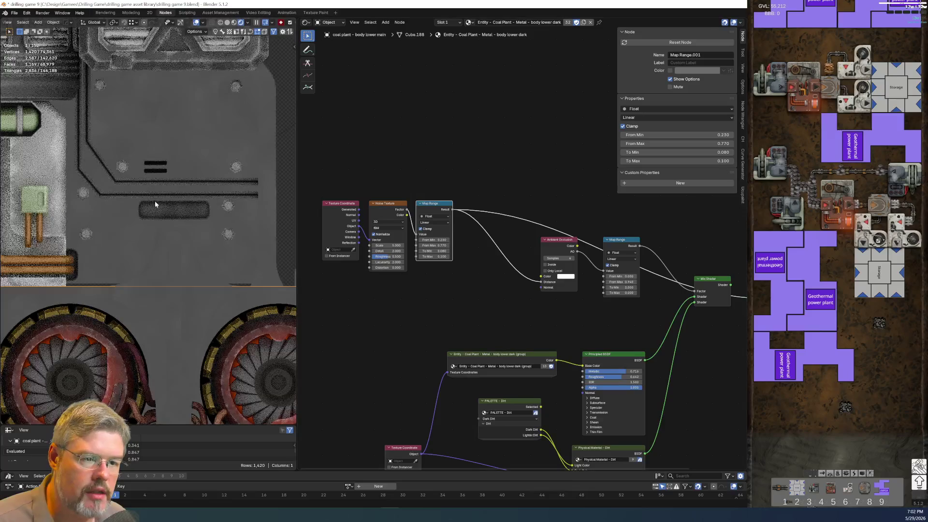
left_click(18, 12)
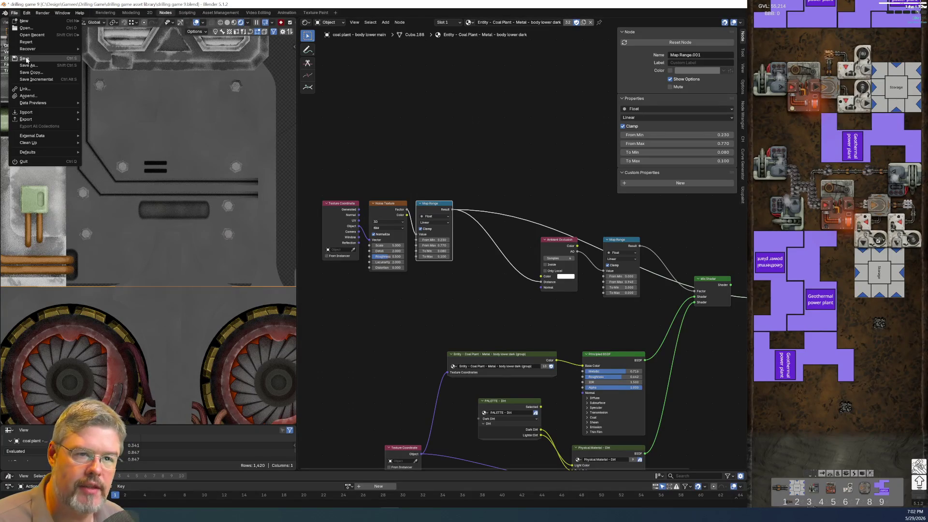
middle_click_drag(286, 184, 341, 201)
Frame the noise nodes and raise the Noise Texture Scale to 19.460
left_click_drag(340, 197, 497, 305)
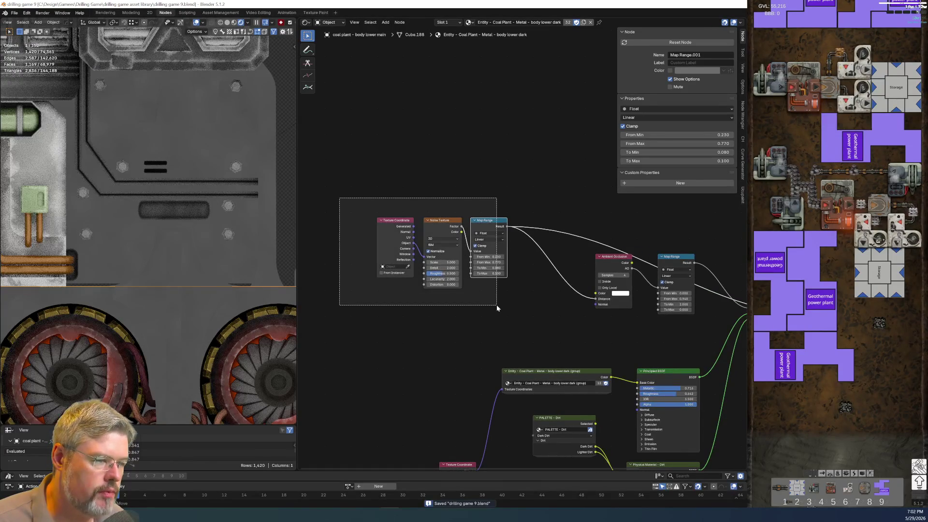
left_click(442, 251, "ctrl+shift")
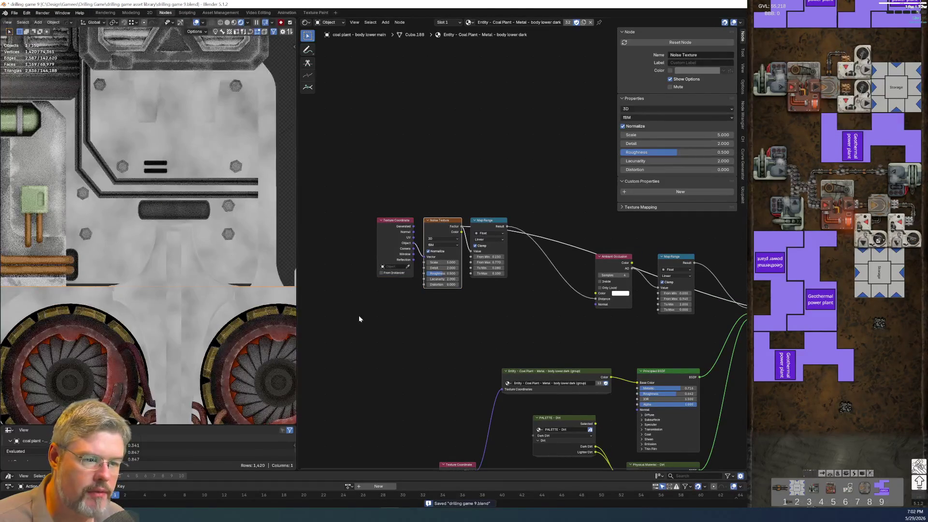
scroll(392, 357, "up", 2)
key("KP_Decimal")
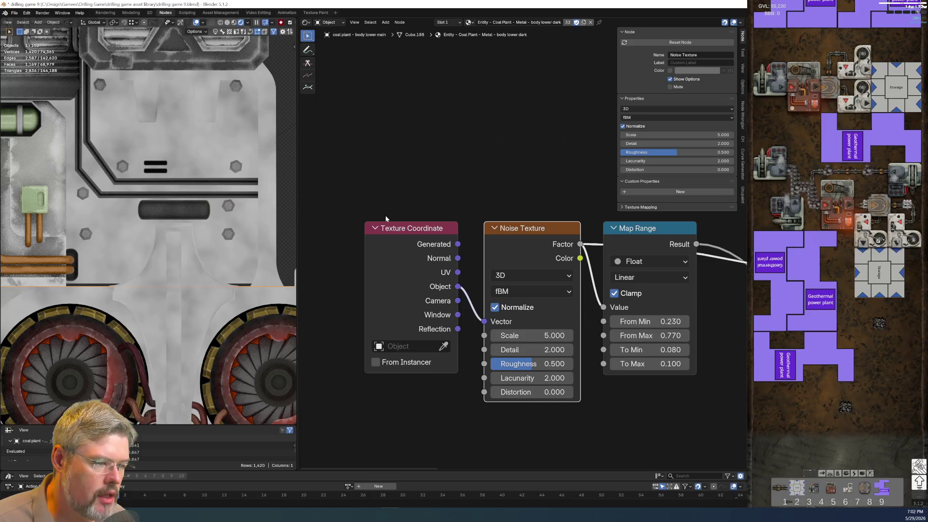
middle_click_drag(487, 267, 365, 196)
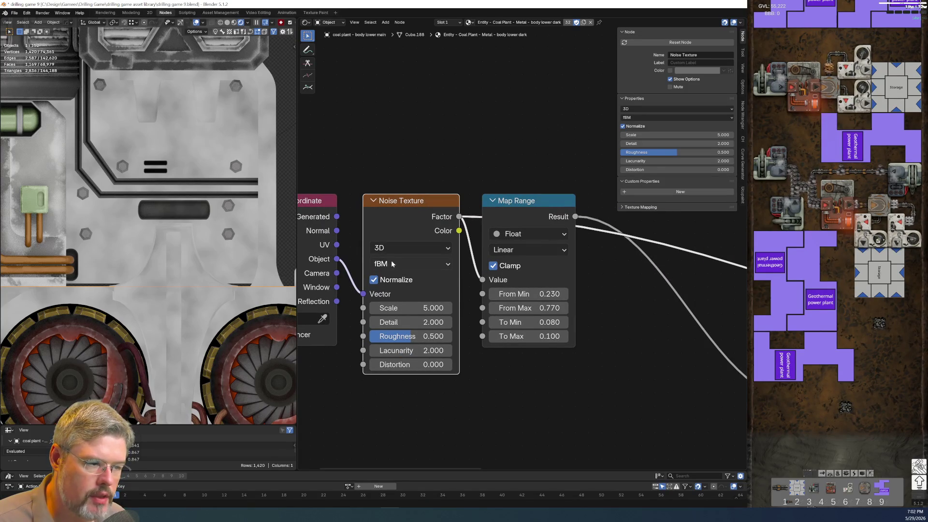
left_click_drag(407, 310, 476, 310)
middle_click_drag(495, 380, 218, 372)
scroll(522, 290, "down", 3)
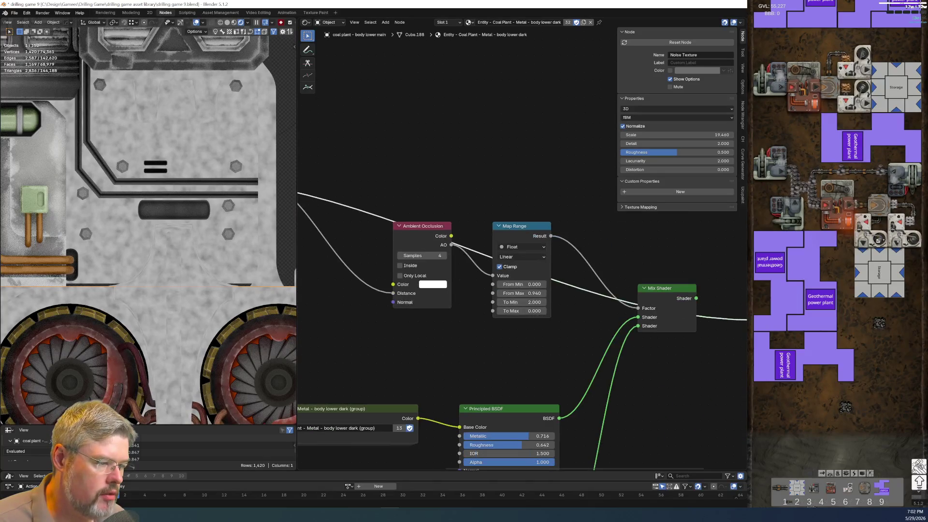
left_click(673, 299)
Reconnect the Map Range Result to the Ambient Occlusion Distance input
middle_click_drag(313, 307, 501, 325)
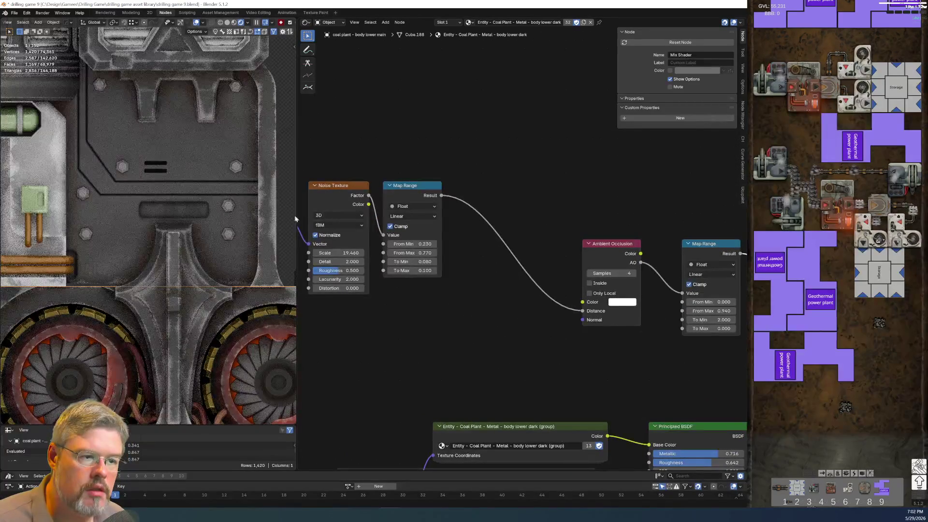
scroll(214, 249, "up", 4)
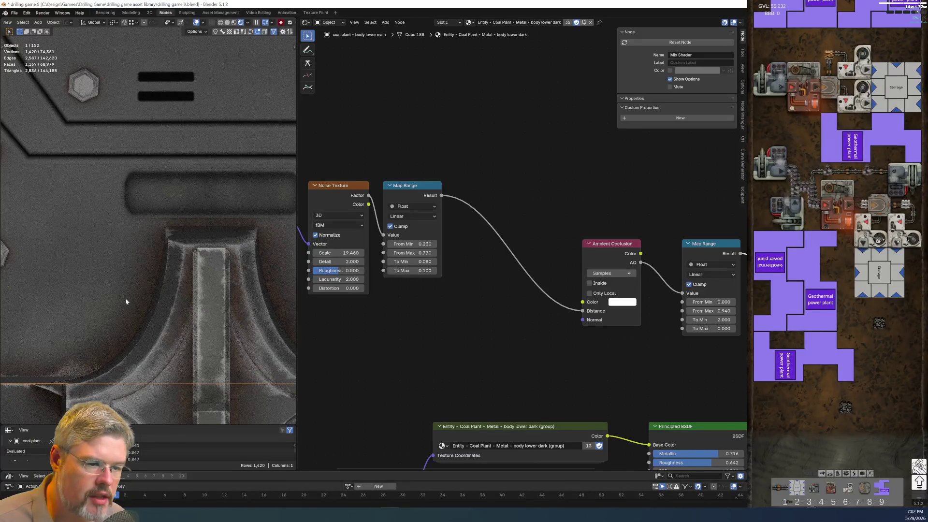
mouse_move(407, 333)
middle_mouse_down()
mouse_move(521, 349)
mouse_move(574, 380)
mouse_move(404, 373)
middle_mouse_up()
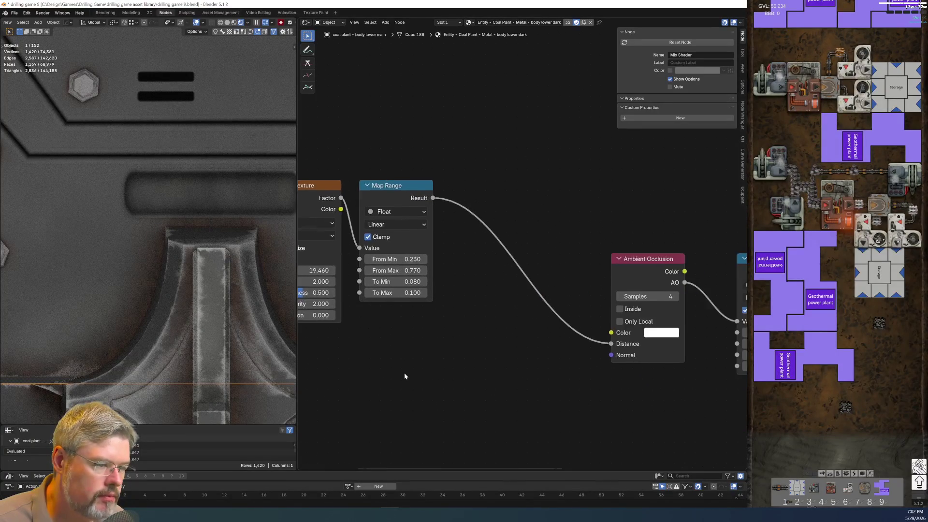
scroll(389, 373, "up", 3)
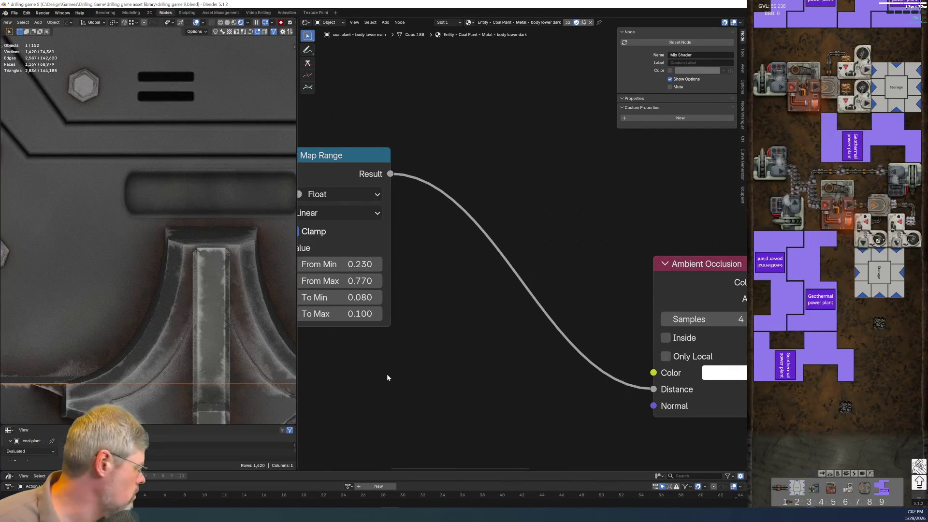
mouse_move(653, 390)
left_mouse_down()
mouse_move(601, 400)
mouse_move(452, 286)
left_mouse_up()
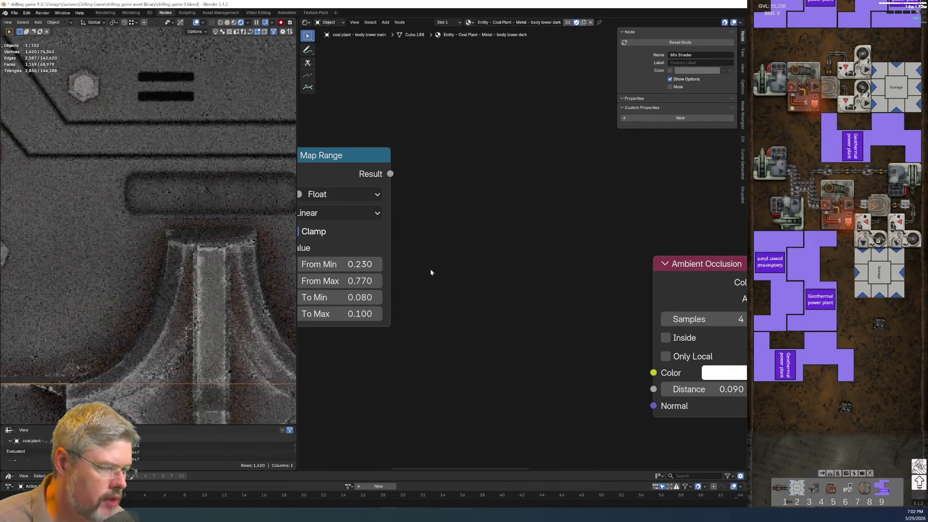
mouse_move(390, 174)
left_mouse_down()
mouse_move(526, 355)
mouse_move(654, 390)
left_mouse_up()
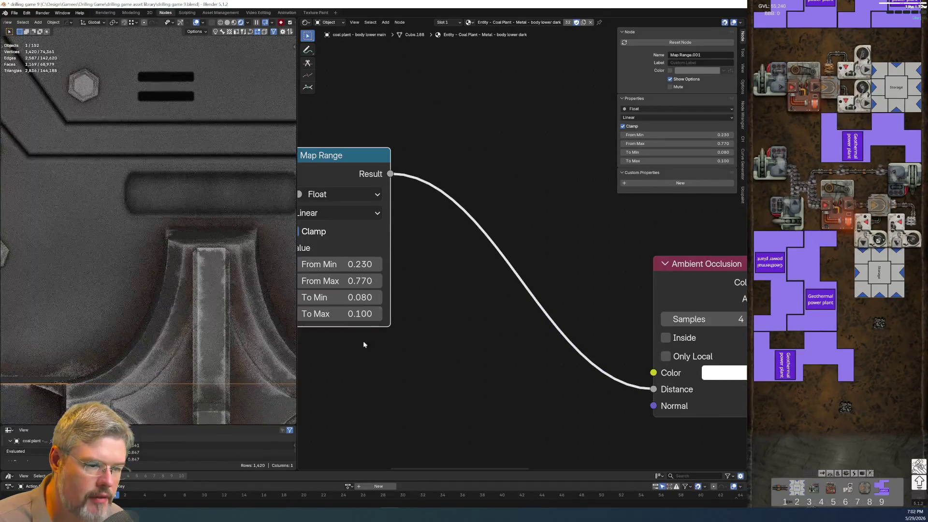
Set the Map Range To Max to 0.120 and To Min to 0.030
scroll(117, 333, "down", 5)
middle_click_drag(385, 355, 453, 348)
left_click(409, 310)
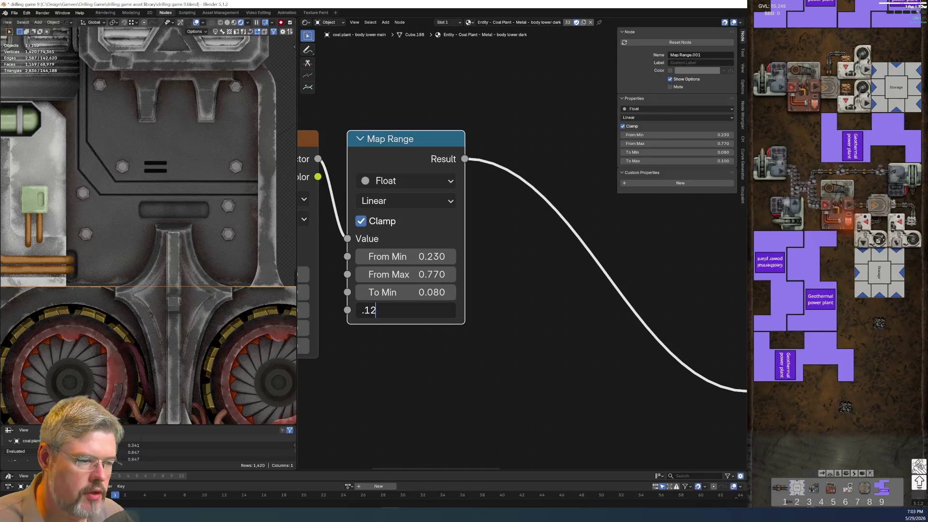
key("Return")
scroll(502, 270, "down", 2)
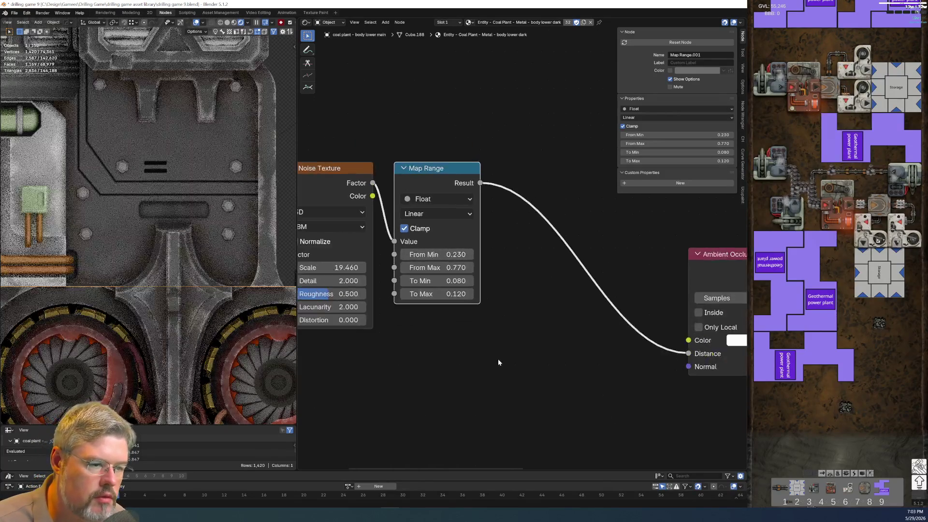
left_click(448, 284)
type("0.600")
key("Return")
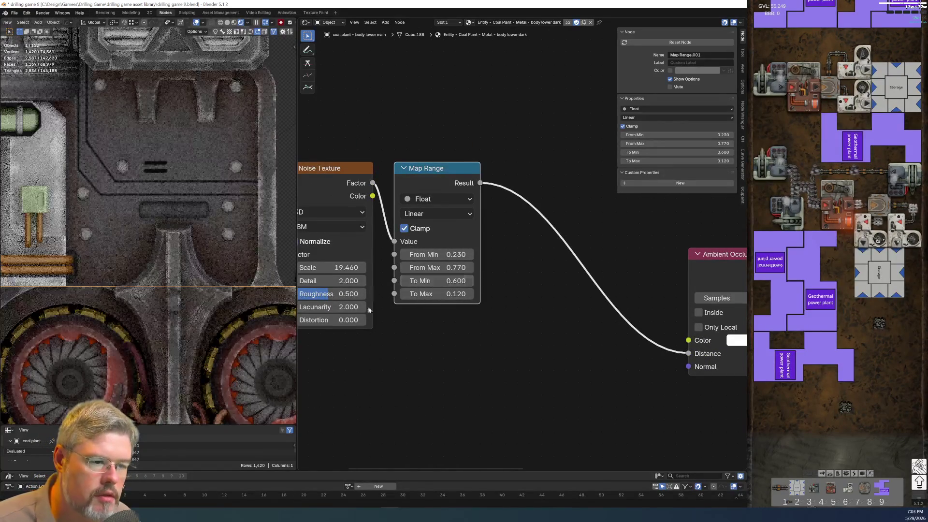
left_click(437, 280)
type("0.060")
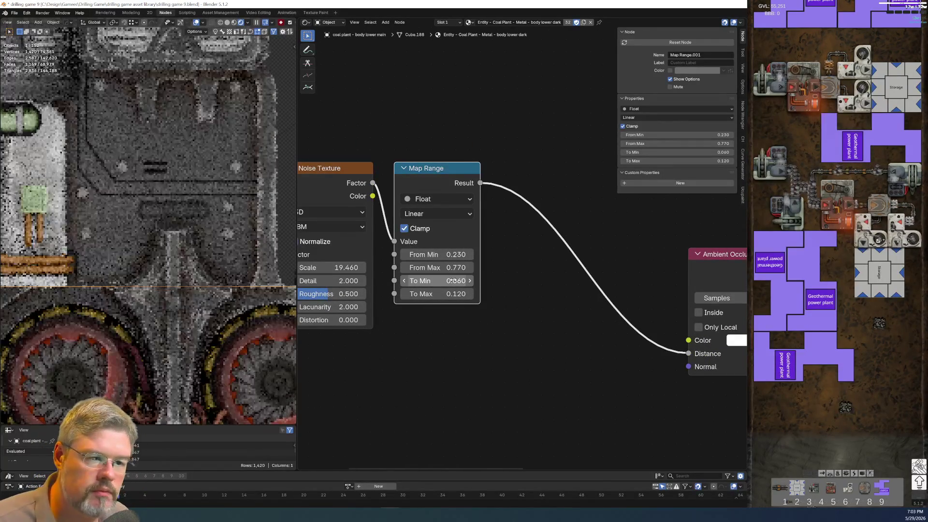
key("Return")
scroll(224, 203, "down", 3)
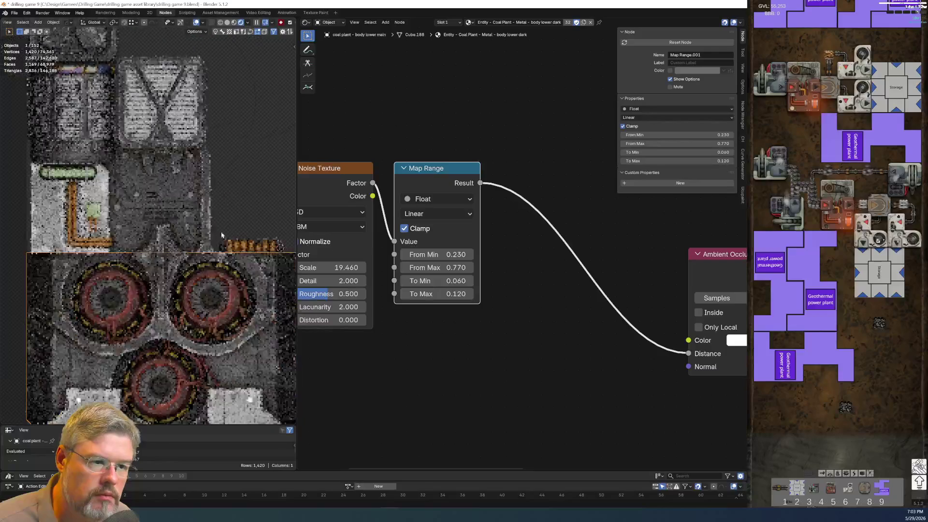
scroll(519, 248, "up", 2)
left_click(425, 292)
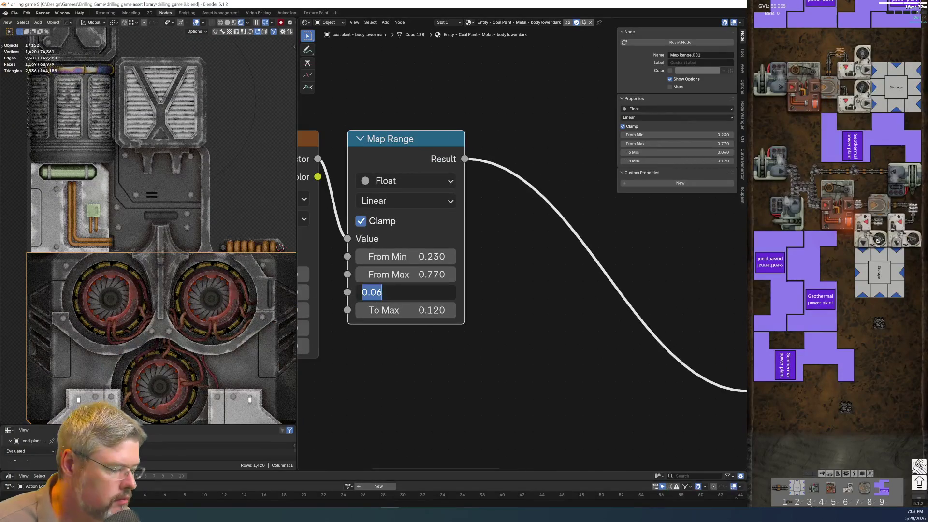
type(".03")
type("0.030")
key("Return")
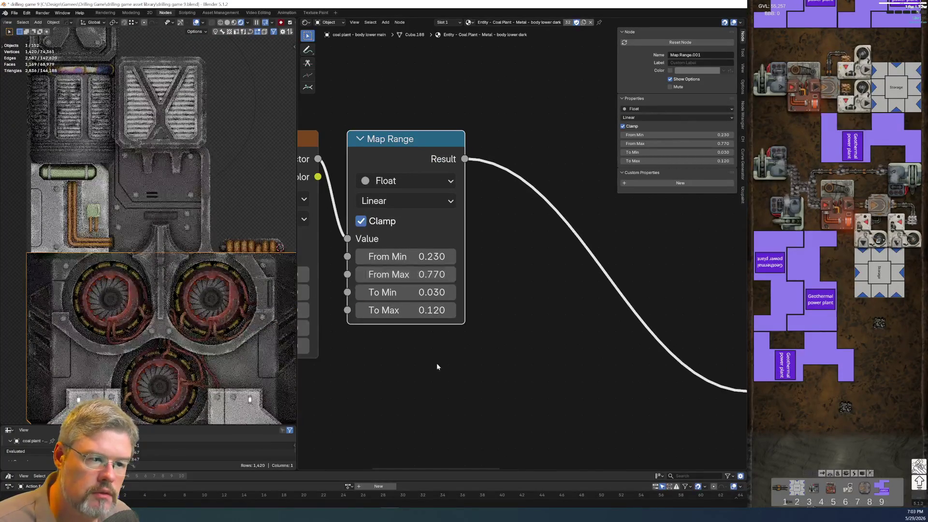
left_click(425, 292)
key("Return")
Try Map Range To Max values of 2.000, 0.200 and 0.300
scroll(163, 210, "up", 3)
left_click(395, 310)
type("2")
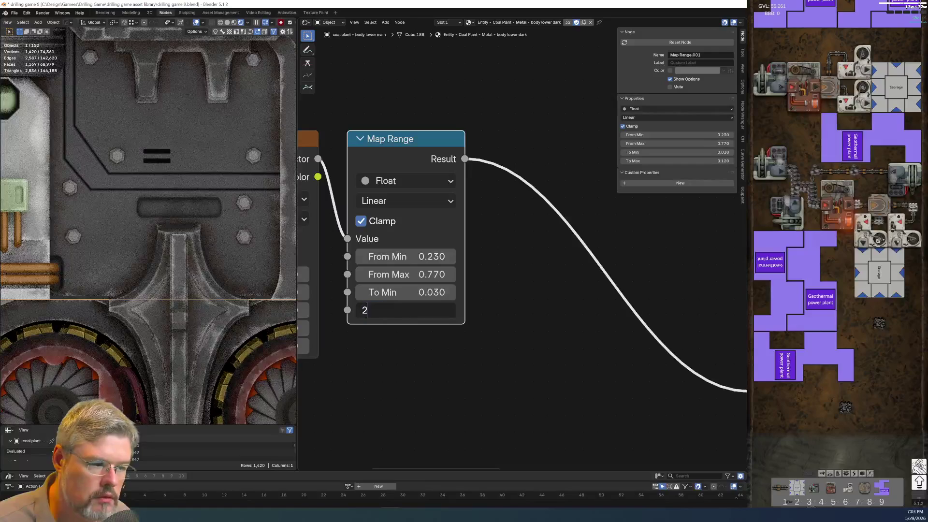
key("Return")
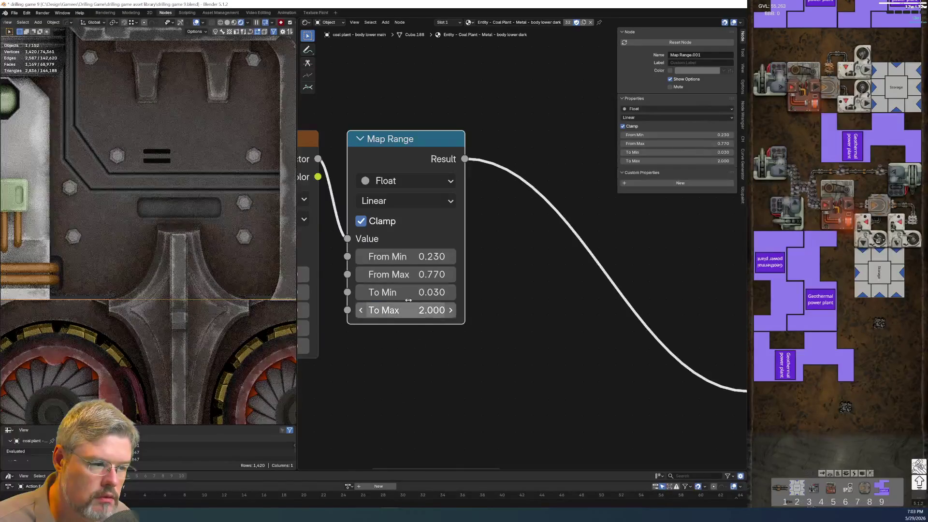
left_click(394, 309)
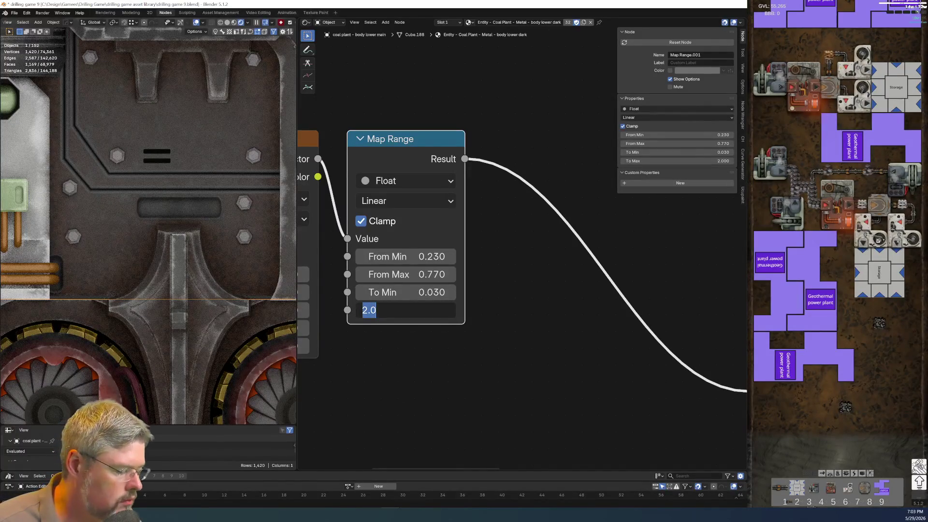
type(".2")
type("0.200")
key("Return")
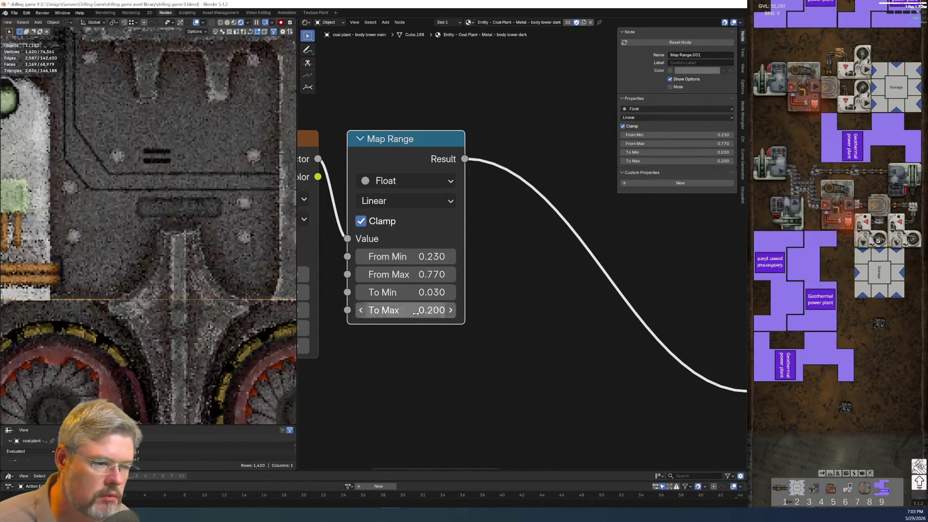
left_click(394, 310)
type(".3")
key("Return")
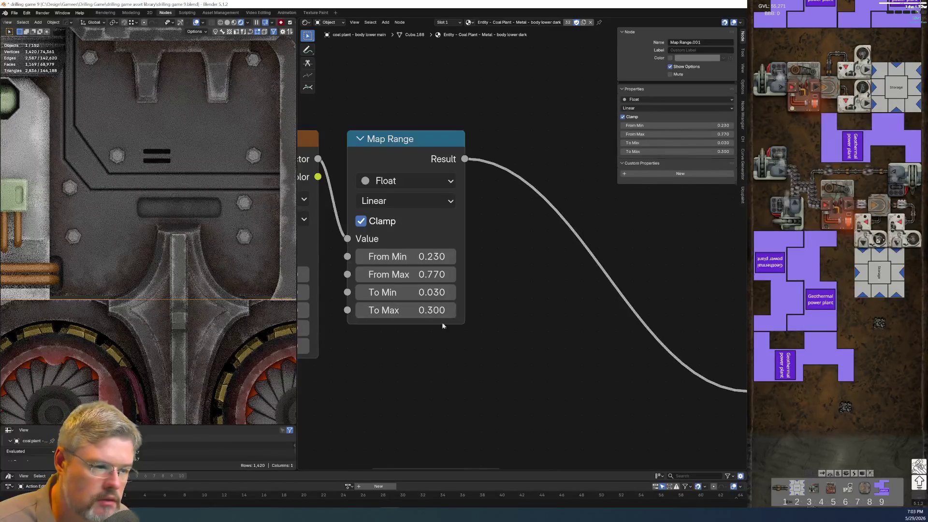
Settle the Map Range at To Min 0.000 and To Max 0.200, then review the whole machine
left_click(389, 291)
type("0")
key("Return")
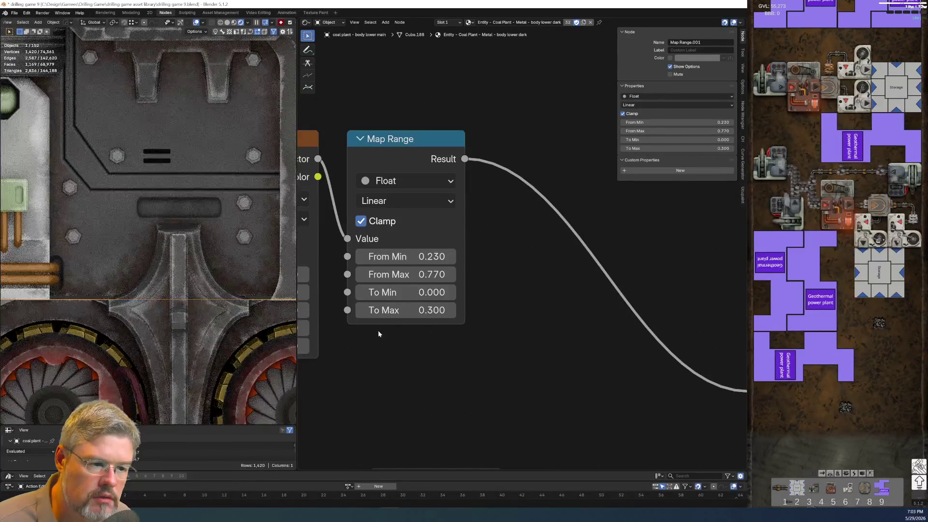
left_click(410, 314)
type("0.2")
key("Return")
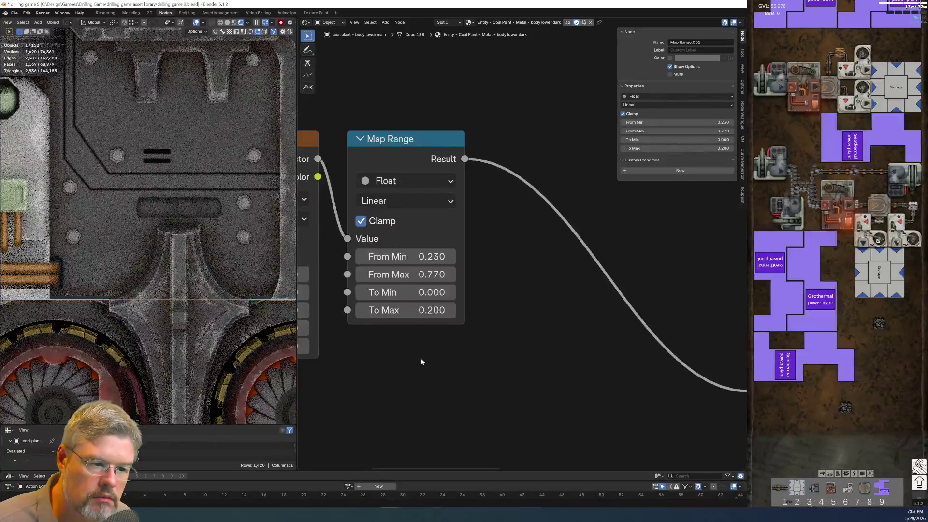
scroll(421, 361, "down", 3)
scroll(215, 256, "down", 3)
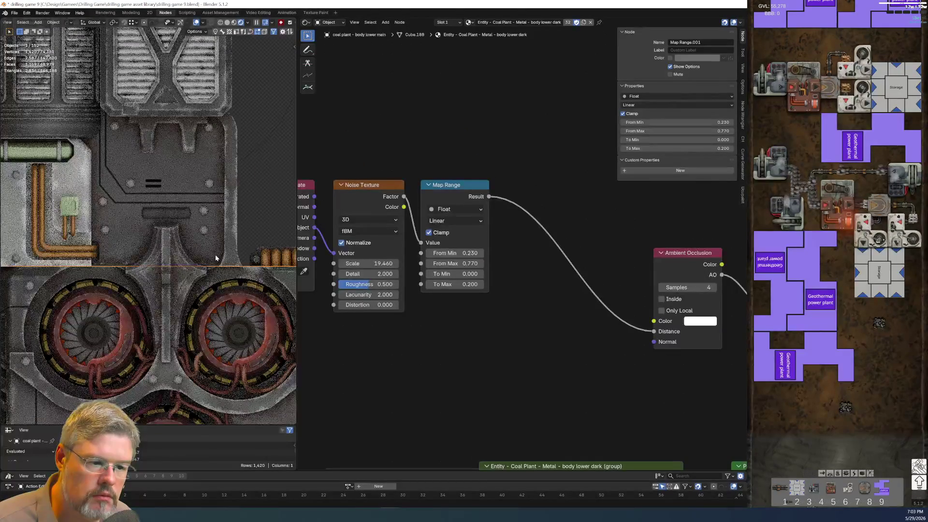
scroll(216, 257, "down", 3)
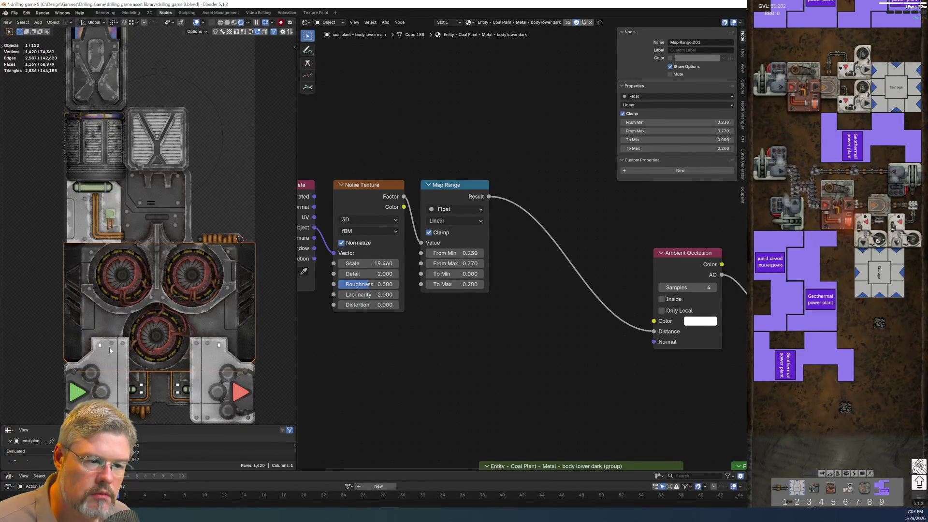
left_click(204, 201)
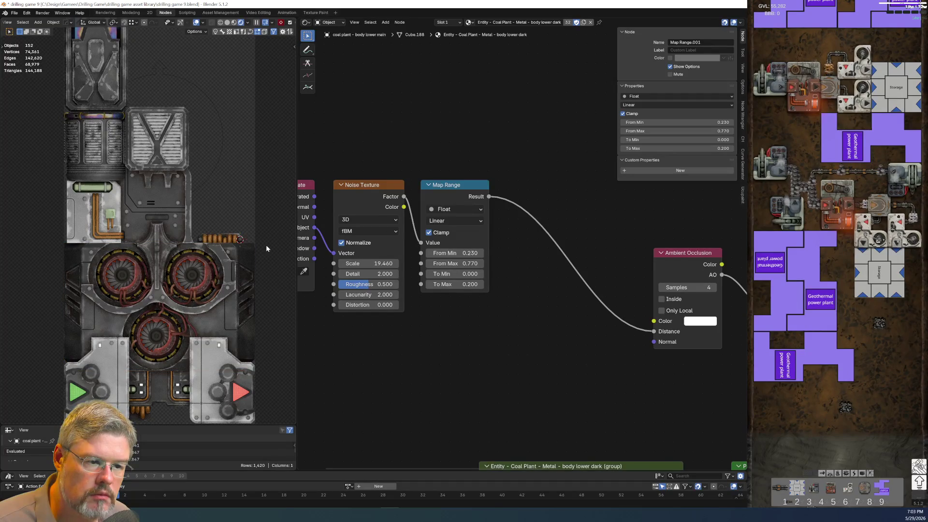
Pan to the dirt nodes near the Principled BSDF and shift PALETTE - Dirt leftward
scroll(161, 220, "up", 5)
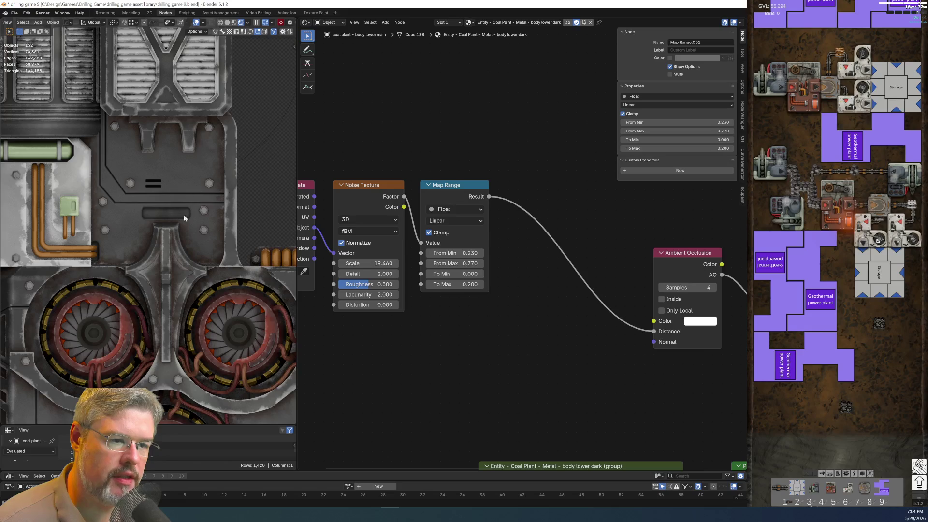
scroll(193, 198, "down", 4)
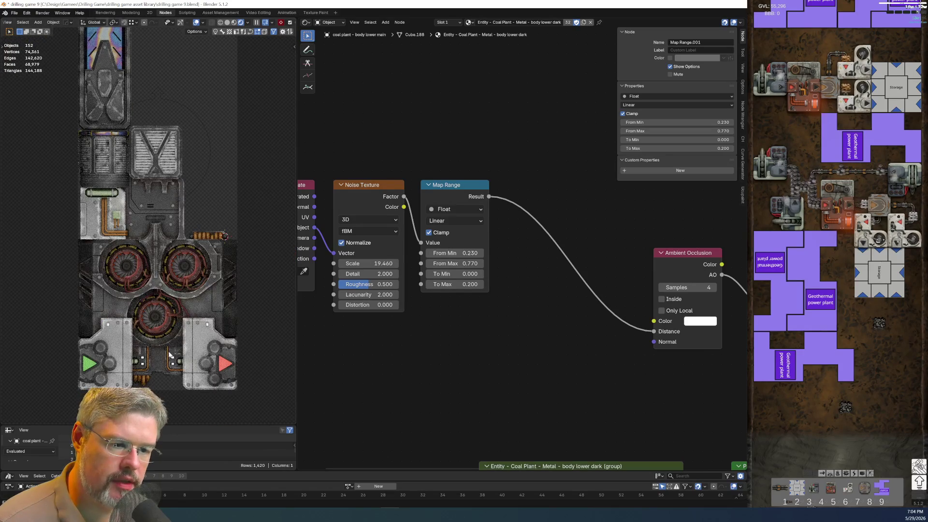
middle_click_drag(166, 346, 183, 248, "shift")
scroll(134, 252, "up", 5)
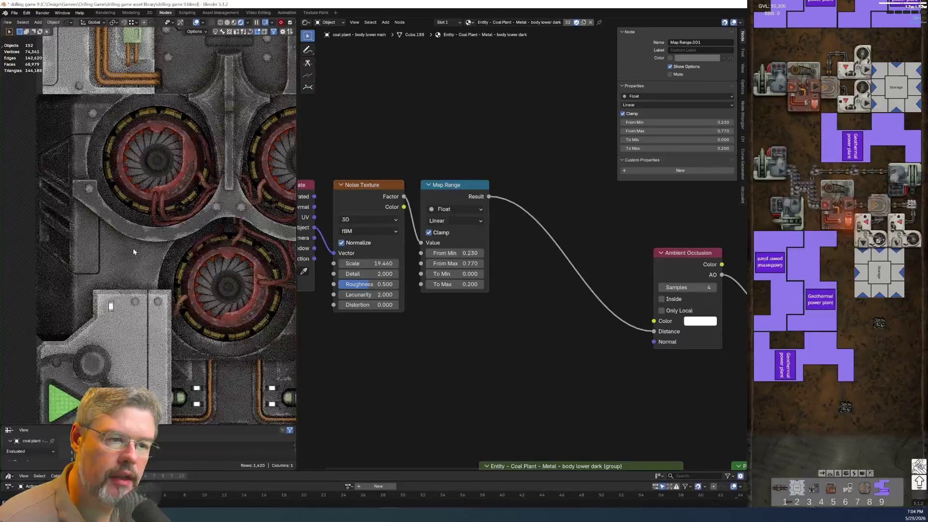
scroll(402, 335, "down", 1)
scroll(195, 213, "down", 4)
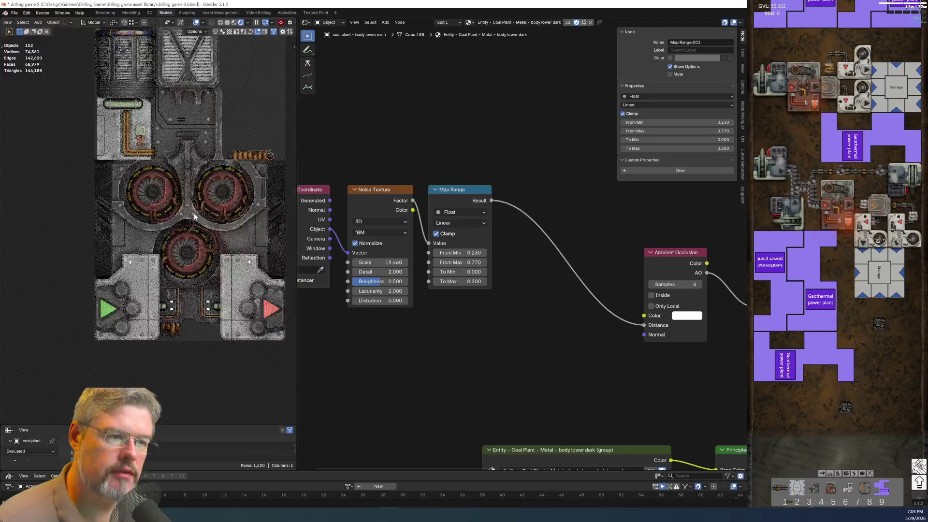
scroll(447, 345, "down", 10)
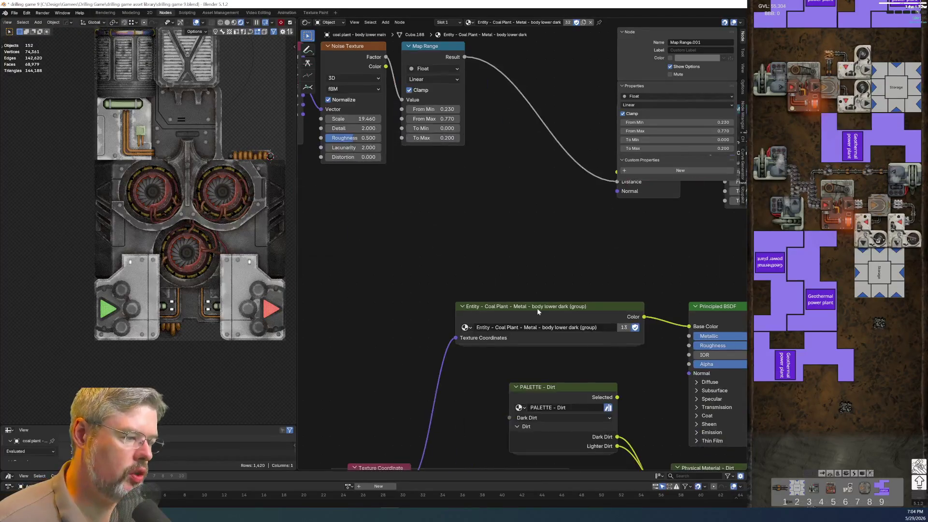
scroll(517, 295, "right", 5)
middle_click_drag(450, 275, 428, 243)
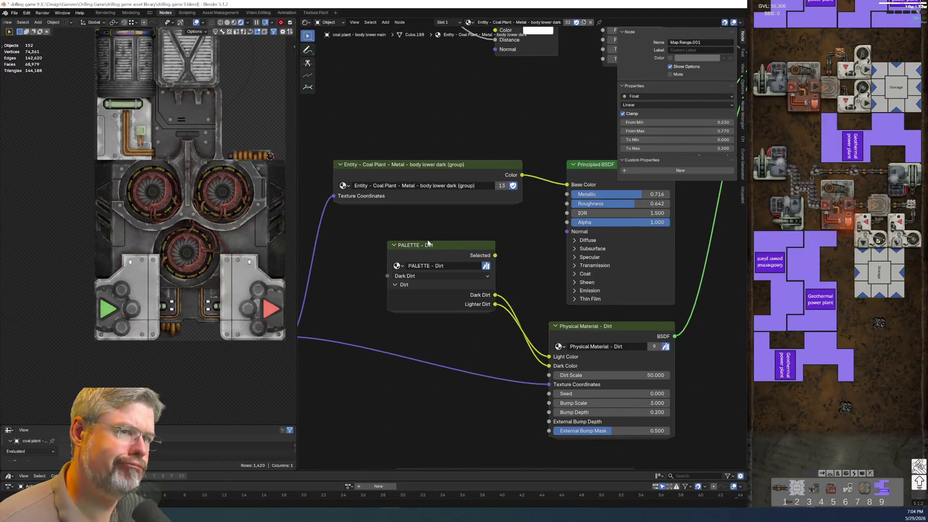
left_click_drag(426, 240, 362, 241)
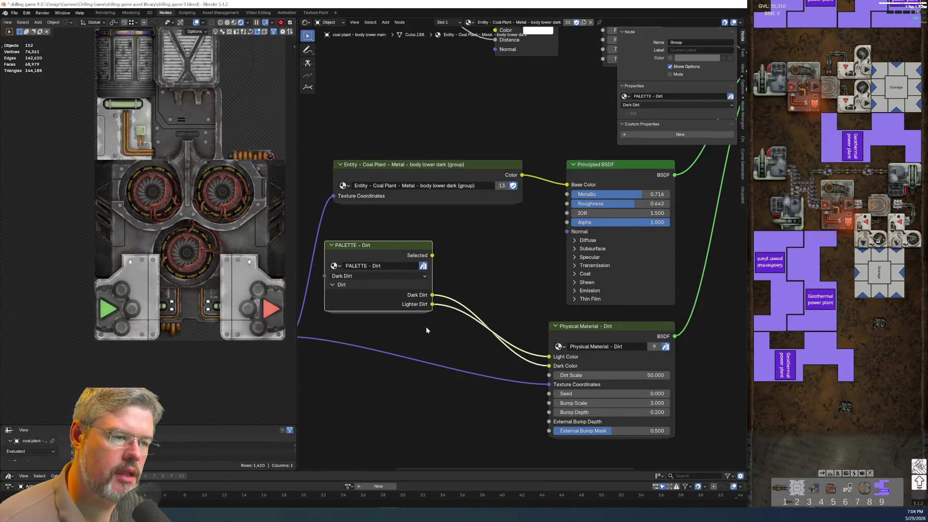
key("Tab")
Lower the saturation of the Lighter Dirt and Dark Dirt colours
scroll(362, 308, "up", 3)
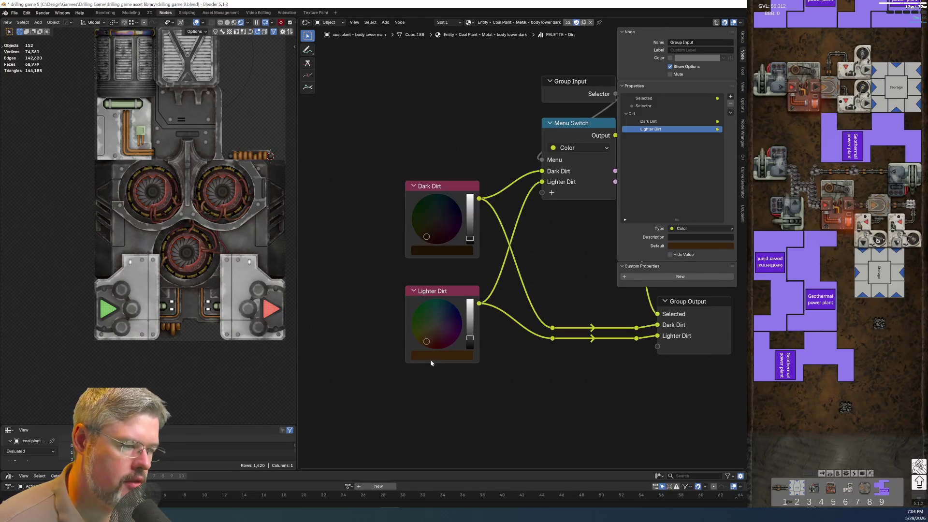
left_click(432, 360)
left_click_drag(485, 305, 461, 304)
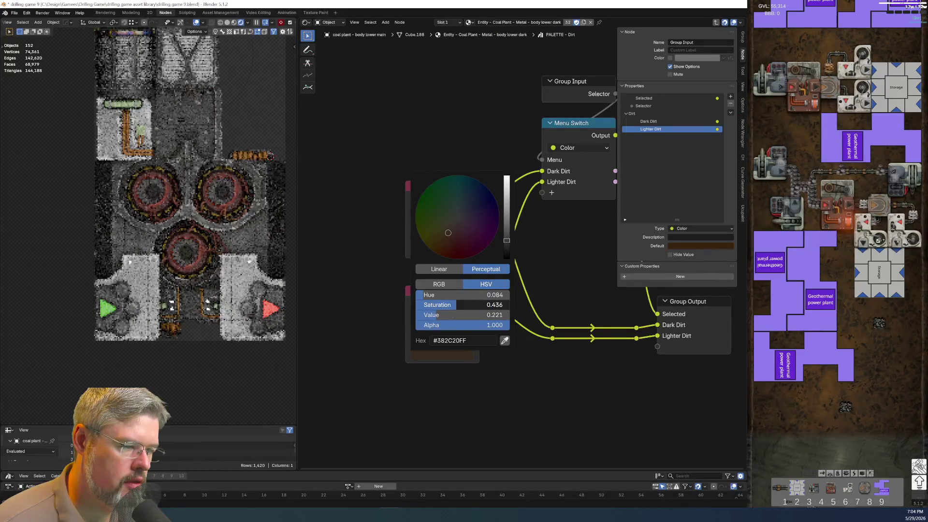
left_click(430, 254)
left_click_drag(491, 199, 462, 200)
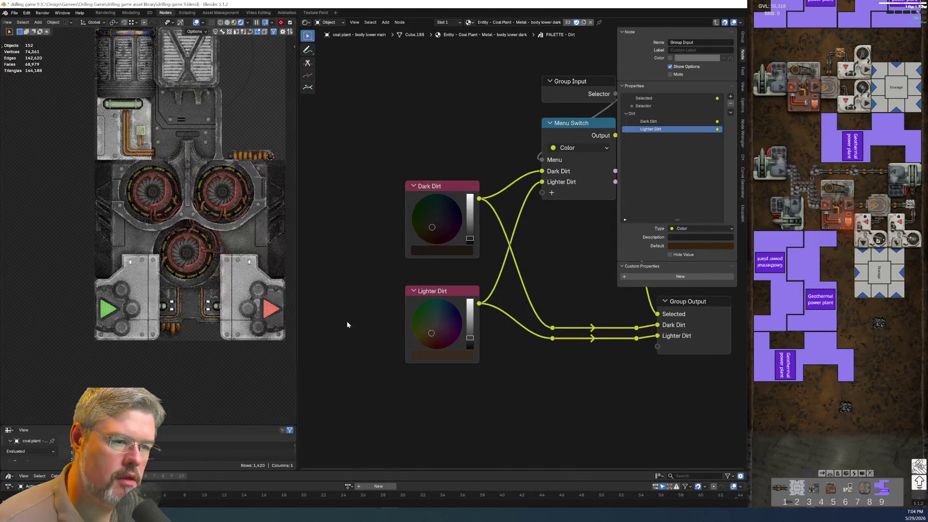
Save drilling game 9.blend and select the copper pipe-row object
left_click(14, 13)
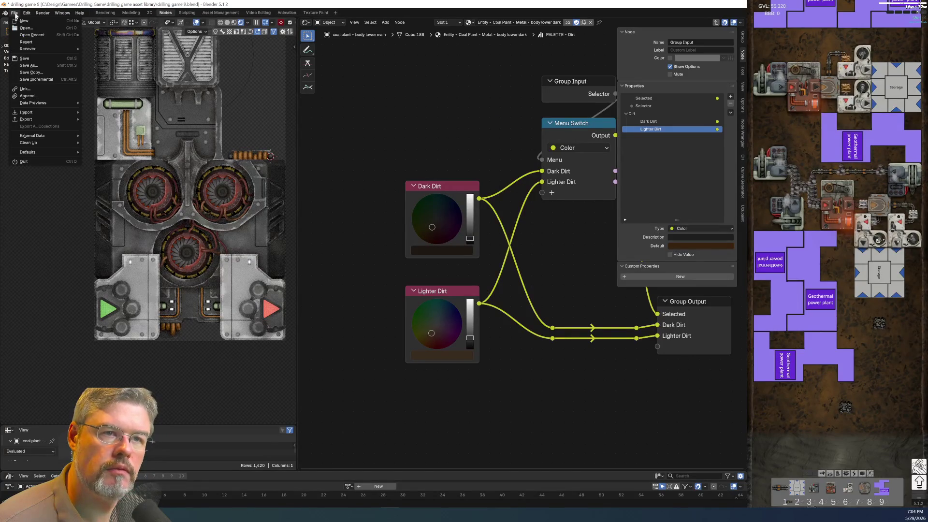
left_click(29, 58)
middle_click_drag(180, 137, 204, 243, "shift")
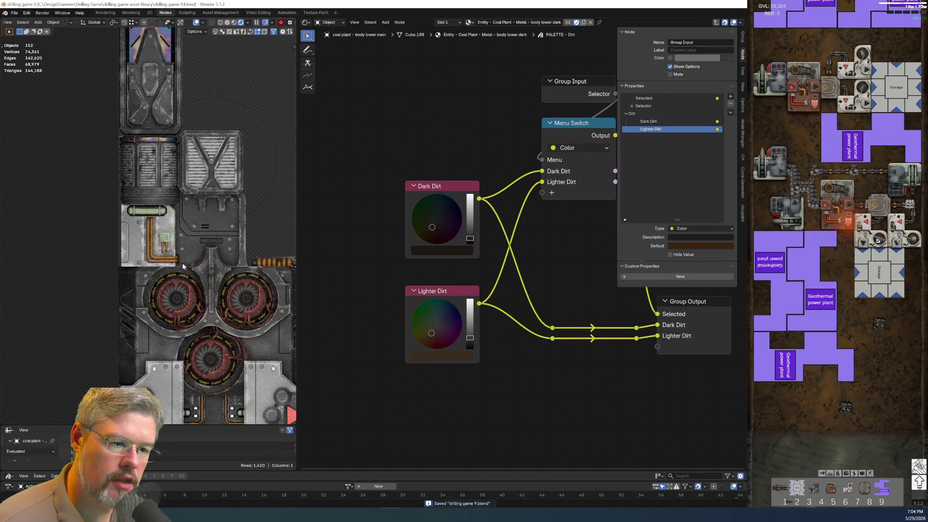
scroll(203, 249, "down", 2)
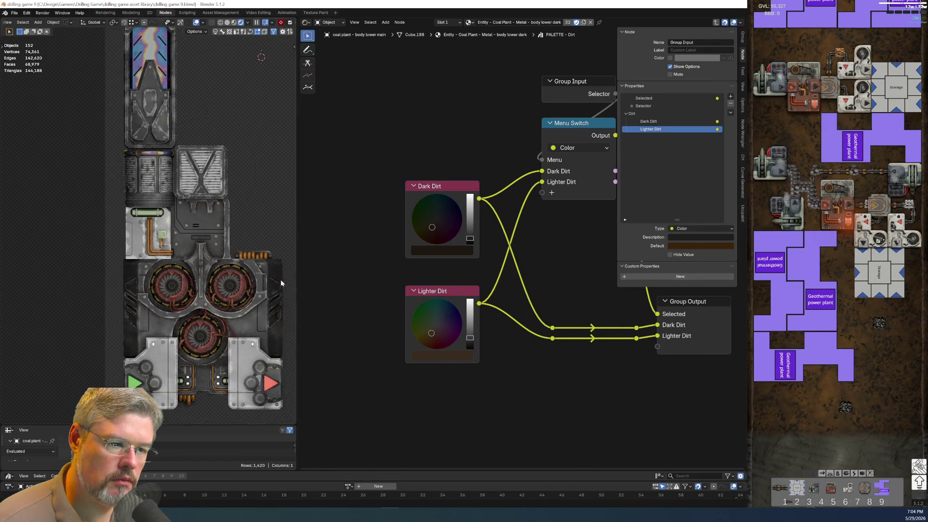
scroll(59, 182, "up", 5)
scroll(96, 131, "up", 3)
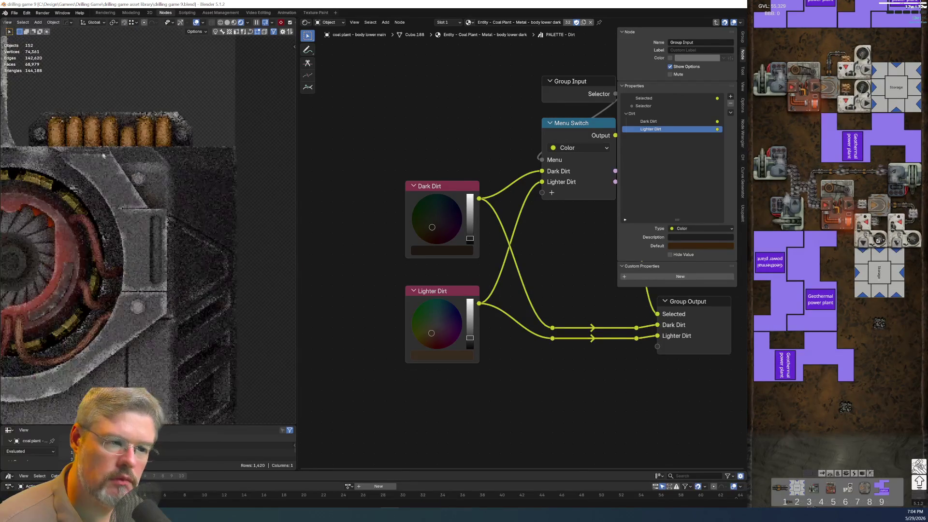
left_click(97, 130)
Lower the control points of two copper pipe curves along the Z axis
left_click(98, 96)
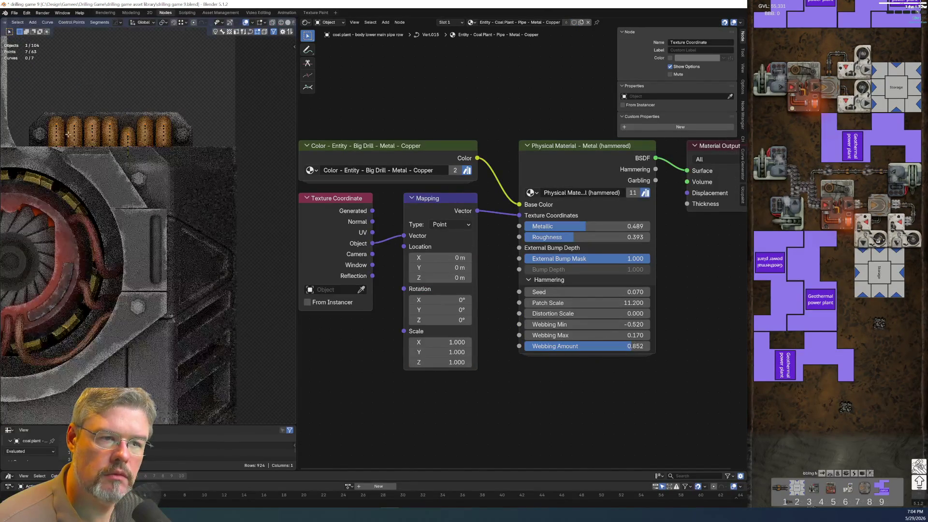
left_click(58, 102)
left_click_drag(57, 126, 77, 145)
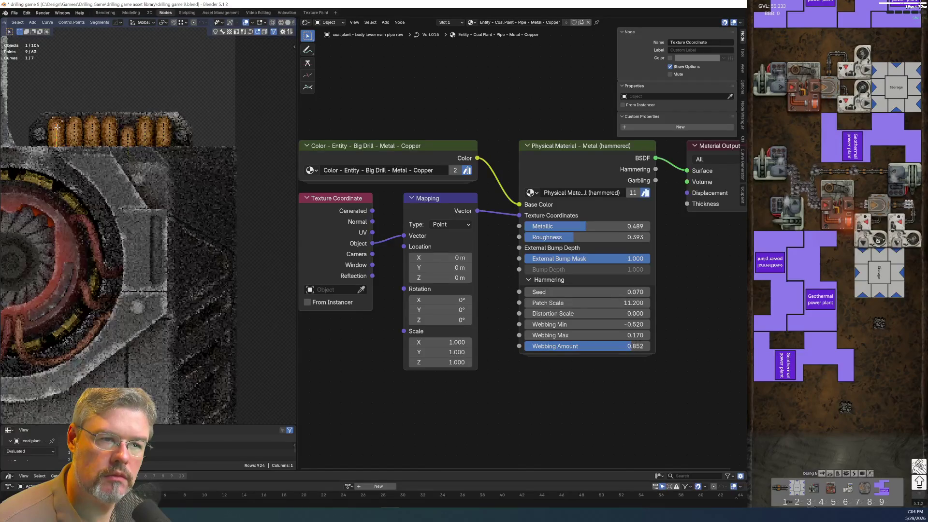
key("g")
key("z")
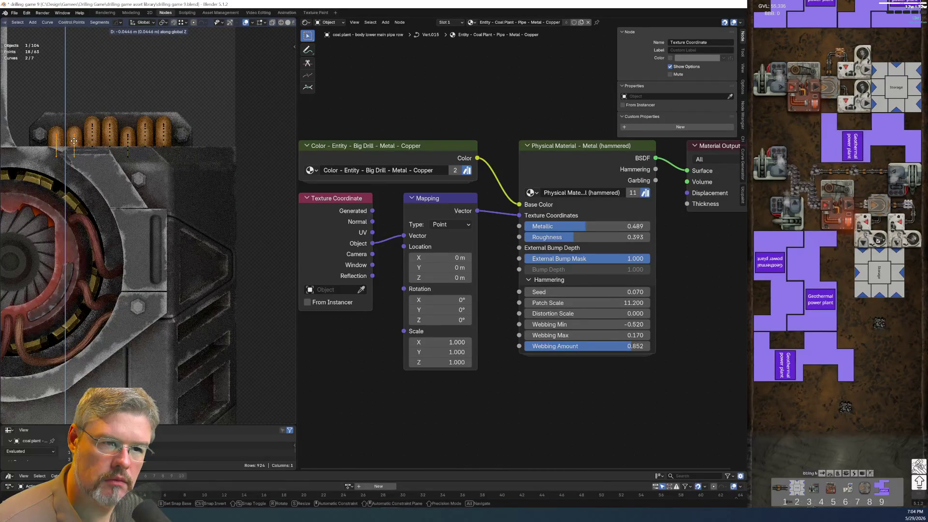
left_click(72, 139)
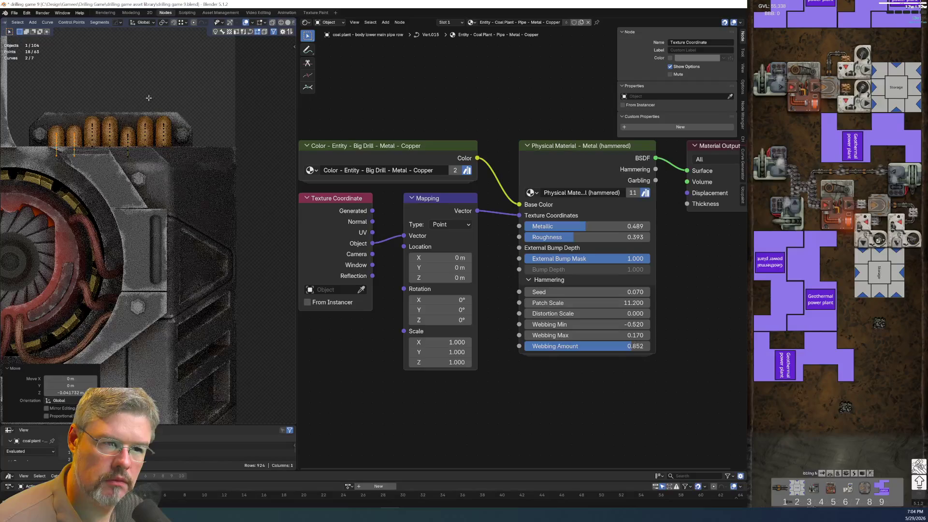
Lower one pipe curve's points further along Z in two vertical moves
left_click(167, 135)
key("ctrl+l")
key("g")
key("z")
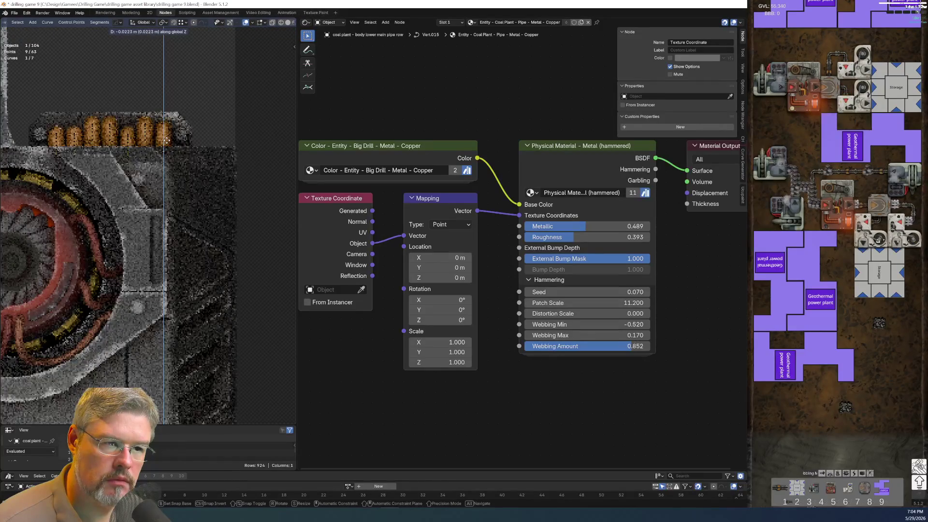
left_click(165, 141)
key("g")
key("z")
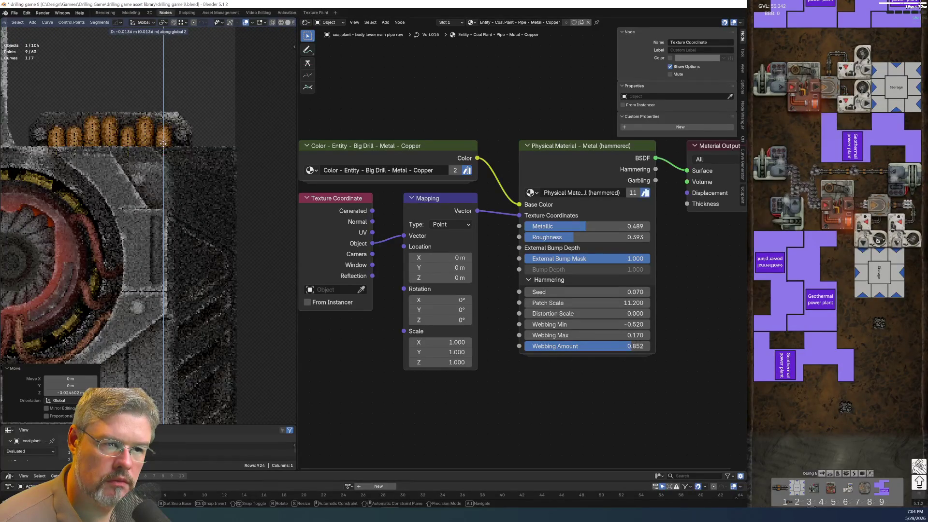
left_click(163, 142)
Switch to Object Mode and back to editing, adding the second pipe curve to the selection
key("ctrl+Tab")
left_click(154, 73)
scroll(221, 193, "down", 5)
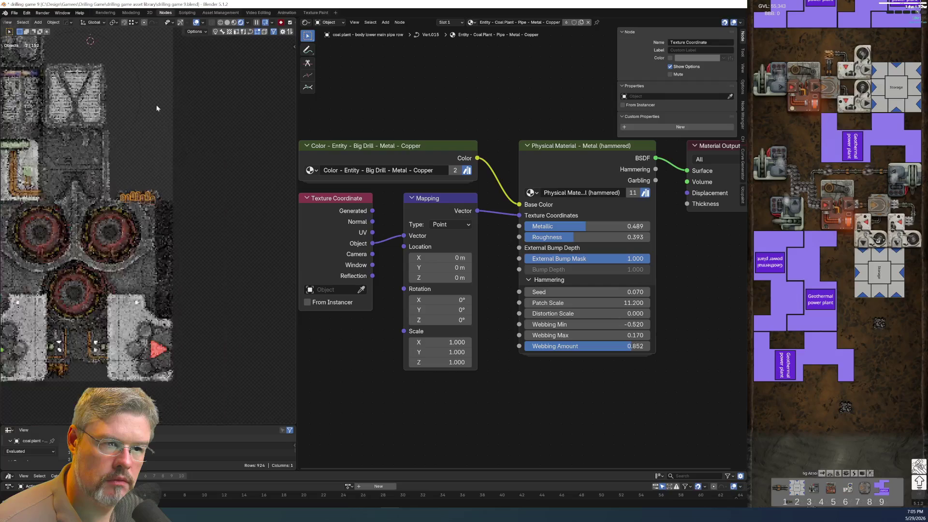
key("Tab")
scroll(164, 195, "up", 8)
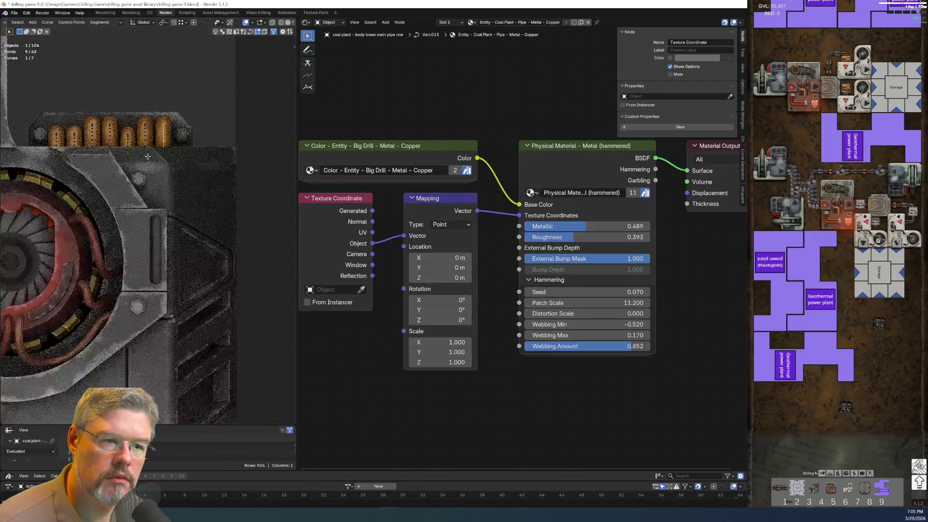
key("l")
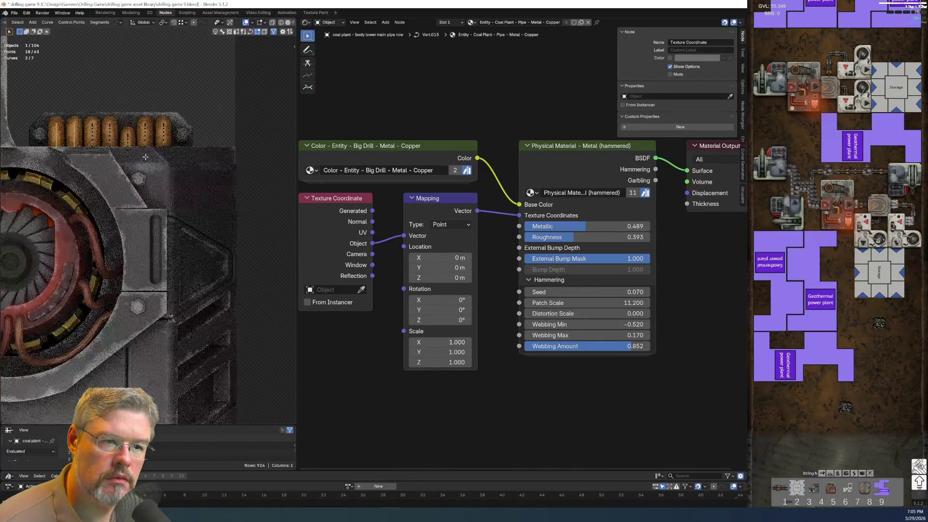
scroll(143, 107, "up", 2)
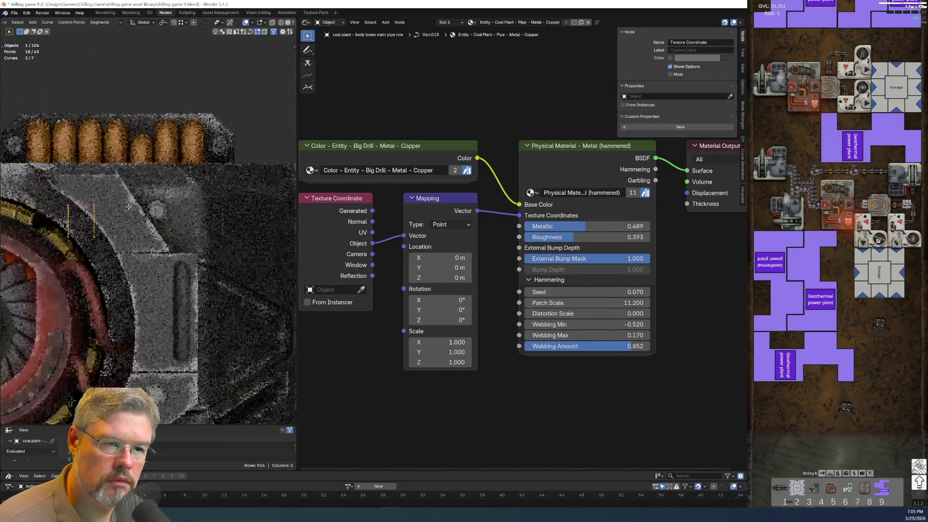
middle_click_drag(143, 107, 146, 227, "shift")
In Object Mode, lower both copper coils slightly along Z, then undo the move
key("ctrl+Tab")
left_click(149, 191)
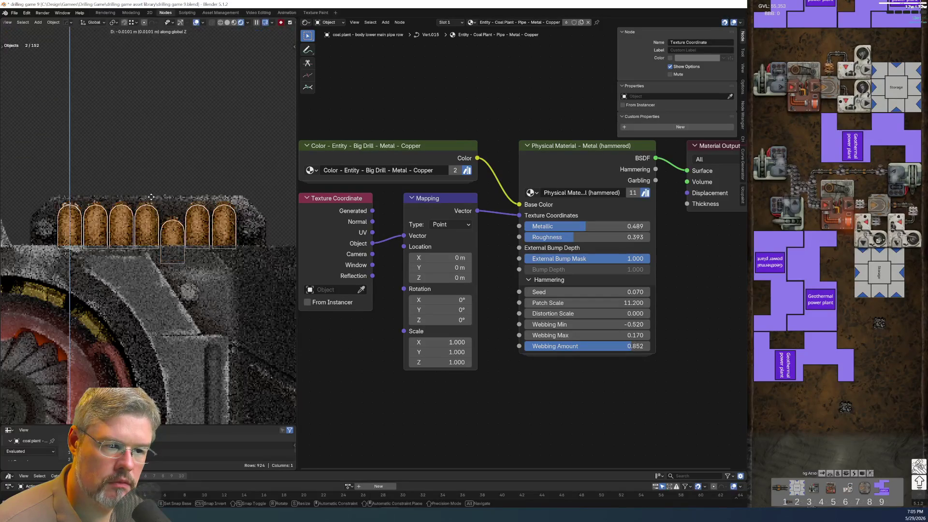
key("g")
key("z")
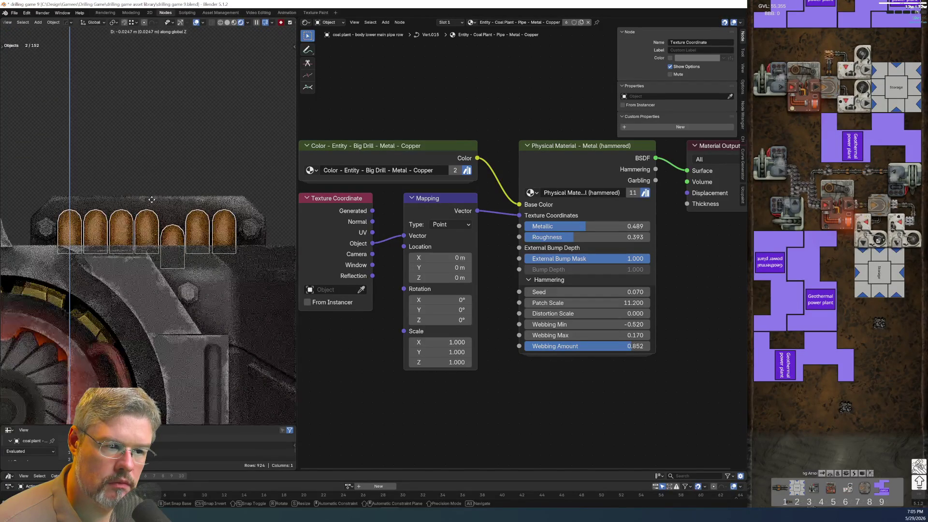
left_click(156, 178)
key("ctrl+z")
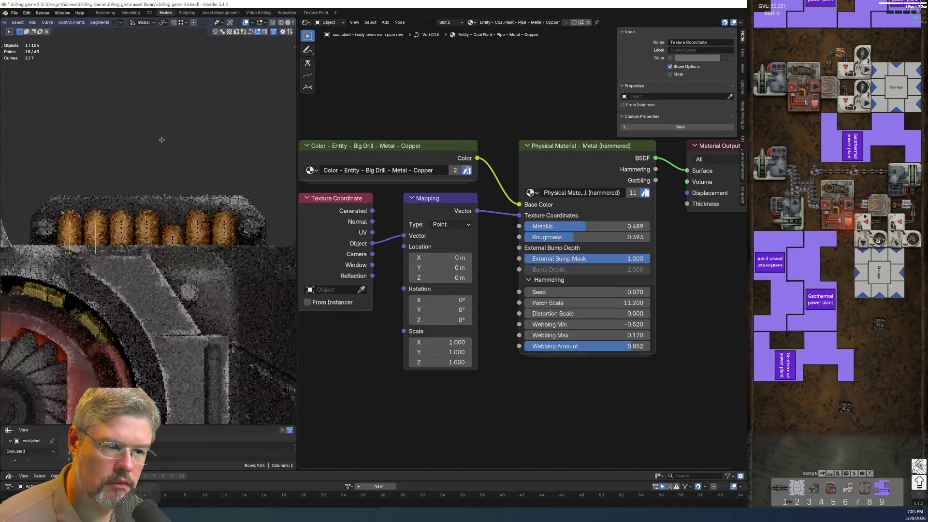
Check the pipes from the top view, undo once more, and return to Object Mode
key("KP_7")
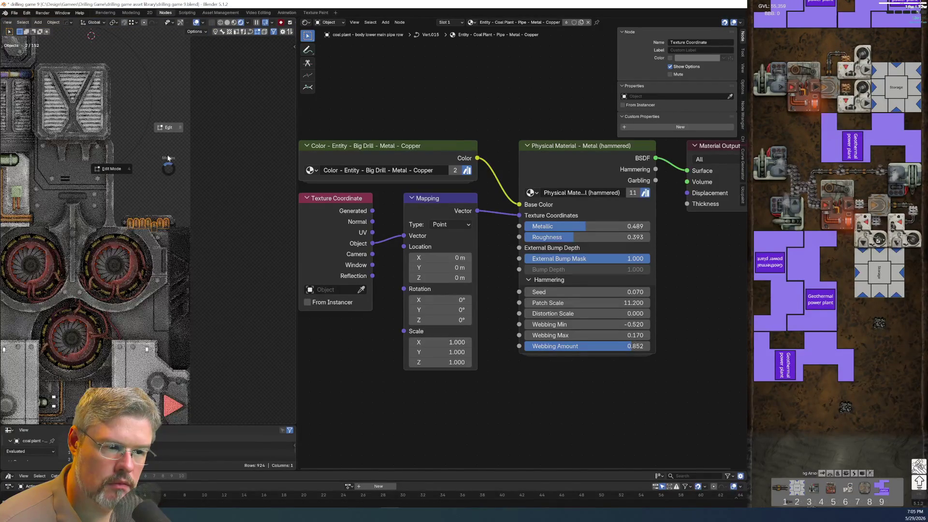
key("ctrl+z")
key("ctrl+Tab")
left_click(165, 123)
scroll(190, 225, "down", 6)
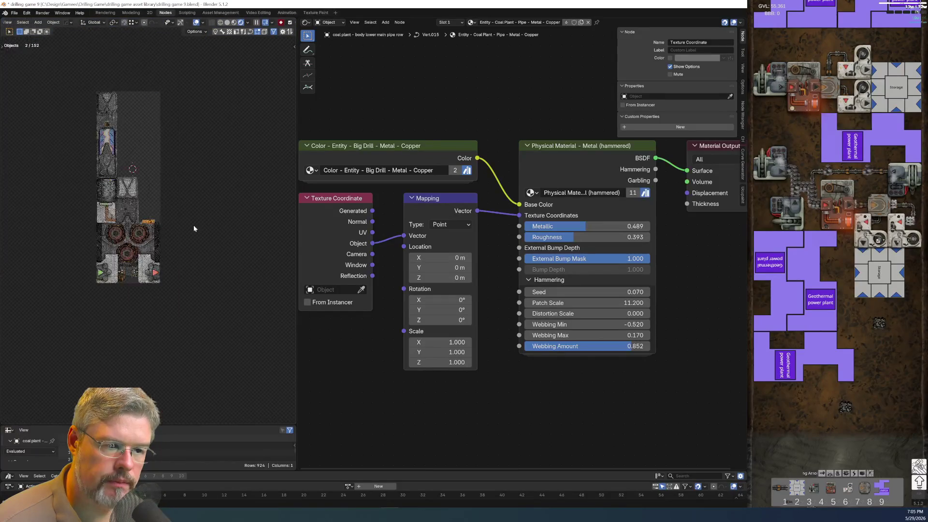
scroll(174, 239, "up", 5)
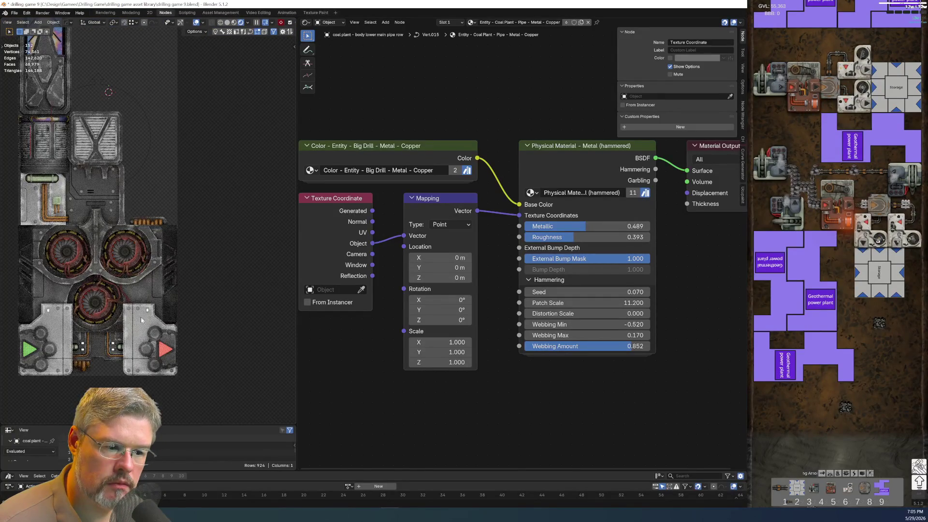
scroll(128, 335, "up", 5)
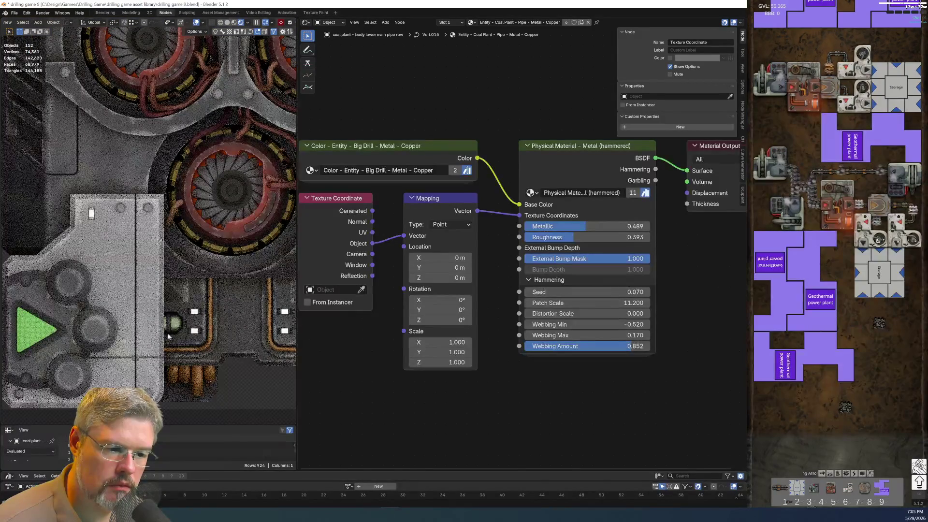
scroll(163, 347, "down", 5)
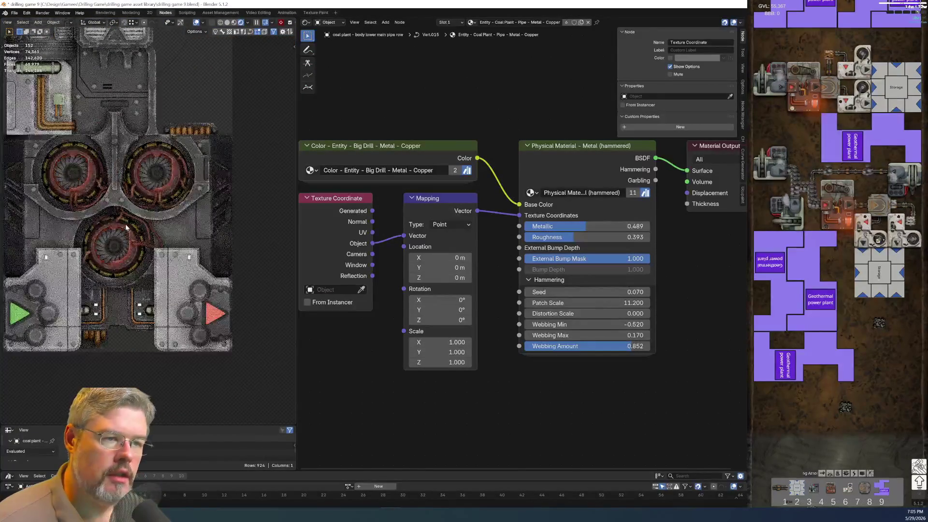
scroll(153, 258, "up", 5)
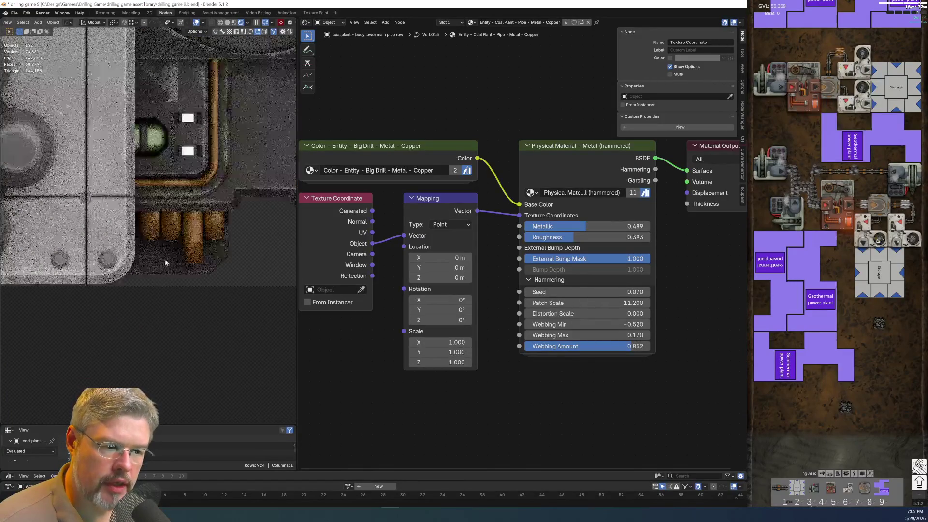
Save drilling game 9.blend
left_click(15, 13)
left_click(31, 60)
key("shift+a")
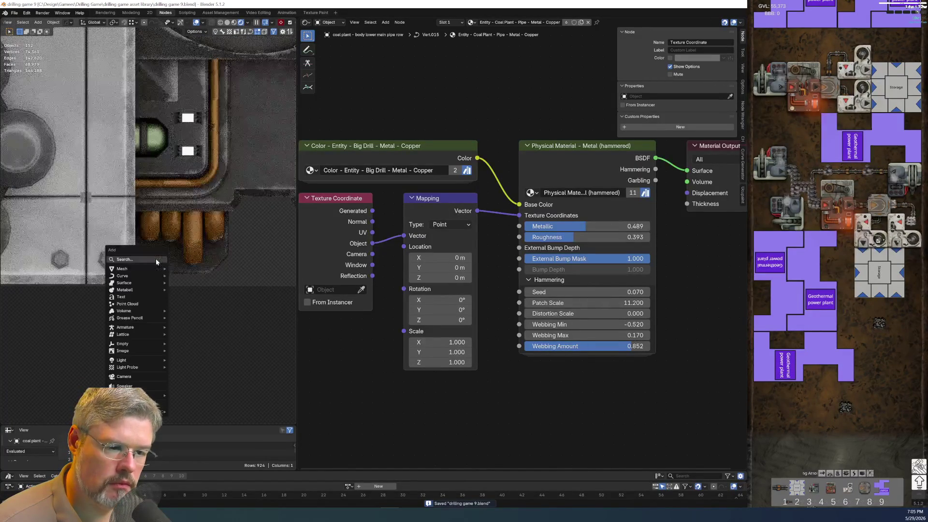
Add a Single Vert mesh object and frame the view on it
mouse_move(156, 268)
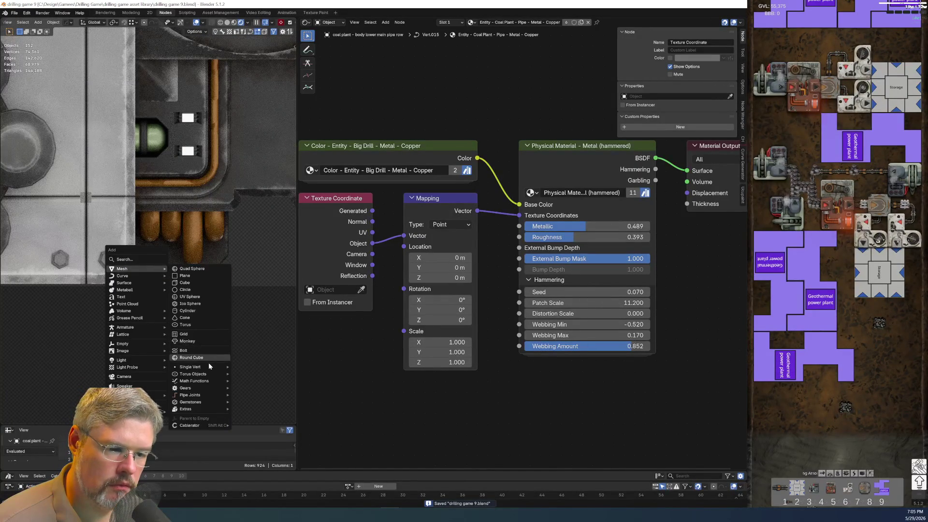
mouse_move(211, 366)
left_click(250, 370)
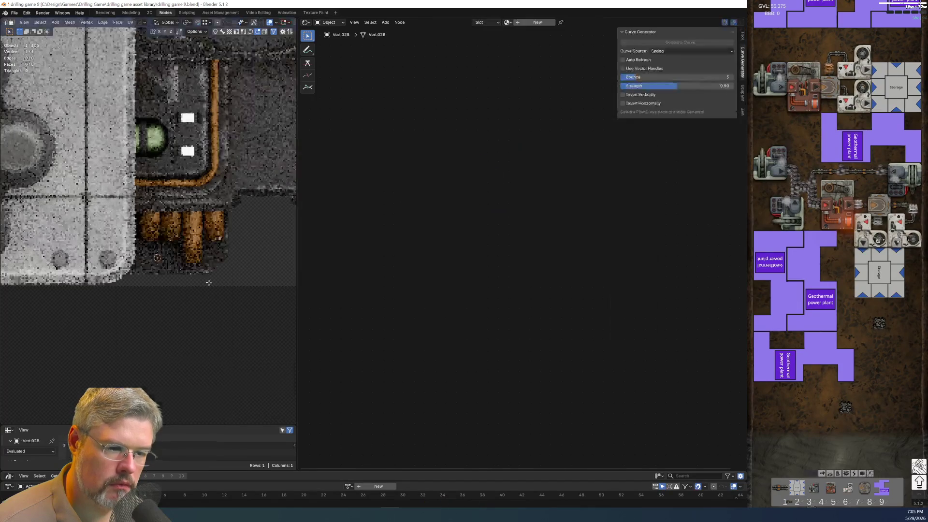
scroll(208, 282, "down", 5)
middle_click_drag(176, 285, 160, 282)
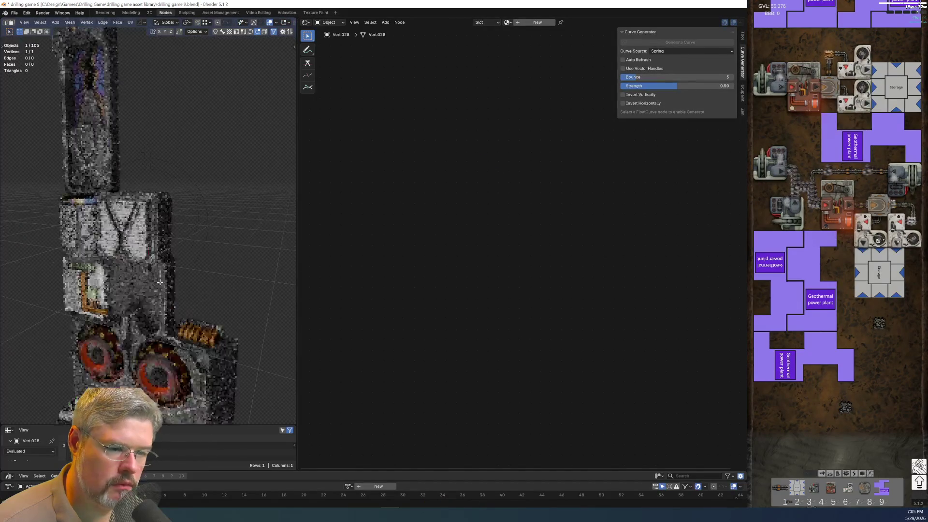
key("KP_Decimal")
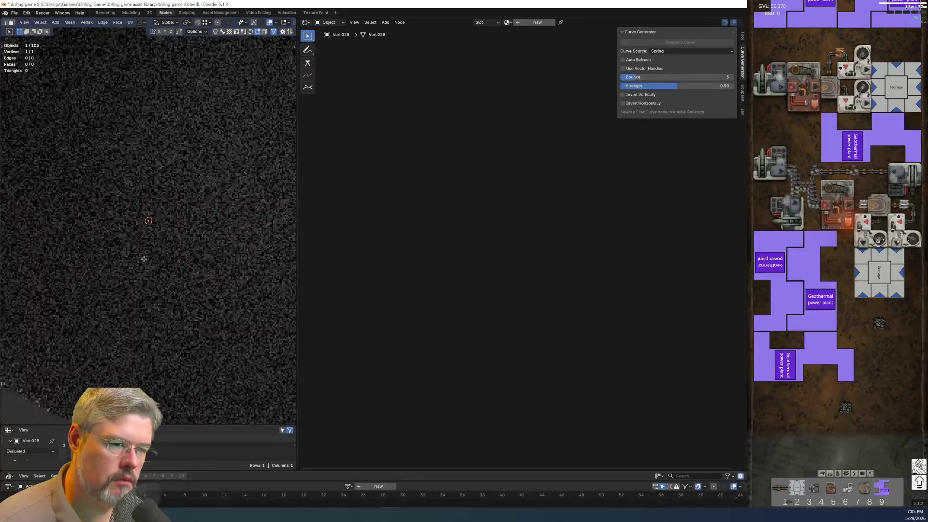
scroll(143, 259, "down", 5)
Move the vertex 0.04146 m along the X axis, then deselect it
key("g")
key("x")
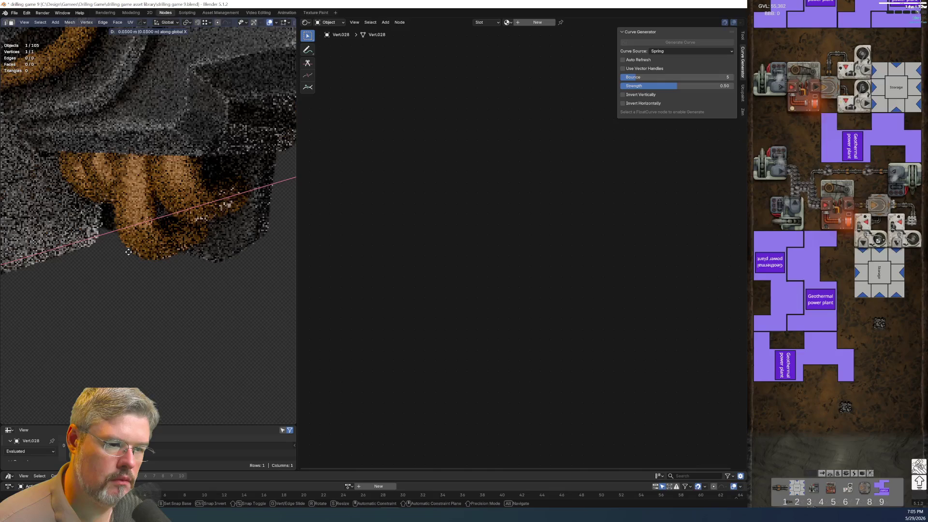
left_click(125, 253)
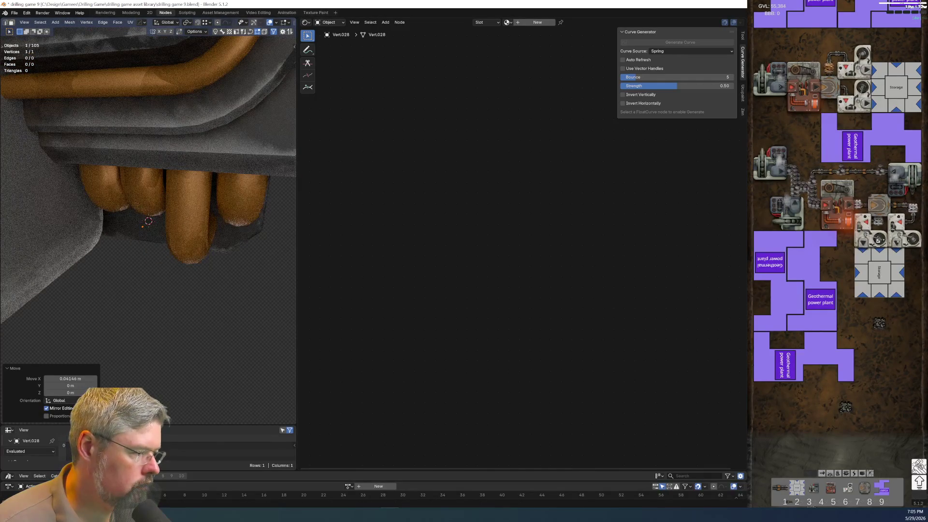
left_click(122, 227)
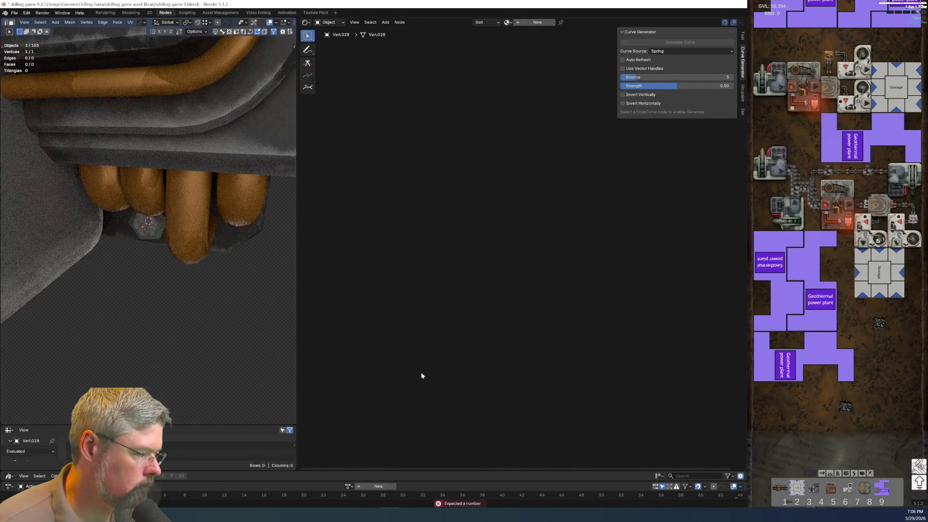
Return to Object Mode and select the rivet object Vert.028
scroll(181, 205, "down", 5)
mouse_move(181, 205)
middle_mouse_down()
mouse_move(158, 236)
mouse_move(145, 218)
middle_mouse_up()
scroll(145, 218, "down", 4)
key("Tab")
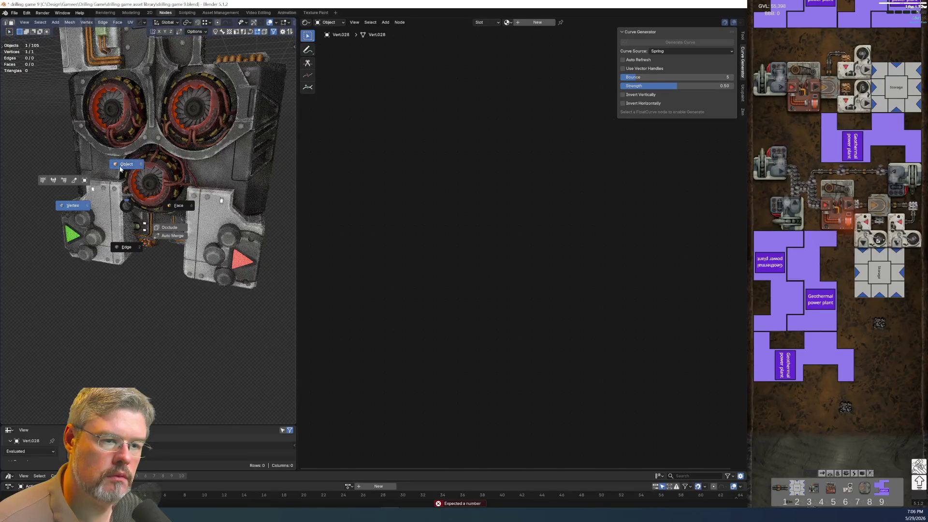
left_click(127, 164)
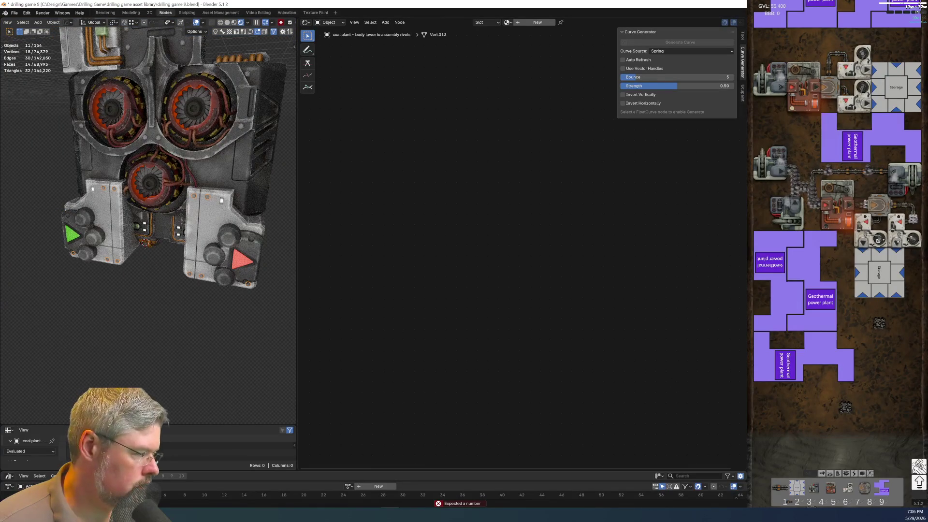
scroll(125, 284, "up", 8)
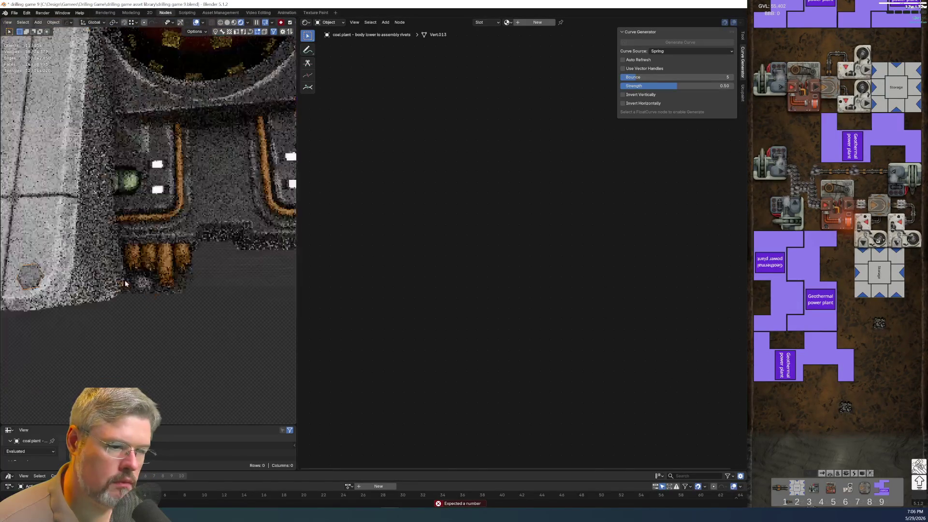
scroll(126, 287, "up", 4)
left_click(140, 316)
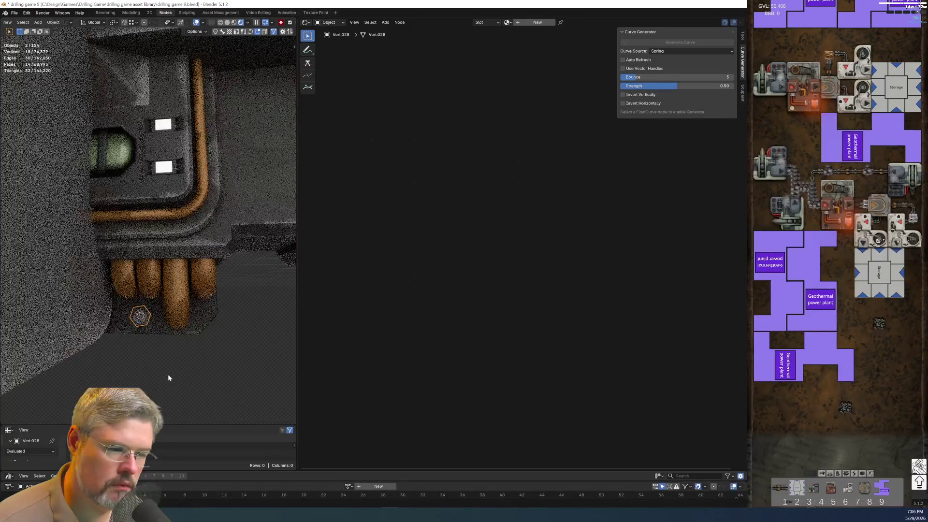
Save drilling game 9.blend again
scroll(169, 365, "down", 12)
left_click(14, 12)
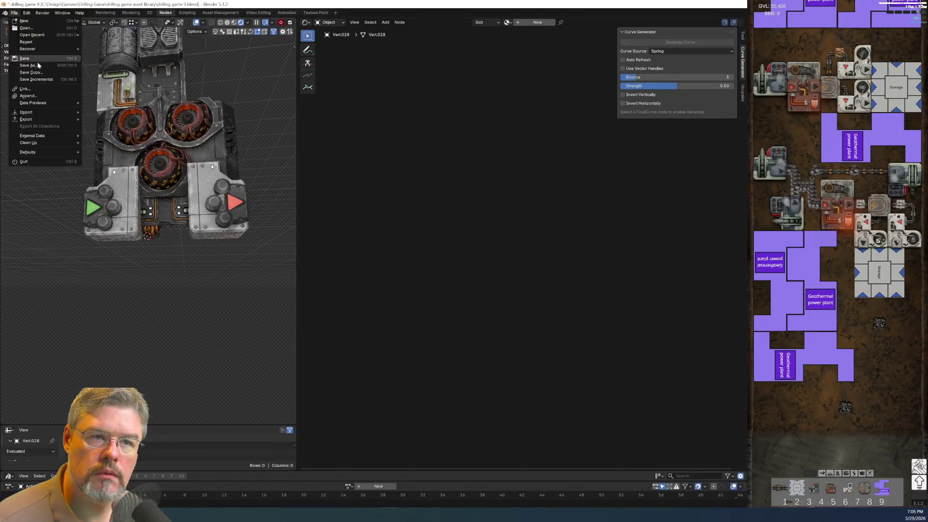
left_click(29, 59)
Select the machine body and frame its lower dark metal material's nodes
scroll(155, 257, "up", 4)
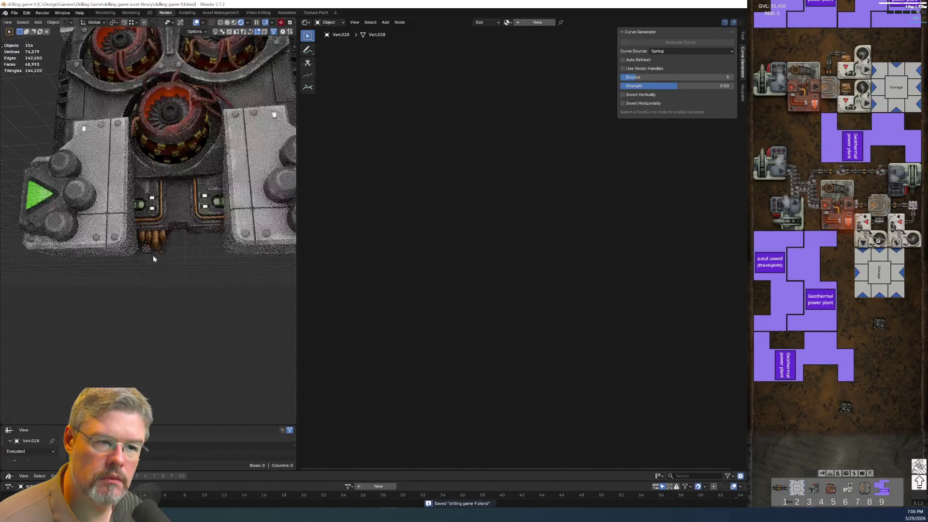
scroll(153, 255, "up", 4)
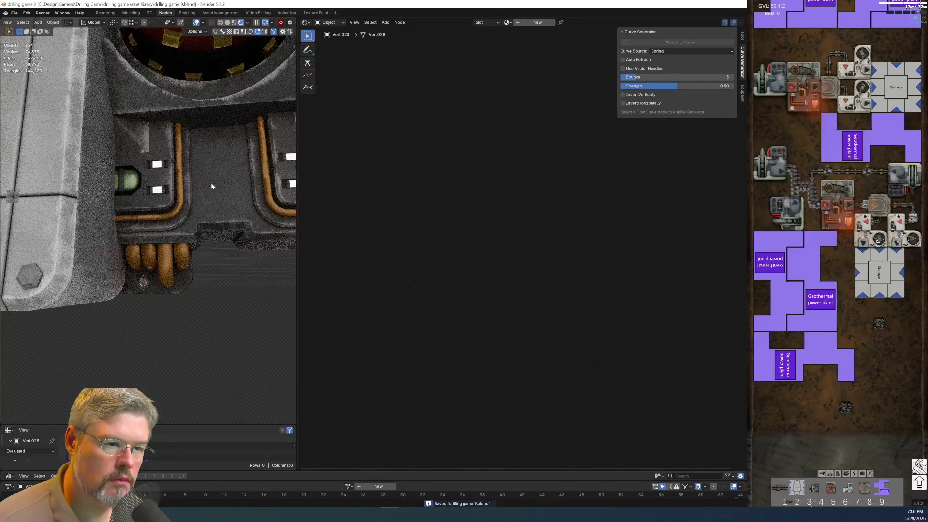
left_click(216, 200)
key("Home")
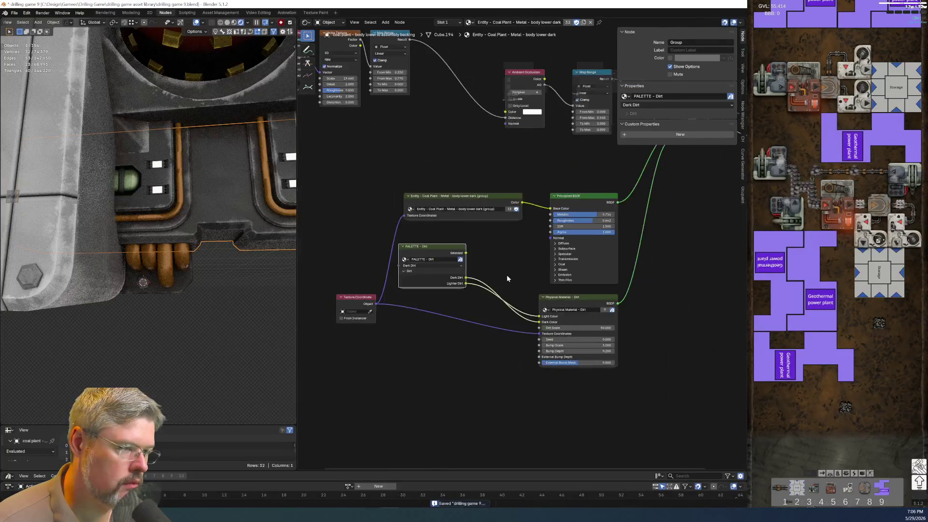
Shift the noise mask nodes to the right in the node graph
scroll(422, 323, "up", 3)
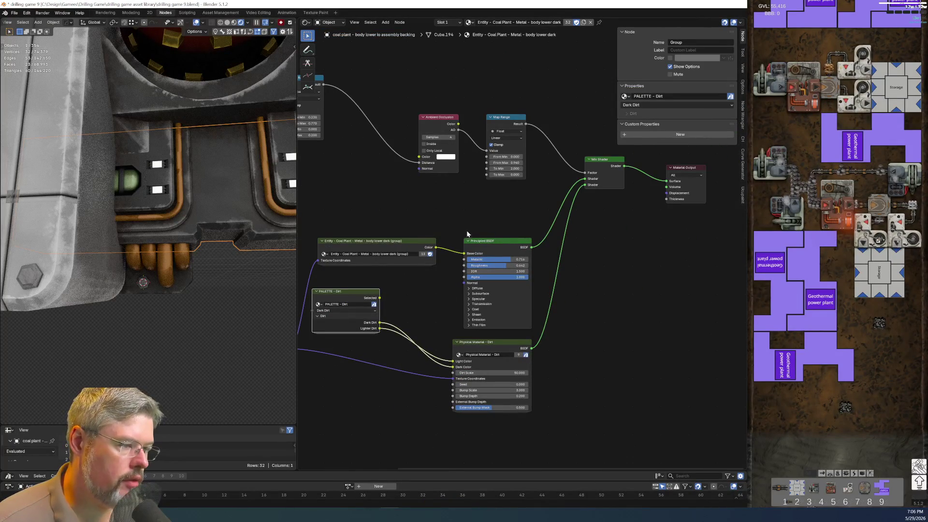
middle_click_drag(488, 247, 623, 276)
key("Home")
left_click_drag(332, 116, 417, 203)
key("g")
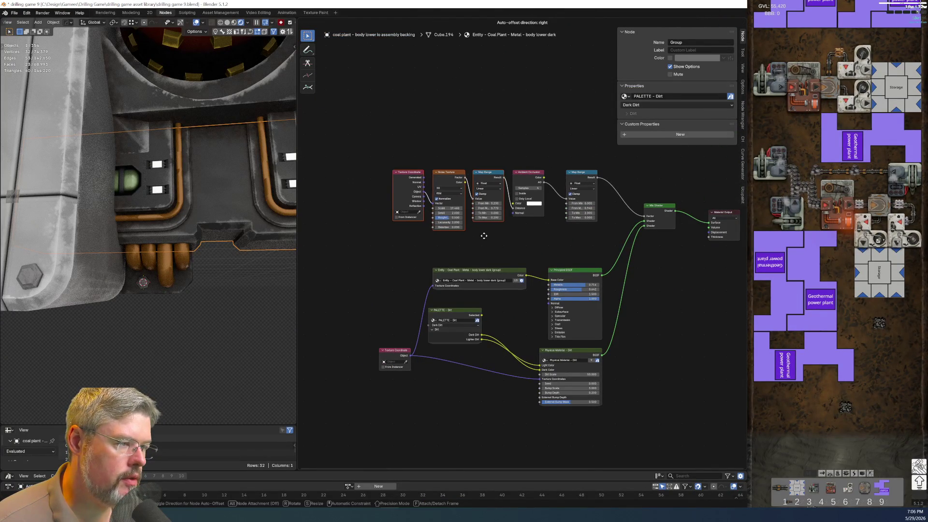
left_click(516, 237)
Move the four leftmost mask nodes slightly further right to line them up
scroll(516, 237, "up", 2)
left_click_drag(331, 99, 530, 230)
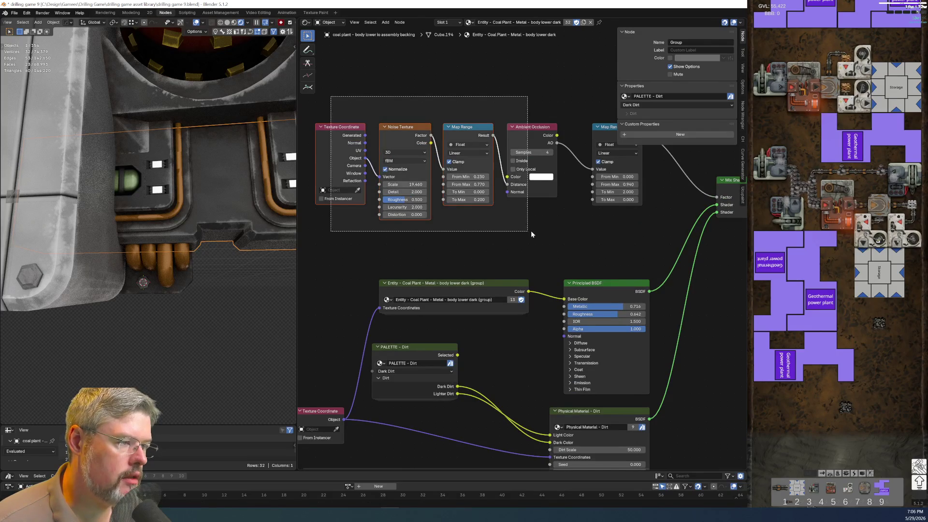
key("g")
left_click(546, 233)
scroll(517, 248, "down", 1)
scroll(599, 259, "up", 2)
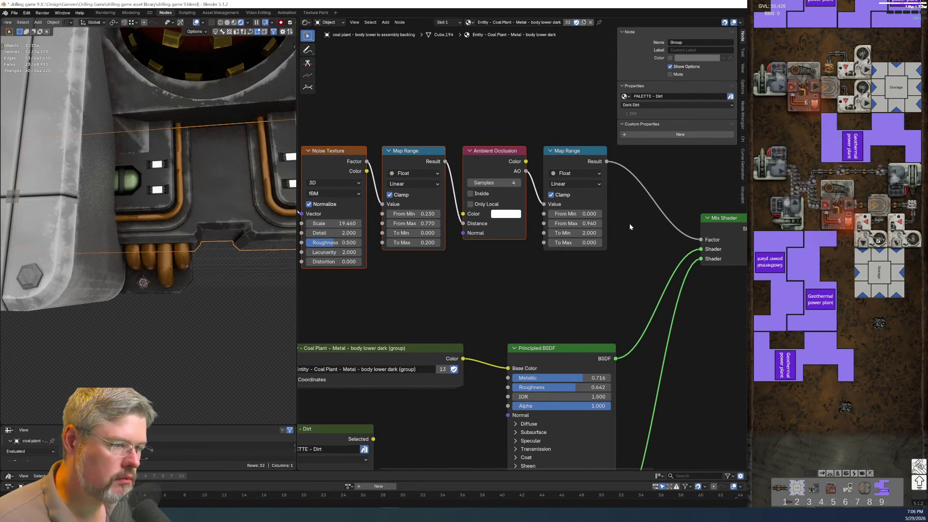
mouse_move(572, 270)
middle_mouse_down()
mouse_move(379, 327)
mouse_move(475, 330)
middle_mouse_up()
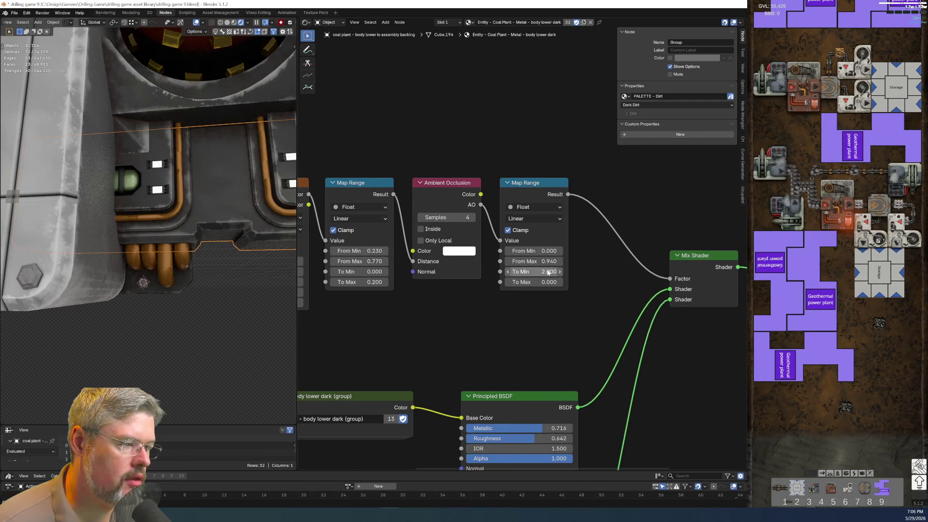
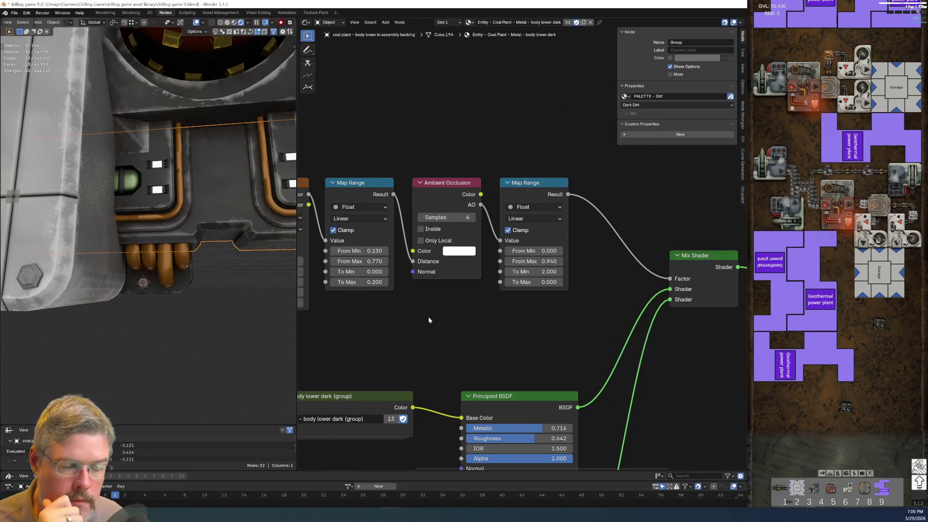
Hide the Texture Coordinate node's unused sockets, leaving only Object, and shift it slightly left
scroll(416, 327, "down", 5)
middle_click_drag(463, 349, 533, 216)
mouse_move(528, 158)
middle_mouse_down()
mouse_move(500, 356)
mouse_move(528, 327)
middle_mouse_up()
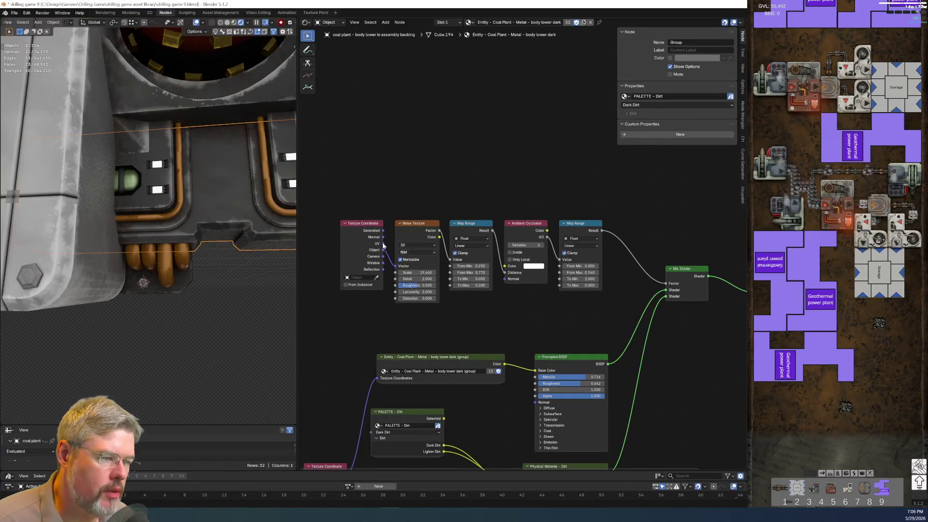
left_click(359, 225)
key("ctrl+h")
left_click_drag(359, 225, 324, 228)
left_click(348, 214)
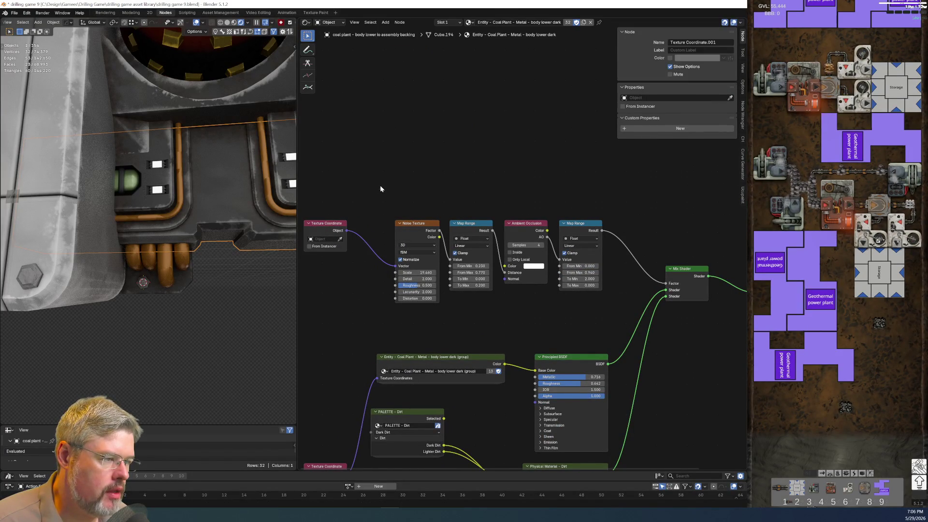
Open the add-node search with Shift+A and move down to the edge wear effect
mouse_move(450, 304)
middle_mouse_down()
mouse_move(430, 221)
mouse_move(379, 370)
middle_mouse_up()
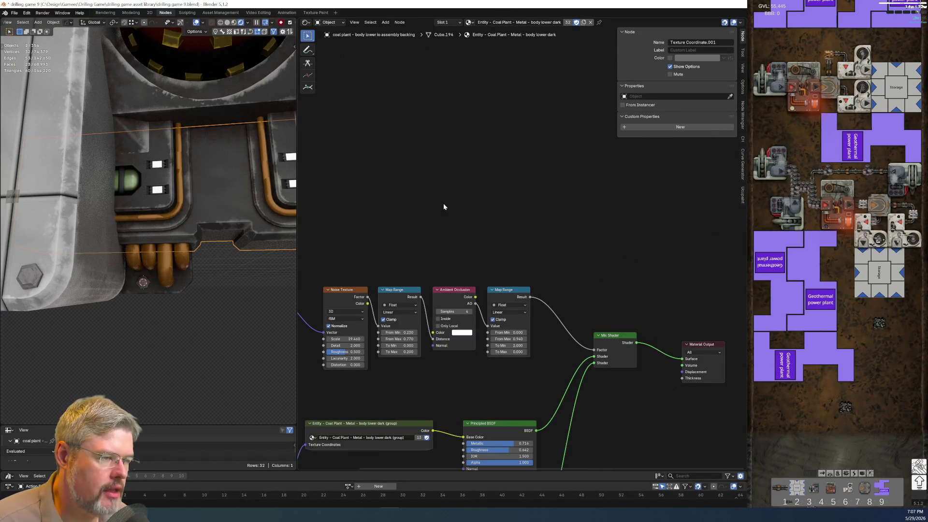
key("shift+a")
key("Down")
key("Down")
key("Down")
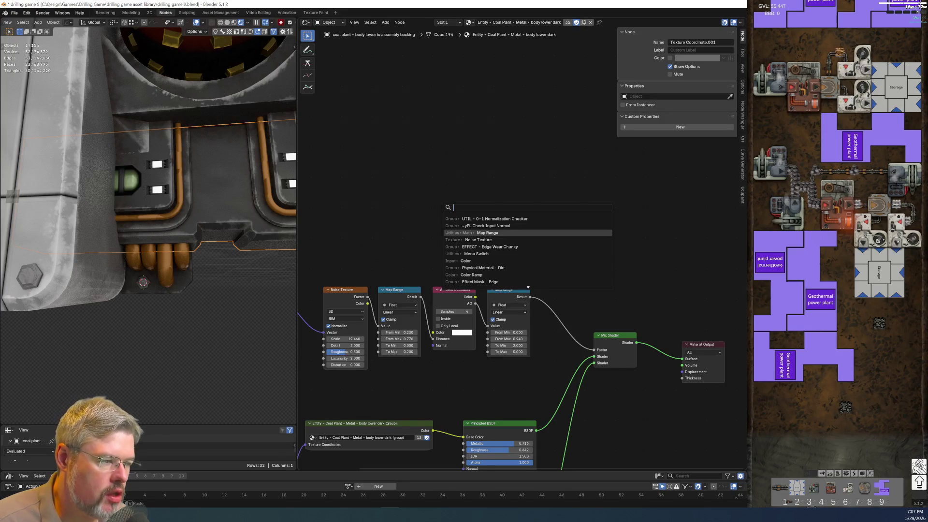
Add the EFFECT - Edge Wear Chunky group node and inspect its internal node chain
key("Return")
key("Tab")
scroll(433, 253, "down", 3)
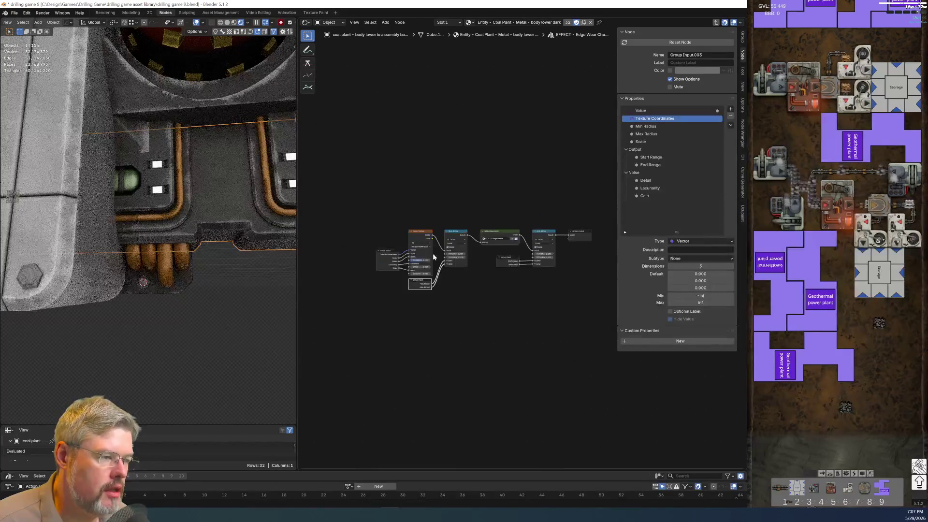
scroll(467, 250, "up", 6)
middle_click_drag(339, 346, 490, 411)
middle_click_drag(365, 333, 572, 360)
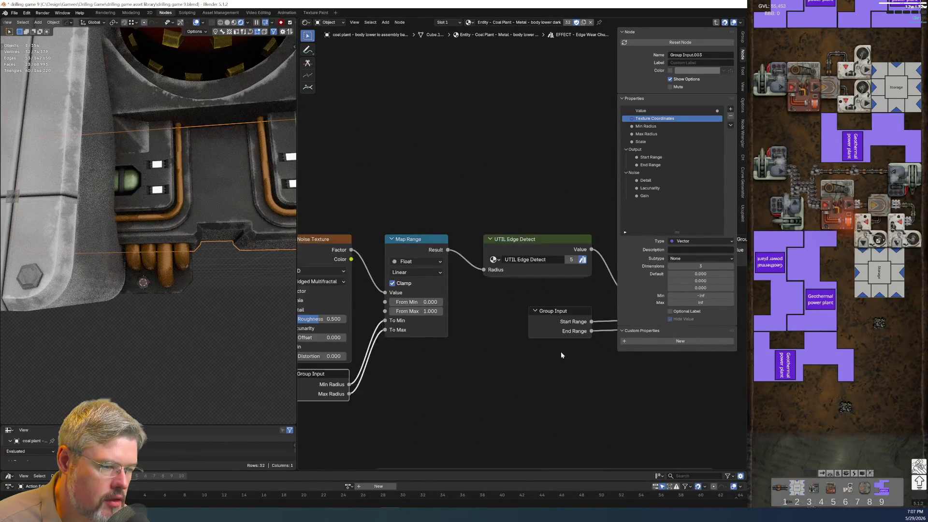
scroll(573, 361, "down", 2)
mouse_move(515, 338)
middle_mouse_down()
mouse_move(467, 283)
mouse_move(565, 262)
middle_mouse_up()
Reposition the group's Noise Texture and Group Input nodes, then exit back to the material tree
left_click_drag(333, 207, 403, 332)
key("g")
left_click(397, 335)
scroll(490, 338, "up", 2)
scroll(517, 325, "down", 2)
middle_click_drag(518, 326, 457, 321)
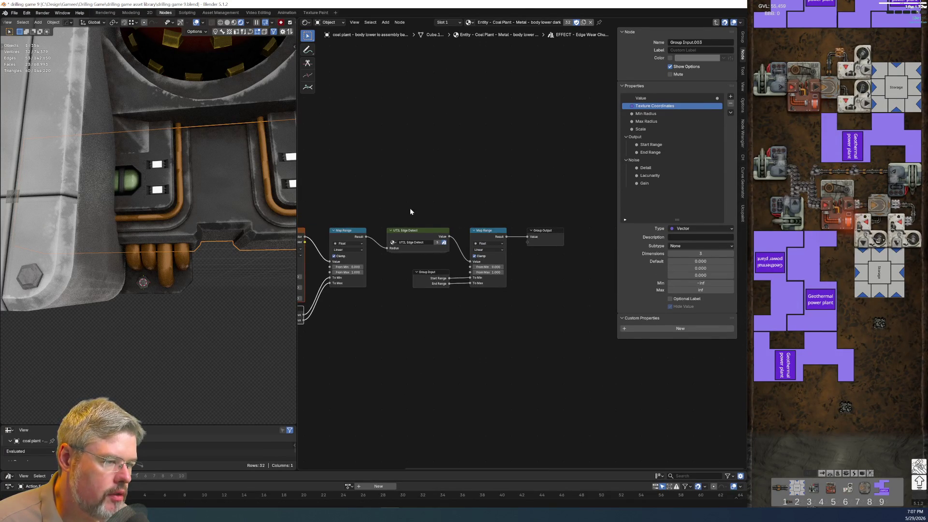
scroll(410, 214, "up", 1)
scroll(408, 338, "up", 3)
key("Tab")
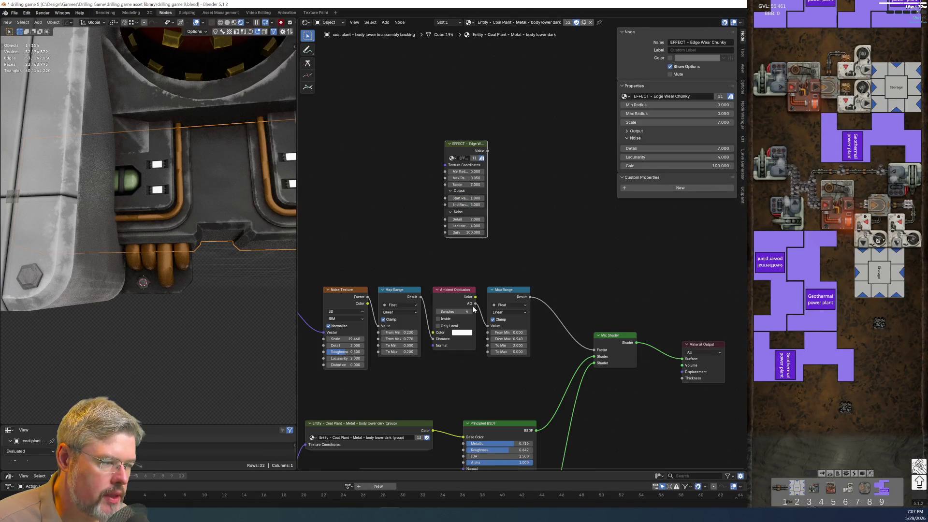
Shift the Texture Coordinate, Noise Texture and Map Range nodes left to make room
left_click_drag(414, 209, 524, 335)
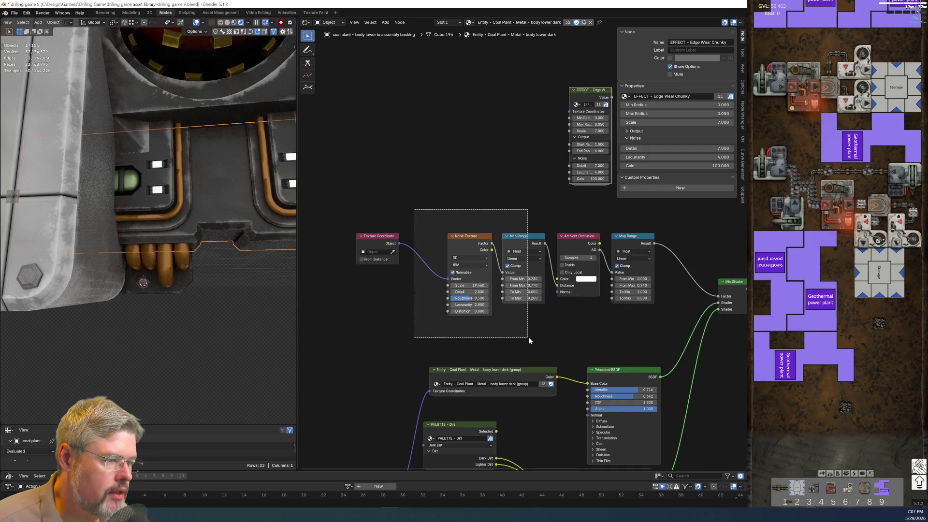
key("g")
left_click(454, 268)
mouse_move(353, 203)
left_mouse_down()
mouse_move(405, 279)
mouse_move(487, 333)
left_mouse_up()
key("g")
left_click(475, 334)
left_click_drag(349, 195, 379, 241)
scroll(489, 235, "right", 5)
left_click_drag(508, 315, 526, 316)
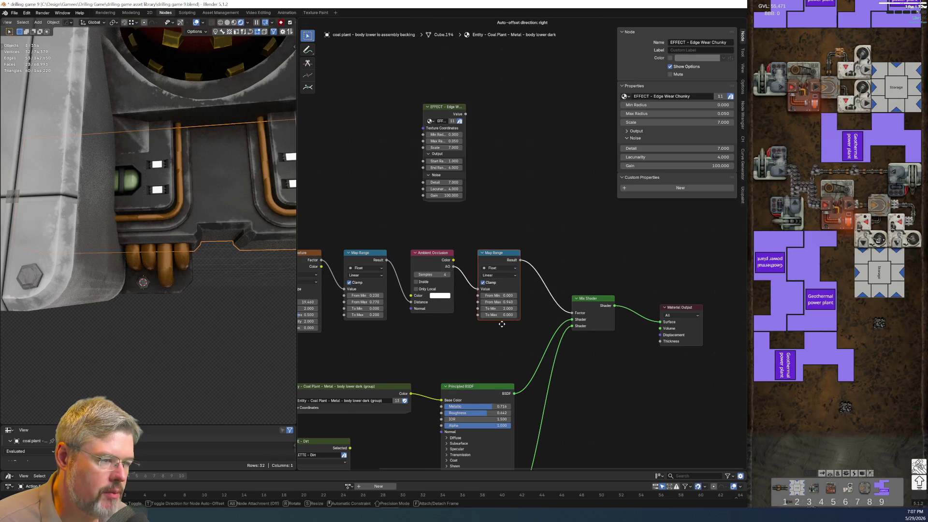
Box-select Noise Texture through the second Map Range and pack them into a NodeGroup
scroll(450, 333, "down", 1)
scroll(435, 290, "up", 2)
middle_click_drag(325, 272, 384, 233)
mouse_move(348, 222)
left_mouse_down()
mouse_move(496, 311)
mouse_move(624, 346)
left_mouse_up()
key("ctrl+g")
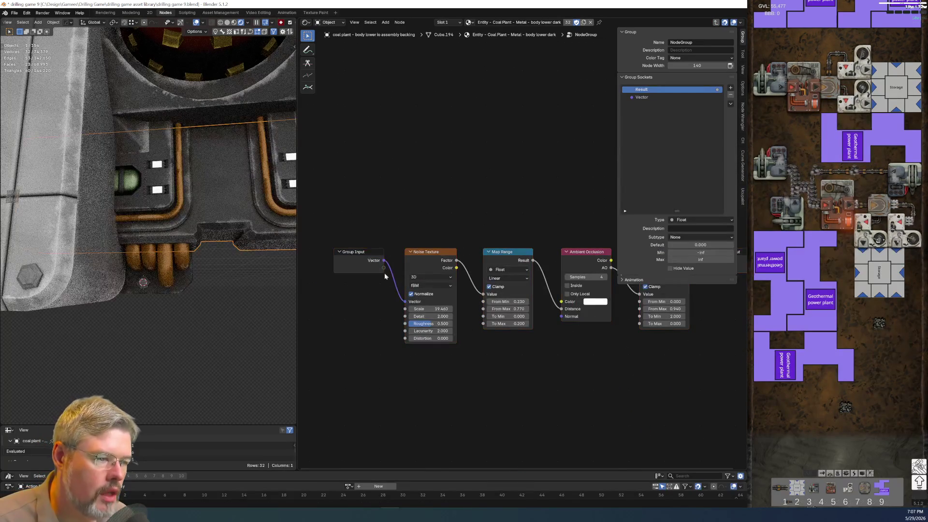
left_click(365, 257)
Rename the Vector input to Texture Coordinates and expose Noise Scale and Detail as inputs
double_click(637, 122)
type("Texture Coordinates")
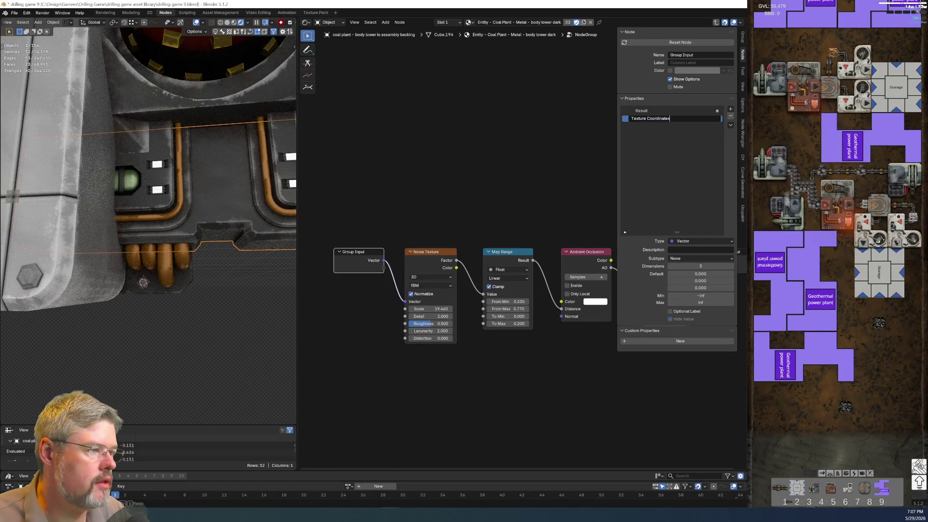
key("Return")
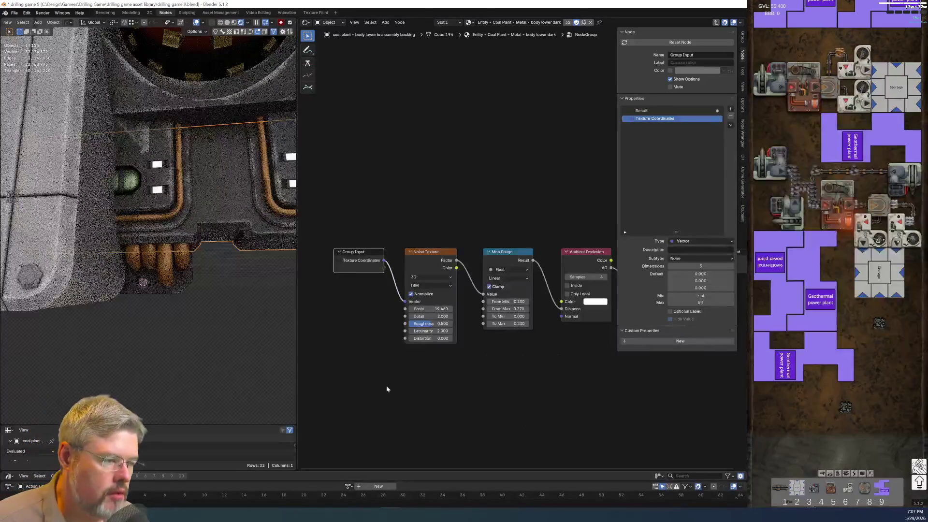
scroll(467, 358, "up", 2)
mouse_move(480, 284)
left_mouse_down()
mouse_move(455, 244)
mouse_move(472, 283)
mouse_move(469, 333)
mouse_move(398, 323)
mouse_move(398, 315)
mouse_move(408, 331)
mouse_move(451, 343)
left_mouse_up()
mouse_move(591, 343)
middle_mouse_down()
mouse_move(479, 384)
mouse_move(479, 269)
middle_mouse_up()
key("ctrl+z")
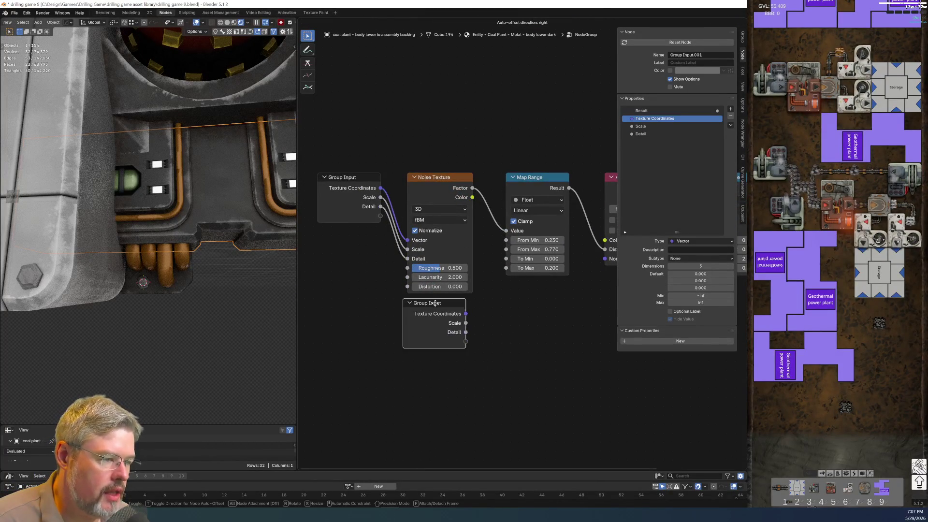
left_click(341, 202)
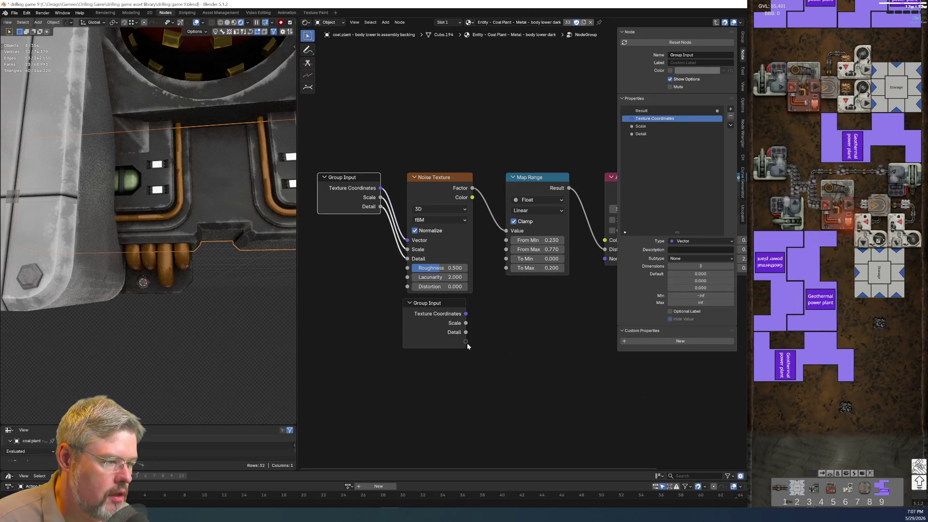
Expose the first Map Range's To Min and To Max as group inputs
left_click_drag(519, 249, 507, 259)
left_click_drag(465, 351, 506, 268)
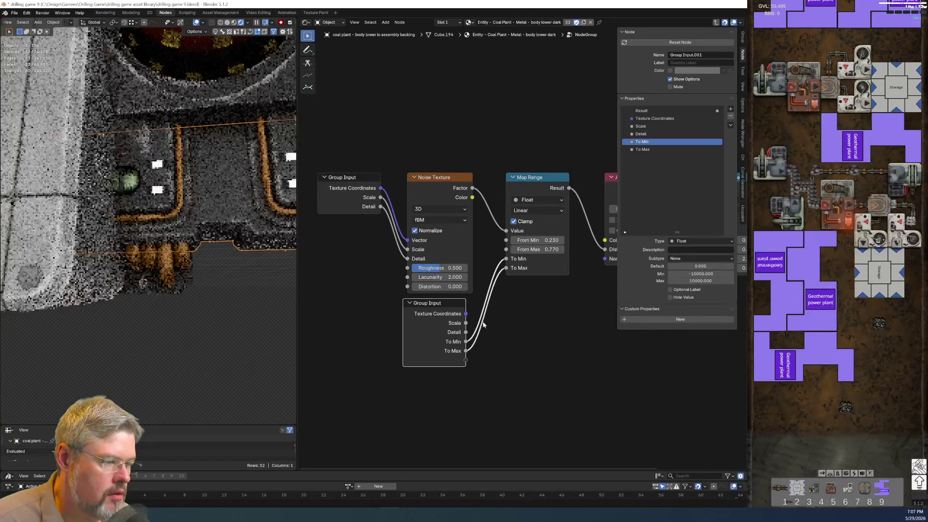
middle_click_drag(487, 325, 445, 293)
scroll(445, 294, "down", 1)
left_click(405, 286)
Rename the To Min and To Max inputs to Distance Min and Distance Max
double_click(649, 141)
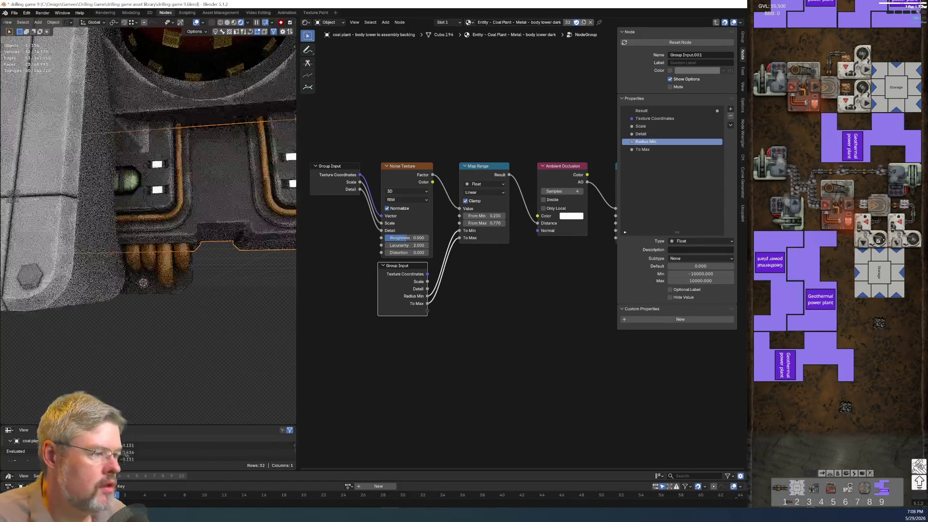
key("Return")
double_click(642, 142)
type("Distance")
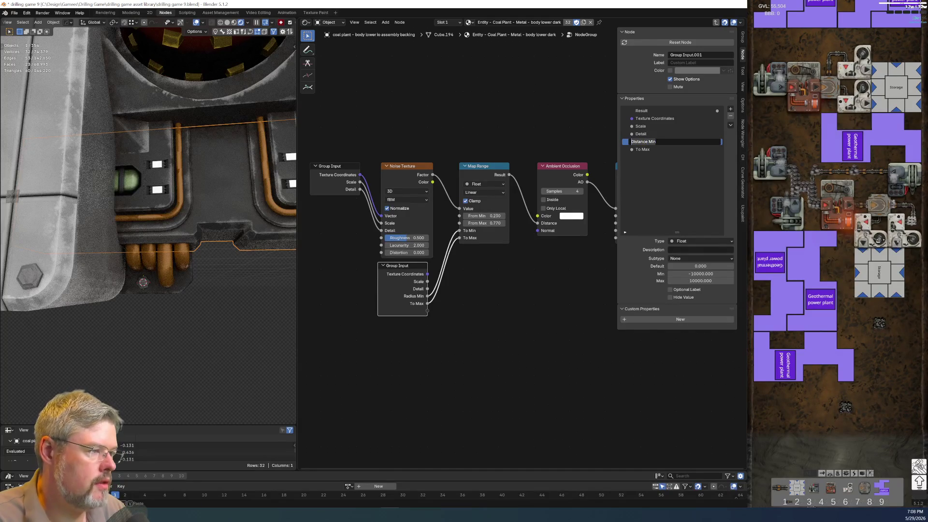
key("Return")
double_click(643, 149)
key("ctrl+v")
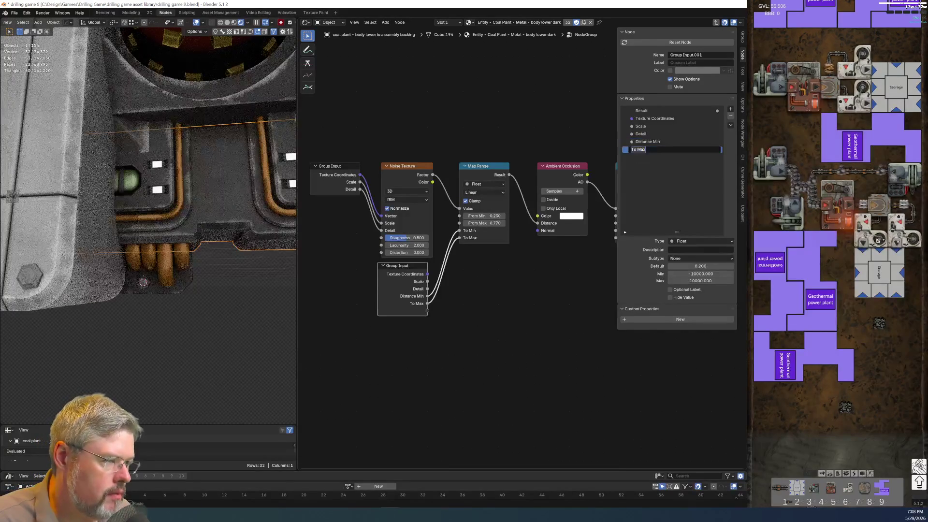
key("Return")
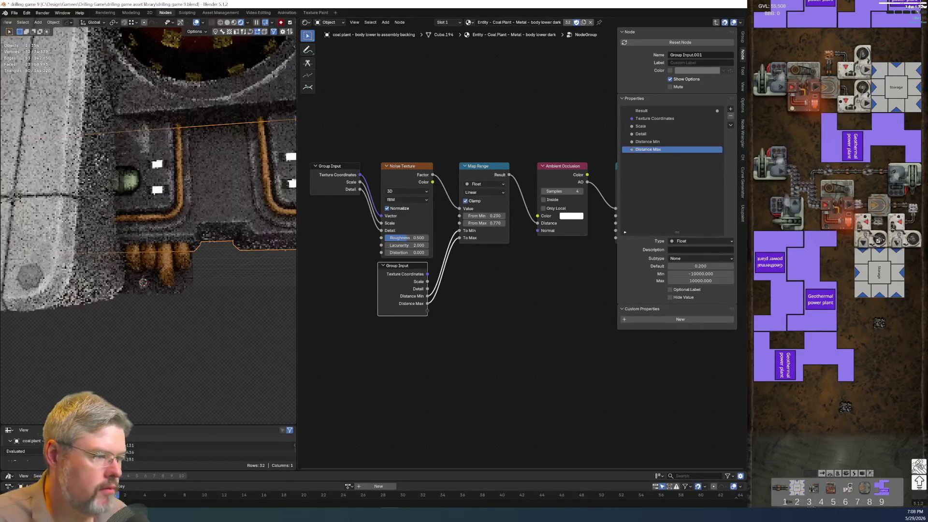
Duplicate the Group Input node, hide its unused sockets, and place it beside Ambient Occlusion
key("shift+d")
left_click(546, 330)
left_click(404, 266)
key("ctrl+h")
key("Home")
left_click_drag(428, 260, 469, 330)
key("g")
left_click(503, 274)
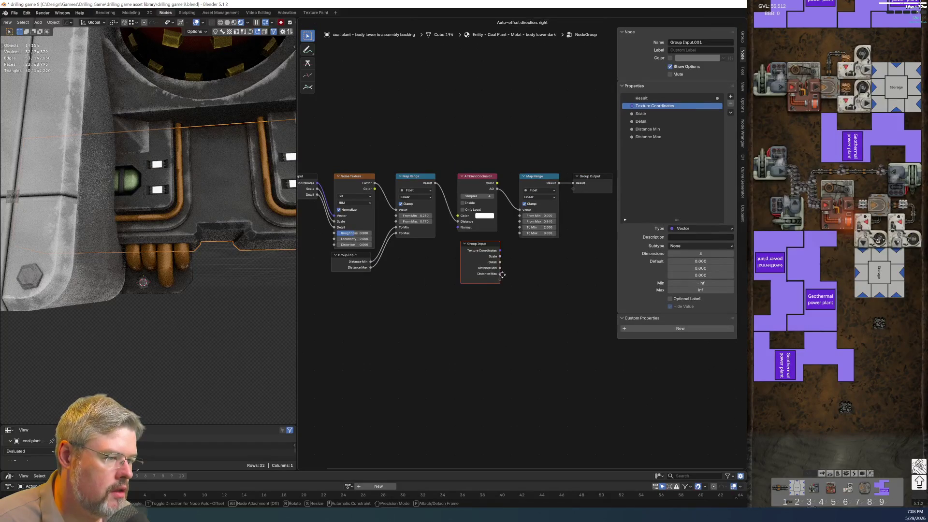
Expose the second Map Range's To Min/To Max as inputs named Range Start and Range End
scroll(512, 312, "up", 5)
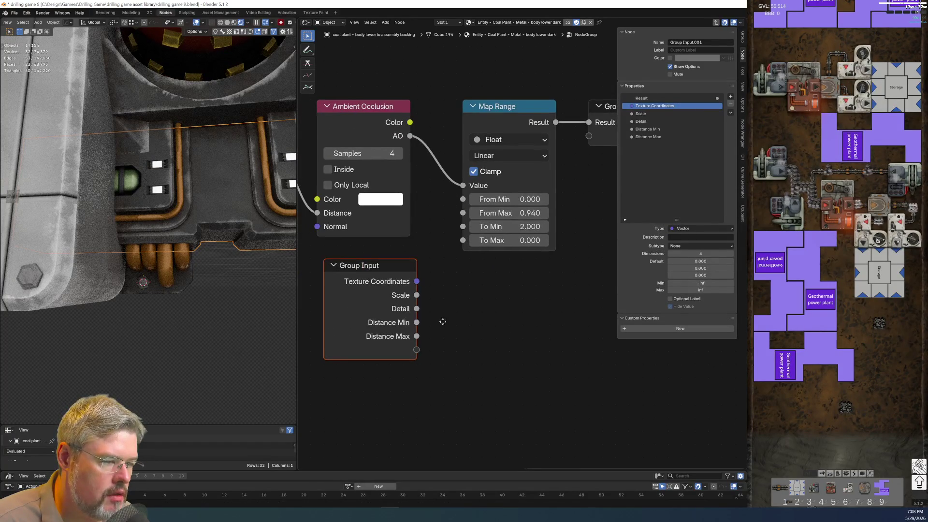
scroll(435, 329, "left", 1, "ctrl")
left_click_drag(485, 231, 477, 228)
left_click_drag(429, 364, 484, 241)
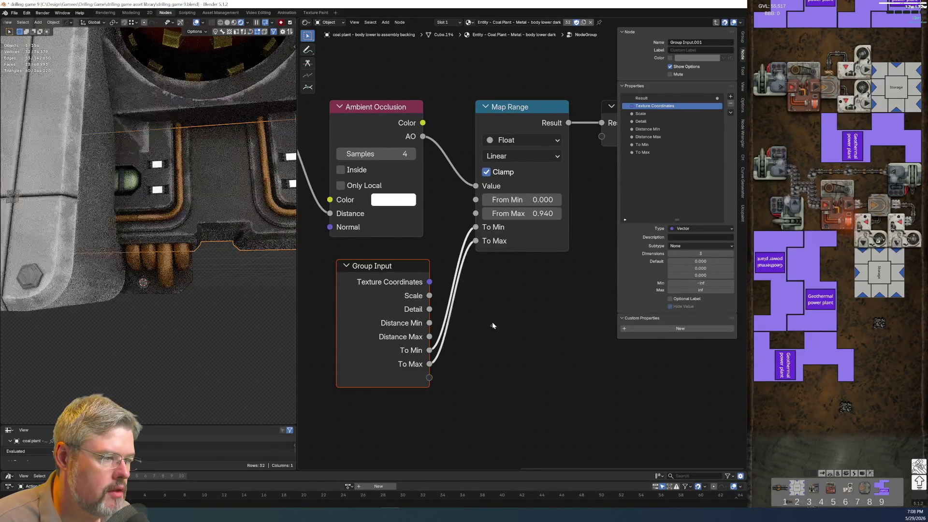
double_click(640, 145)
key("Return")
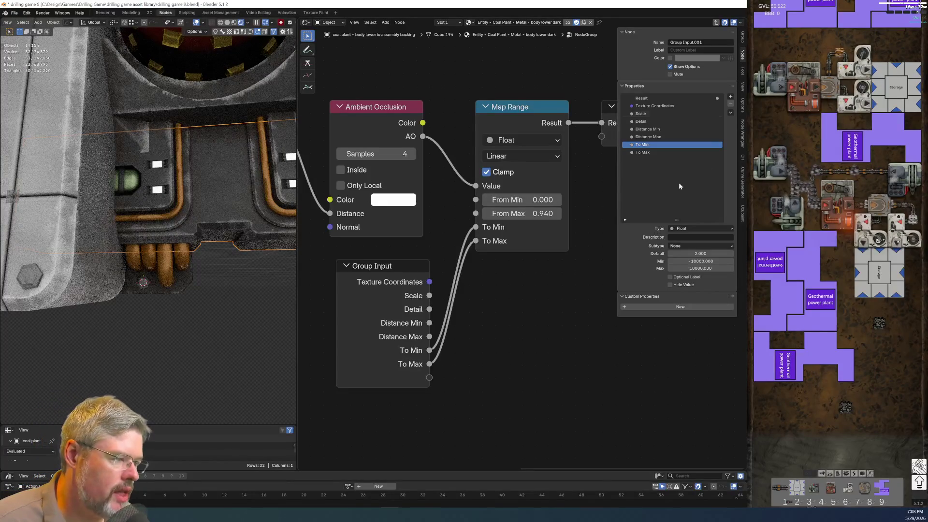
double_click(643, 144)
type("Range")
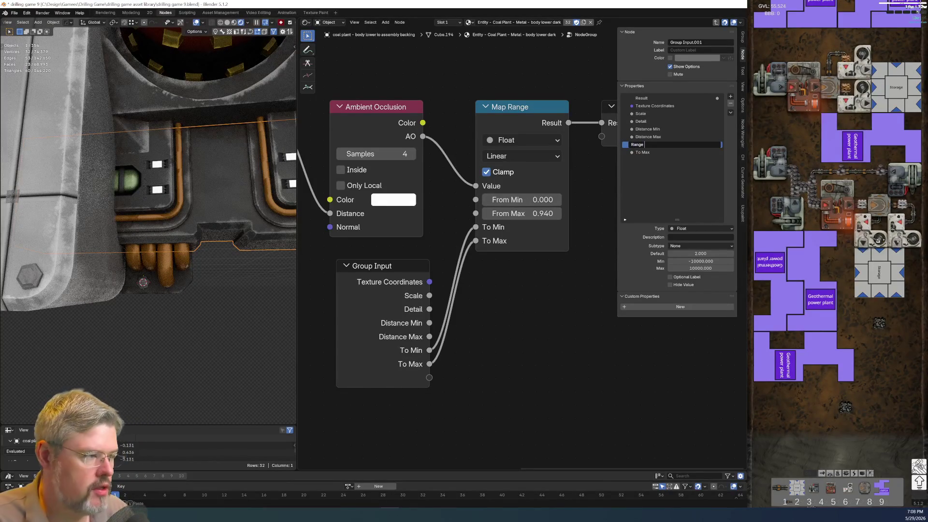
type("rt")
key("Return")
double_click(650, 153)
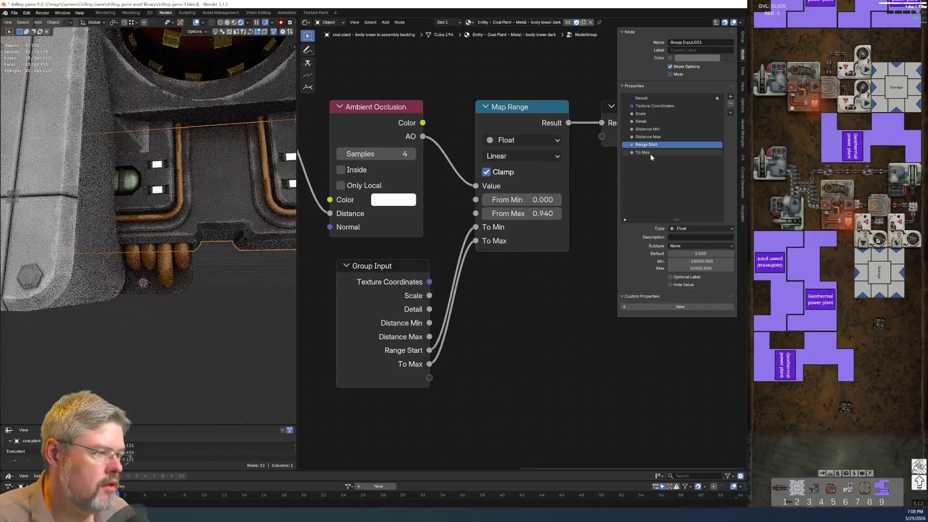
type("Range End")
key("Return")
Add a panel named Noise to the group interface and move Detail into it
key("ctrl+h")
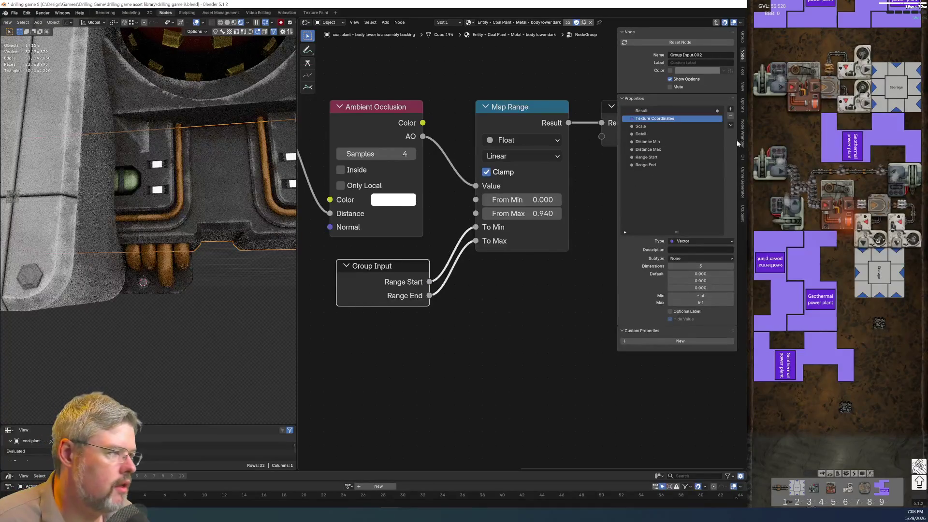
left_click(731, 109)
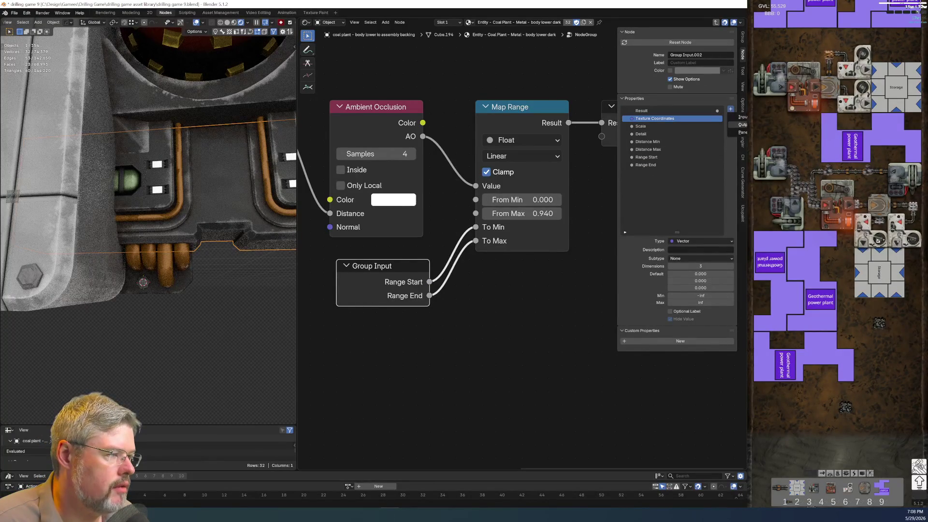
left_click(742, 132)
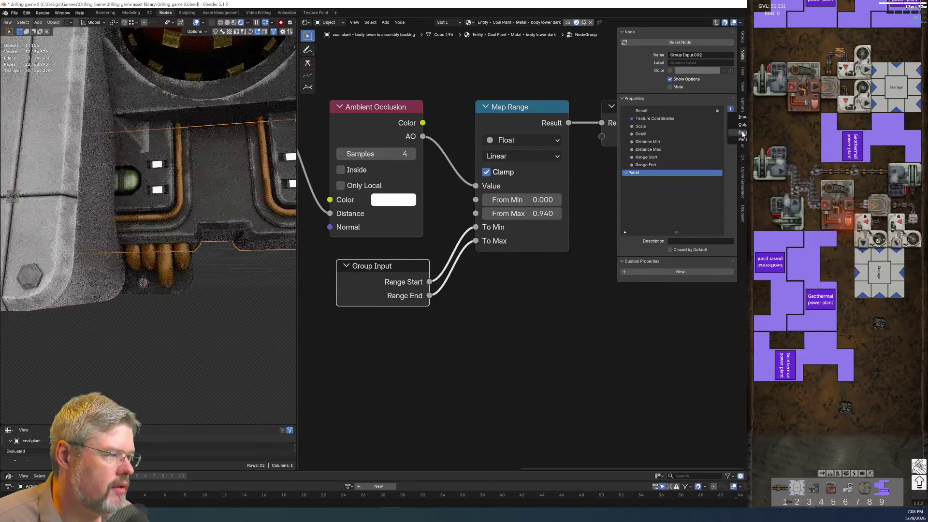
double_click(636, 173)
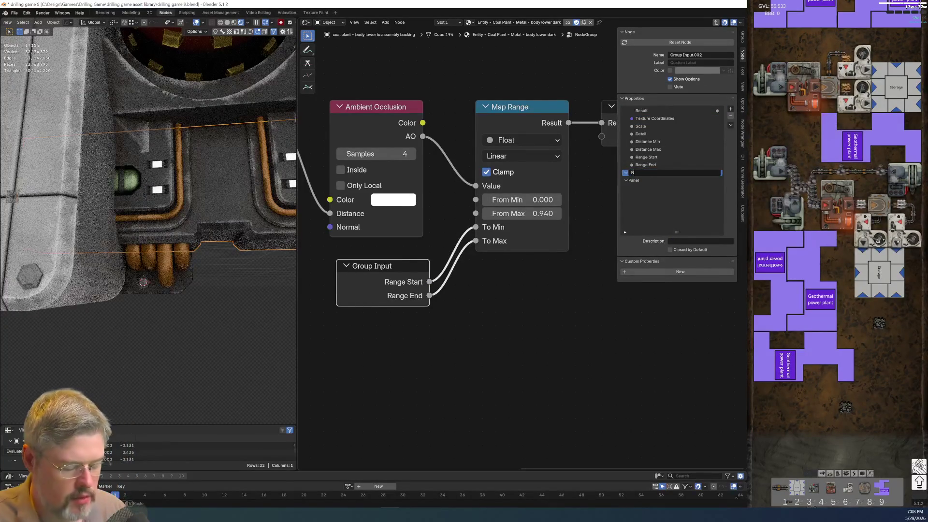
type("oise")
key("Return")
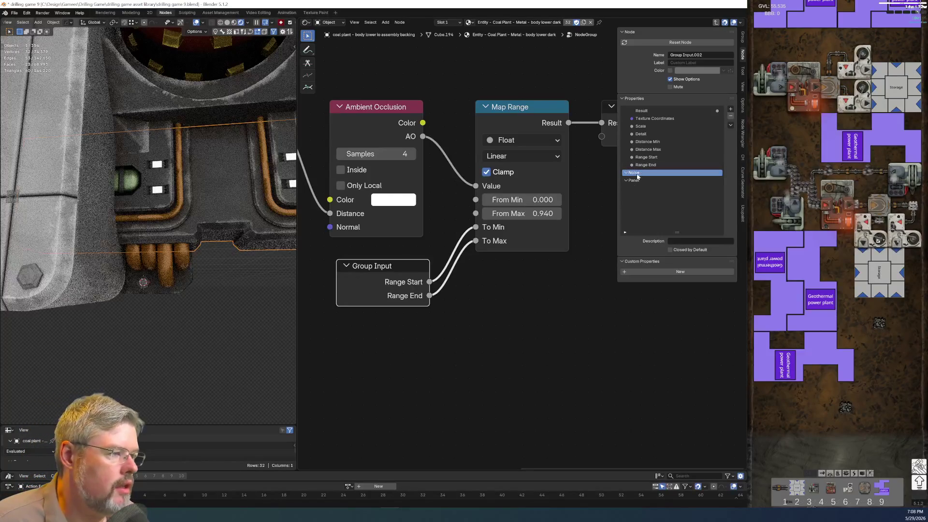
left_click_drag(641, 134, 645, 172)
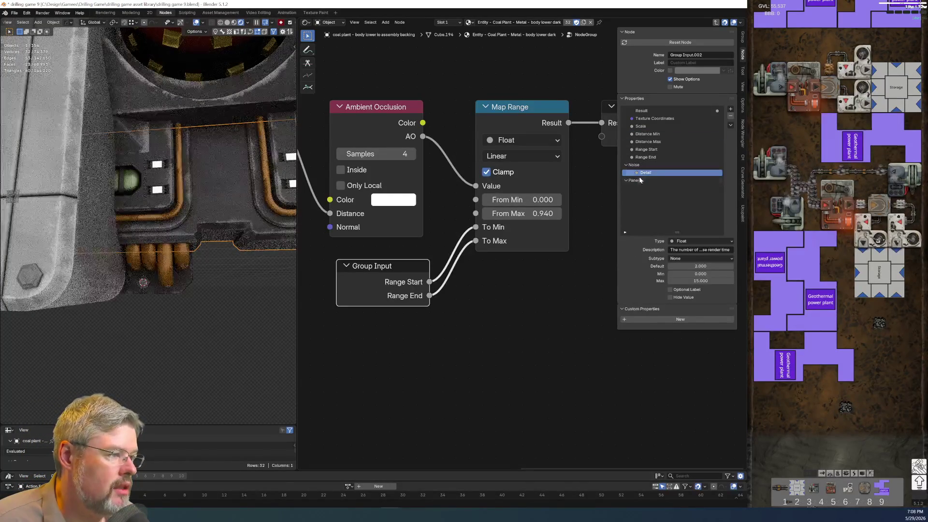
Name the second panel Output and move Range Start into it
left_click(639, 182)
double_click(638, 181)
type("Output")
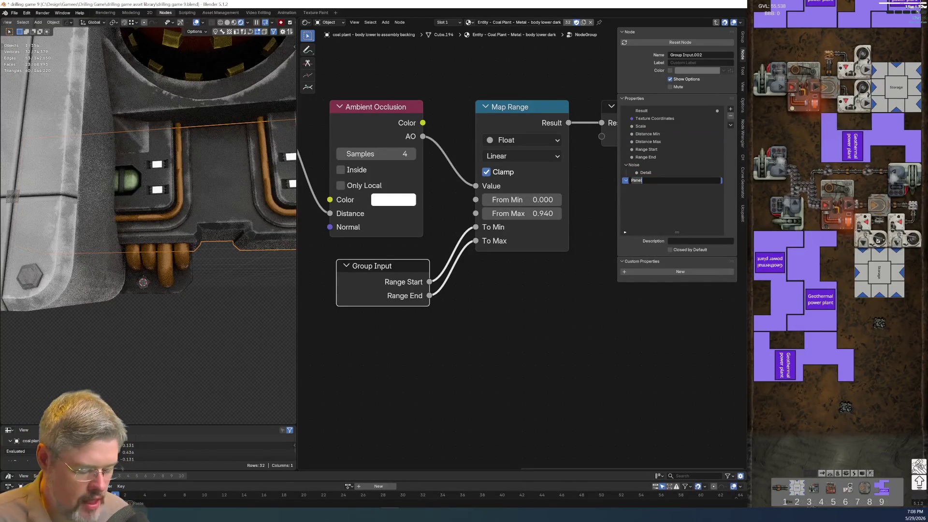
key("Return")
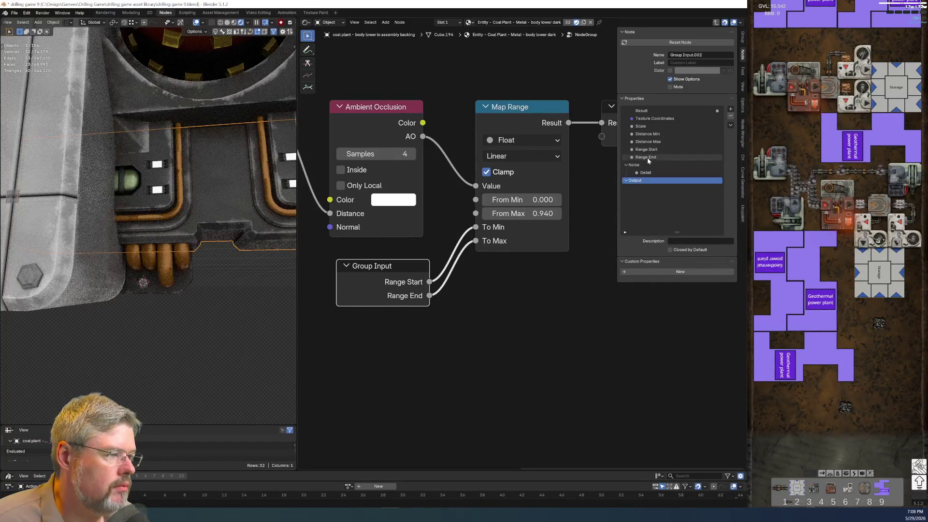
left_click_drag(648, 150, 654, 198)
key("Tab")
Widen the new NodeGroup node and rename it EFFECTS - Dirt
scroll(518, 270, "down", 3)
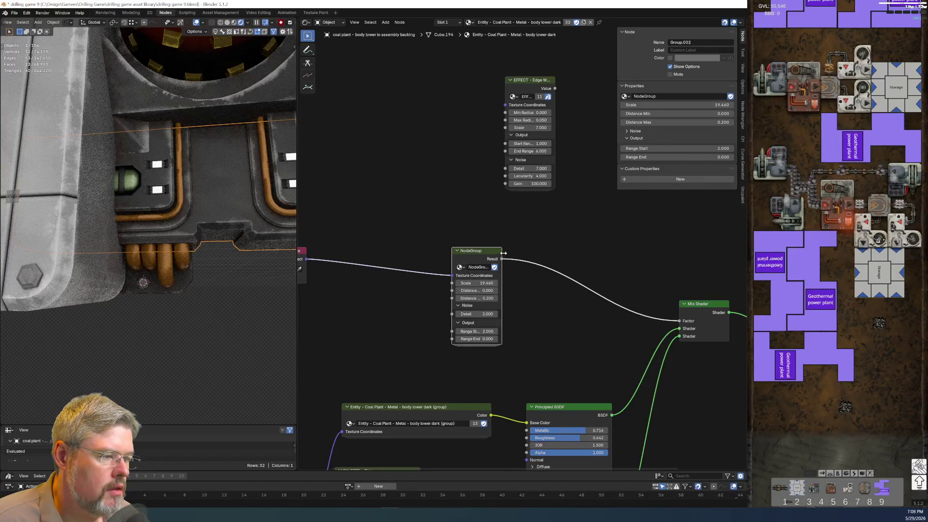
left_click_drag(501, 252, 534, 252)
scroll(533, 256, "up", 2)
double_click(453, 278)
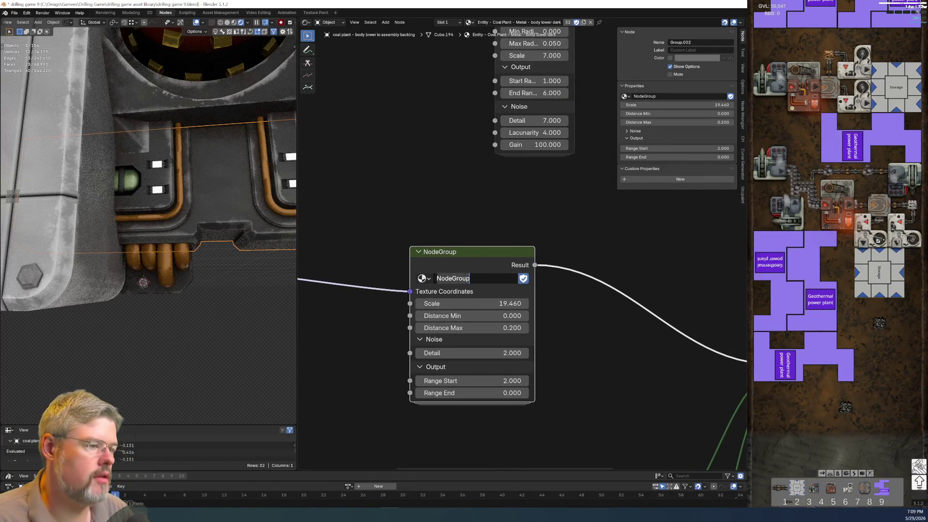
type("EFFECTS - Dirt")
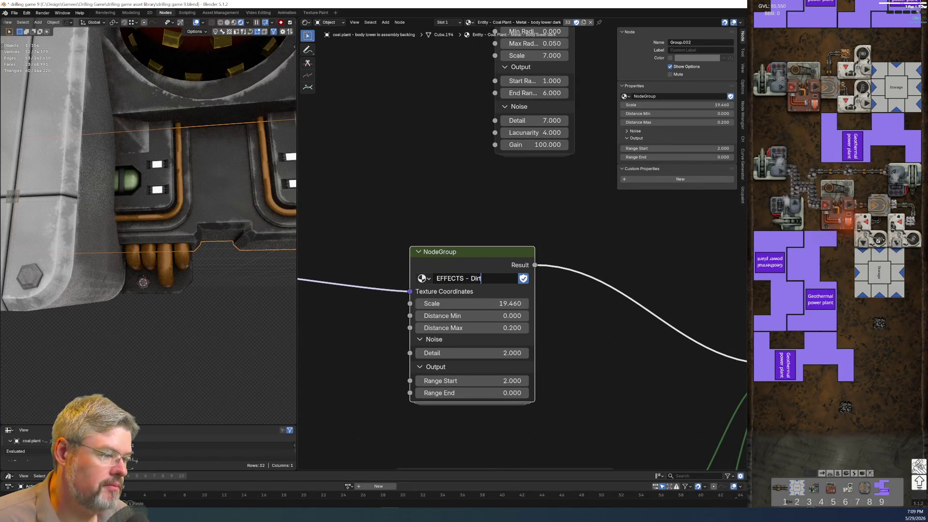
key("Return")
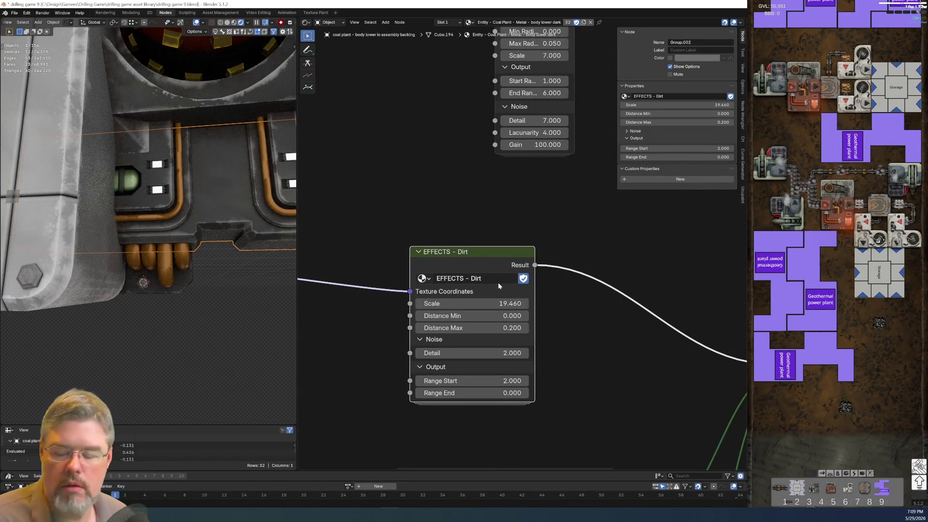
Align the Dirt node under edge wear and rename that group EFFECT - Edge Wear Mask - Chunky
scroll(562, 368, "down", 2)
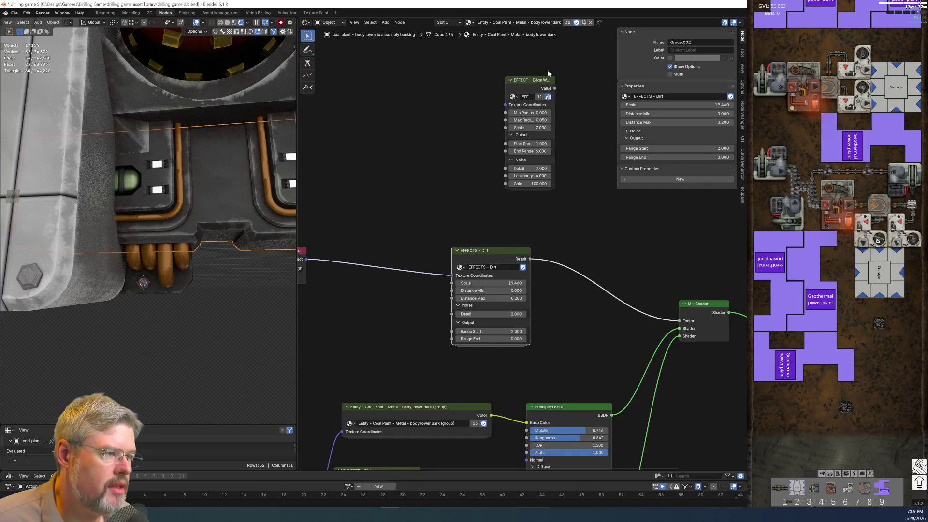
mouse_move(555, 80)
left_mouse_down()
mouse_move(597, 81)
mouse_move(526, 145)
mouse_move(551, 133)
mouse_move(541, 135)
left_mouse_up()
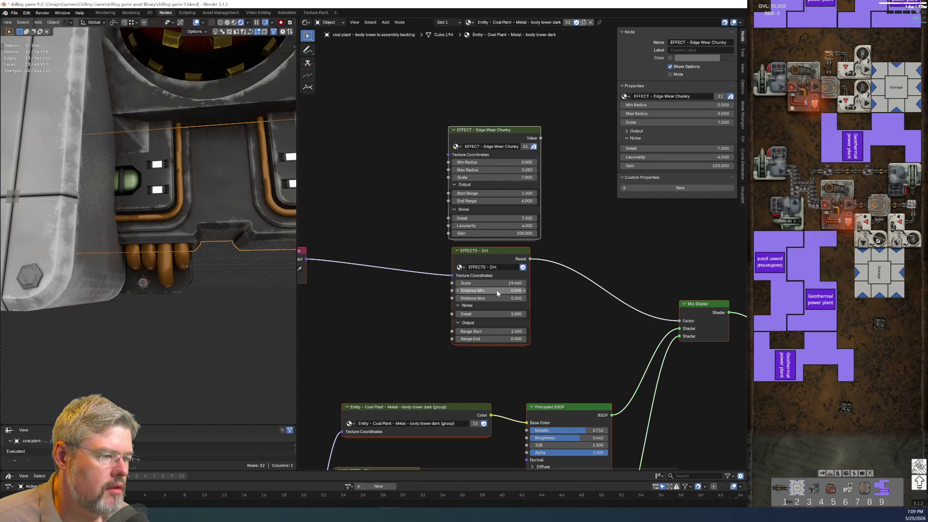
scroll(460, 304, "up", 2)
left_click_drag(460, 304, 449, 303)
left_click(460, 156)
left_click(460, 156)
left_click(451, 154)
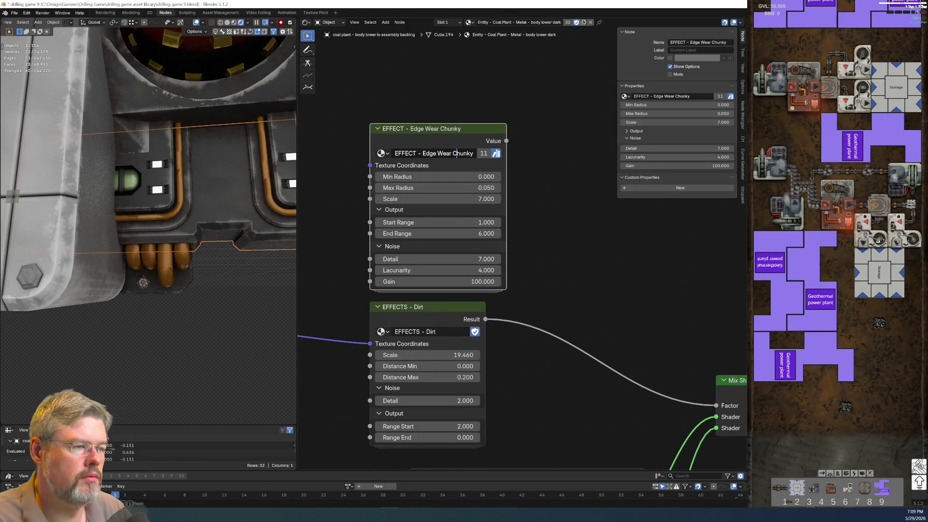
type("Mask")
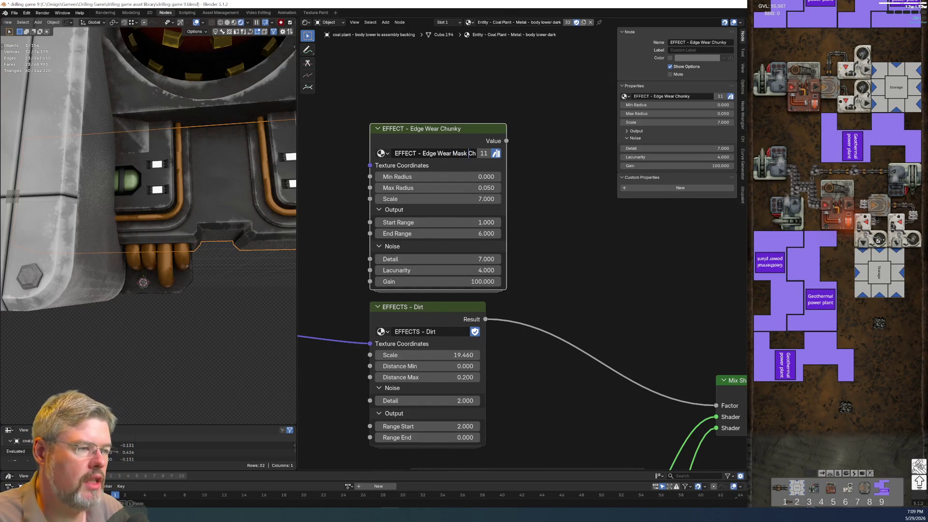
type(" -")
key("Return")
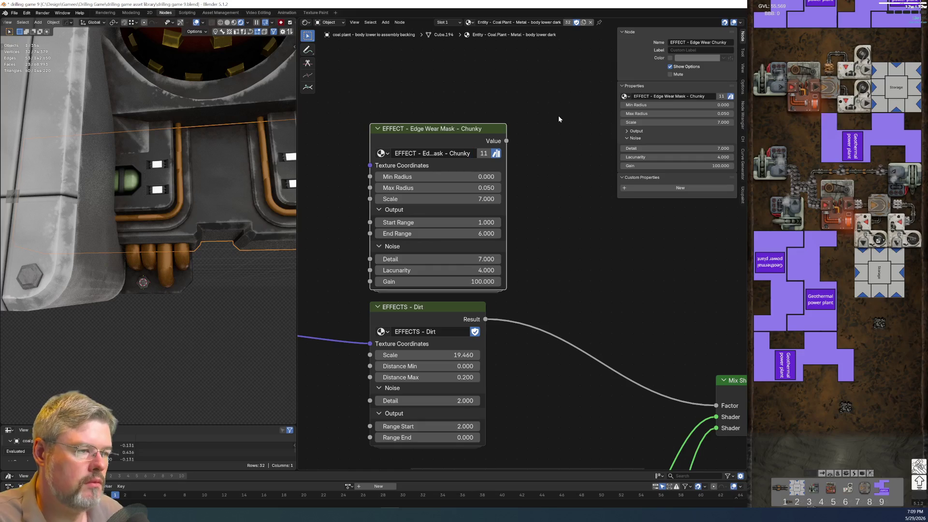
Rename the dirt group to EFFECTS - Dirt Mask - Noisy and frame both effect nodes
left_click(416, 332)
left_click(439, 331)
type("Mask - N")
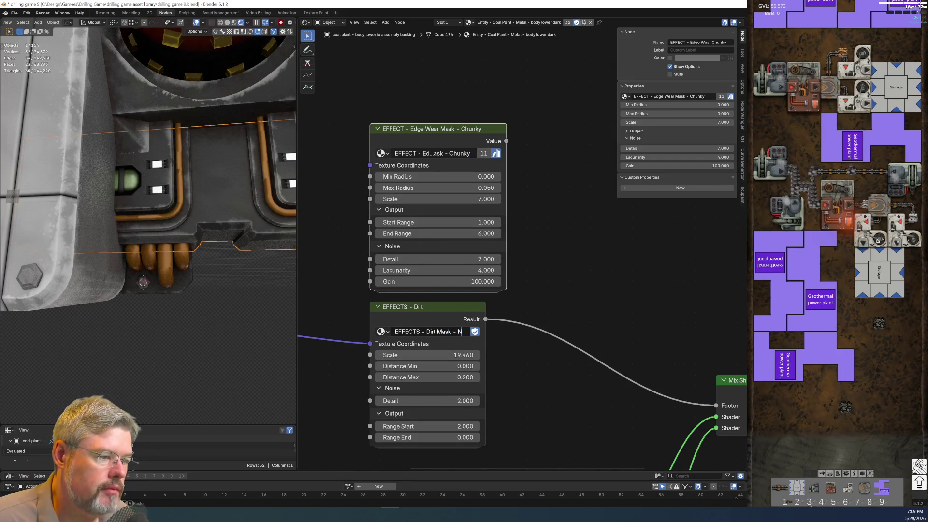
type("oisey")
key("Return")
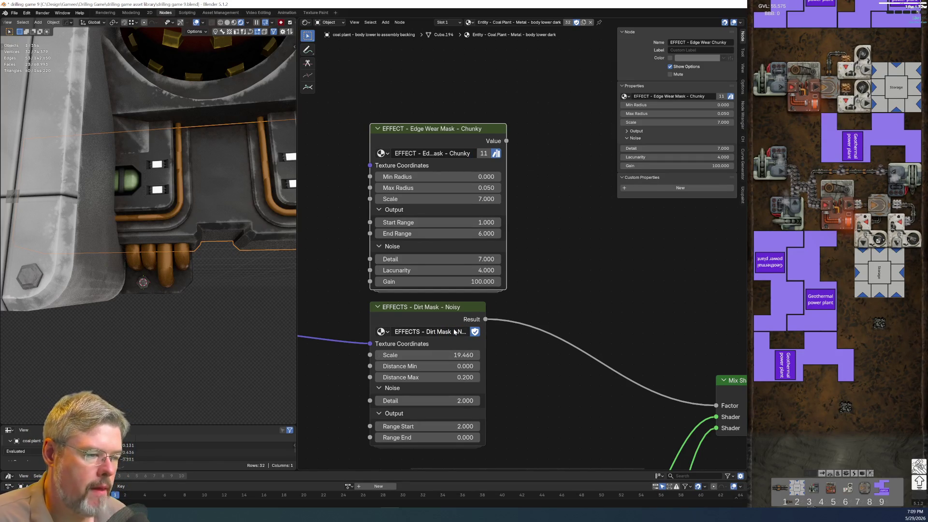
scroll(541, 329, "down", 1)
middle_click_drag(565, 290, 479, 255)
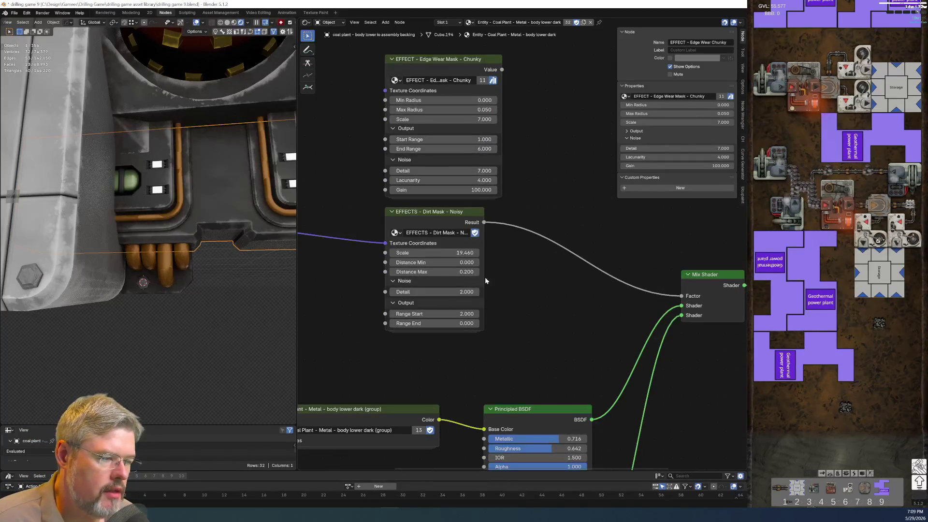
scroll(484, 287, "up", 2)
mouse_move(483, 287)
middle_mouse_down()
mouse_move(528, 342)
mouse_move(532, 374)
middle_mouse_up()
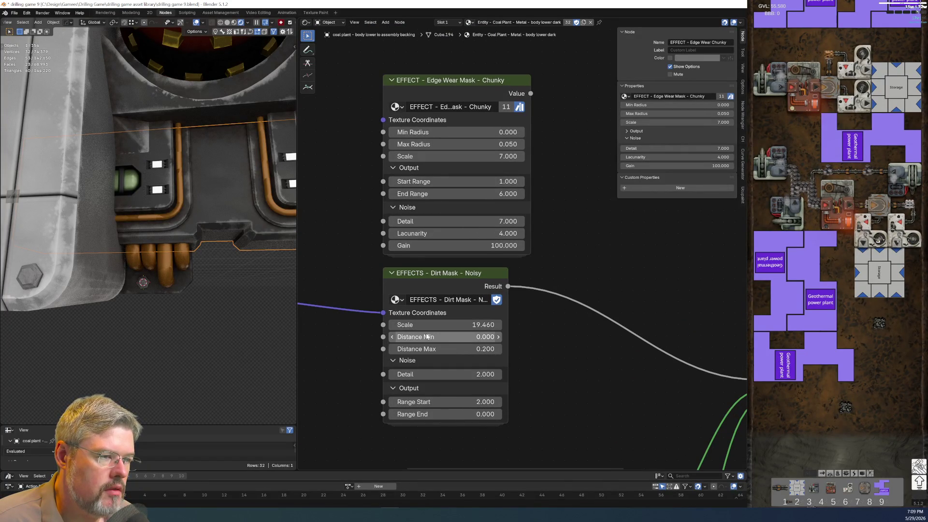
left_click(480, 80)
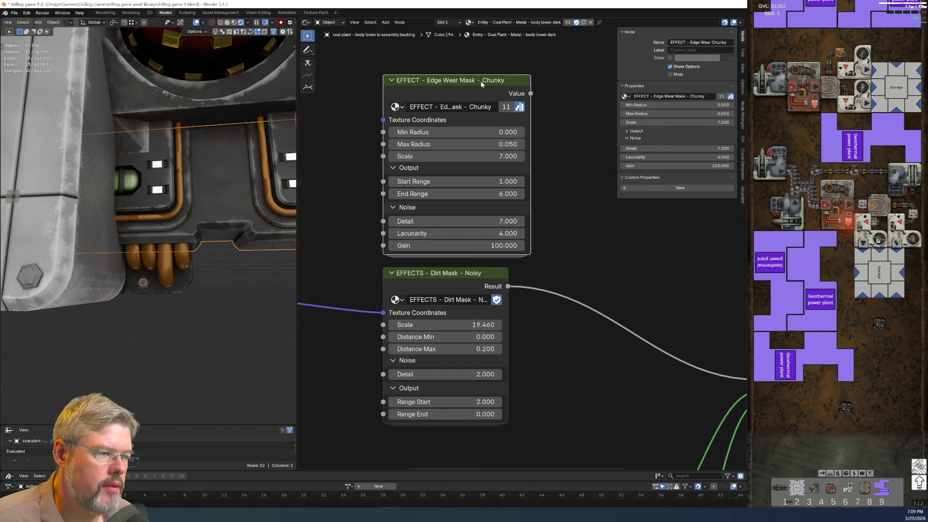
Move the Edge Wear Mask group's Scale input above Min Radius
key("Tab")
left_click(641, 129)
left_click_drag(643, 131, 649, 113)
key("Tab")
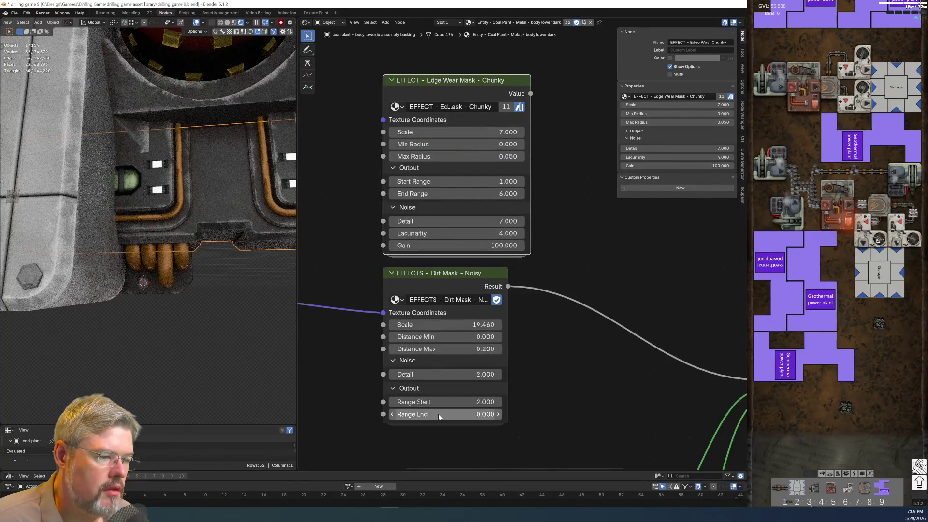
Move the group's Noise panel above the Output panel
key("Tab")
left_click_drag(633, 160, 646, 135)
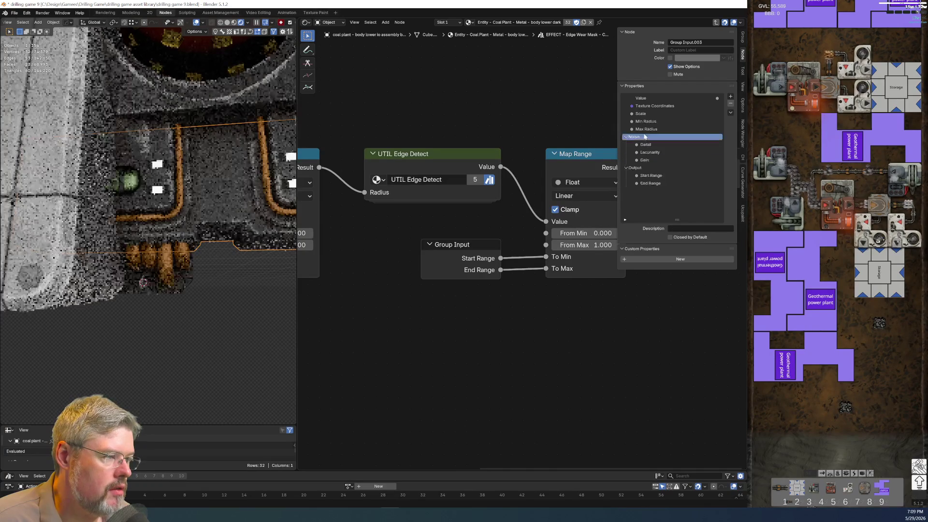
key("Tab")
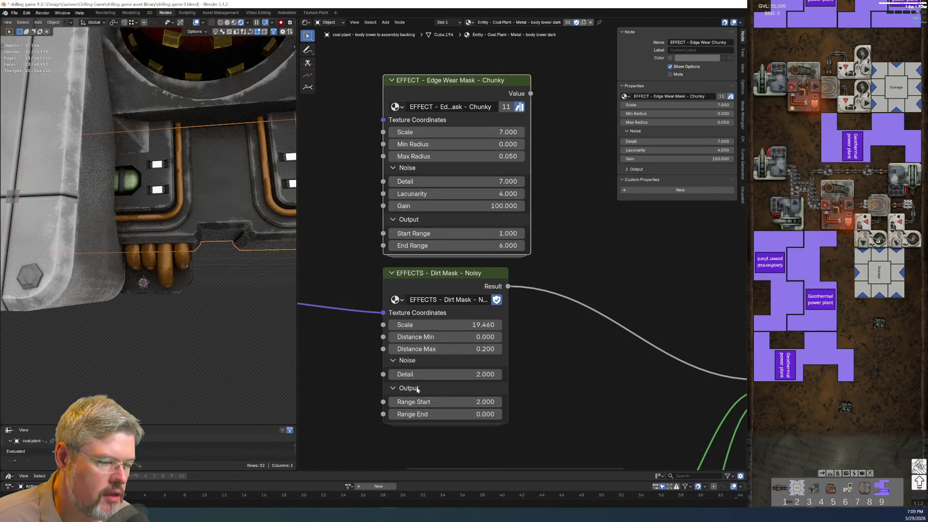
left_click(432, 273)
Inside the Dirt Mask group, rename the range inputs to Start Range and End Range
key("Tab")
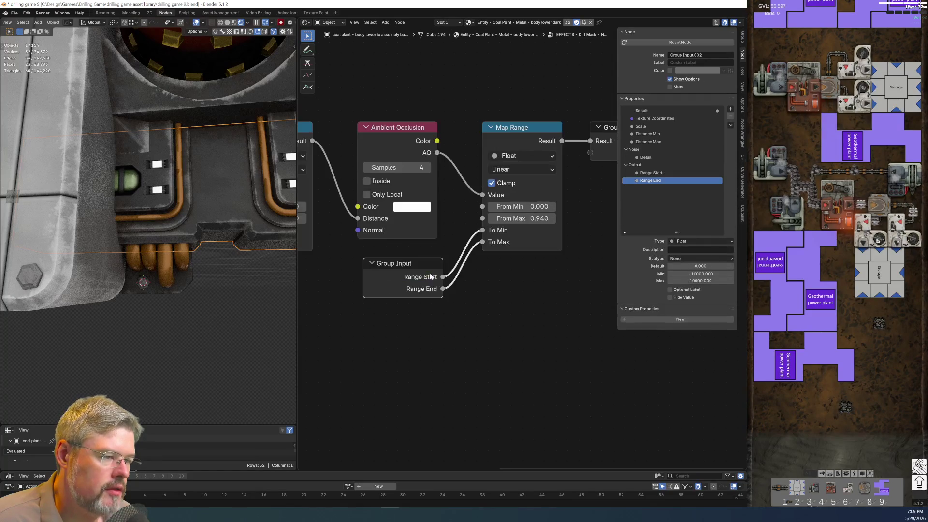
double_click(653, 172)
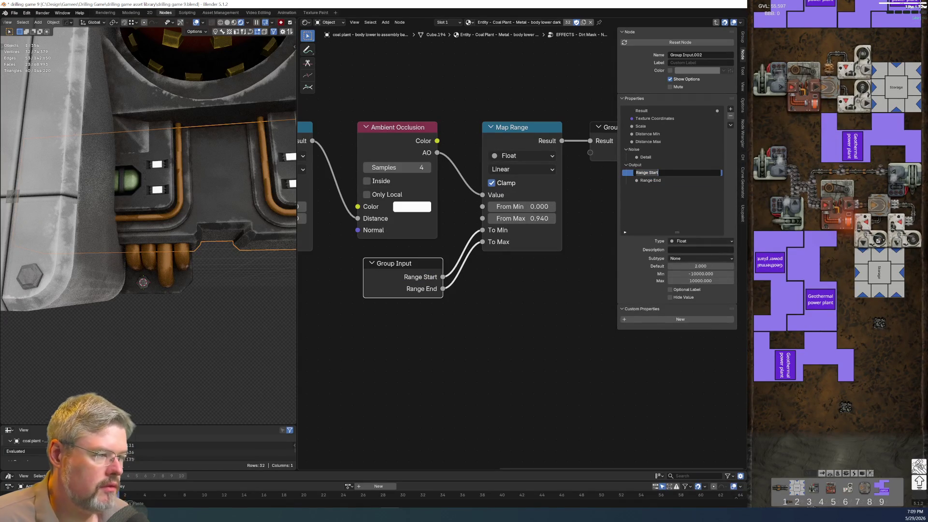
type("Start Range")
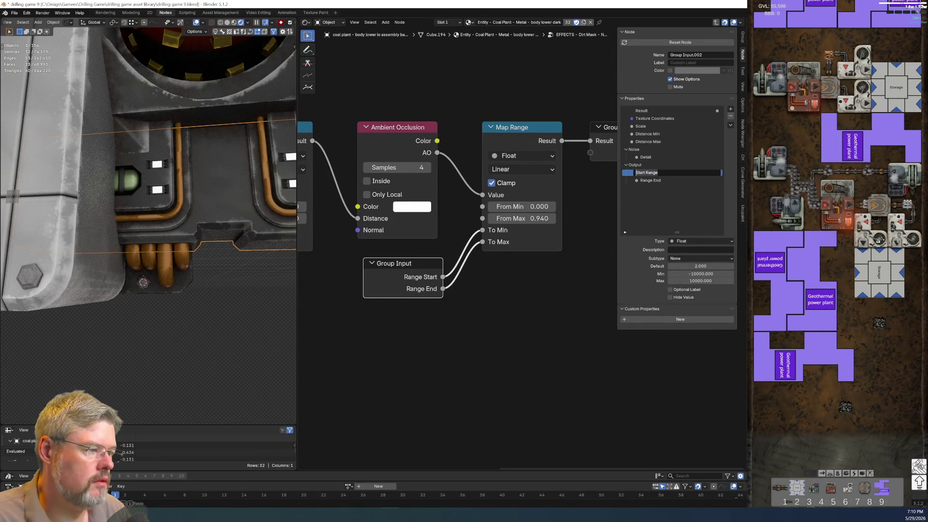
key("Return")
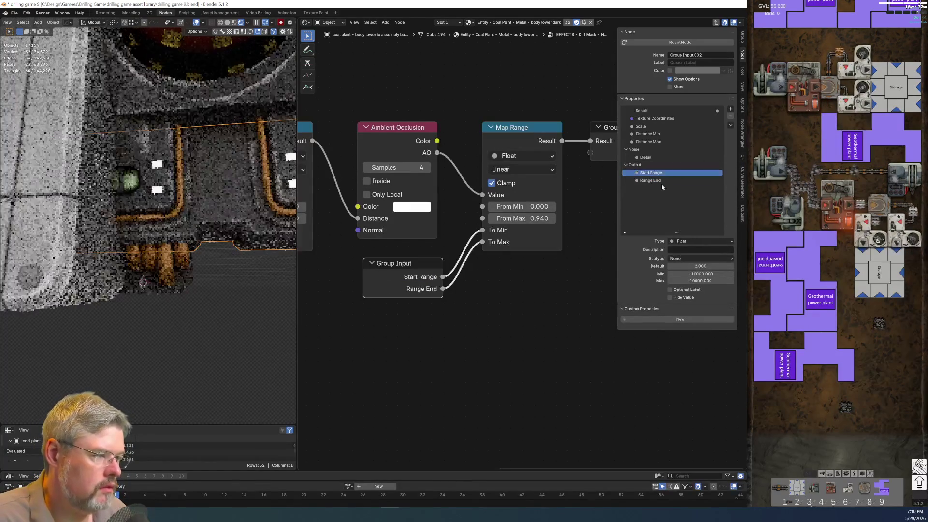
double_click(657, 181)
type("Start Range")
key("BackSpace")
key("BackSpace")
key("BackSpace")
type("End")
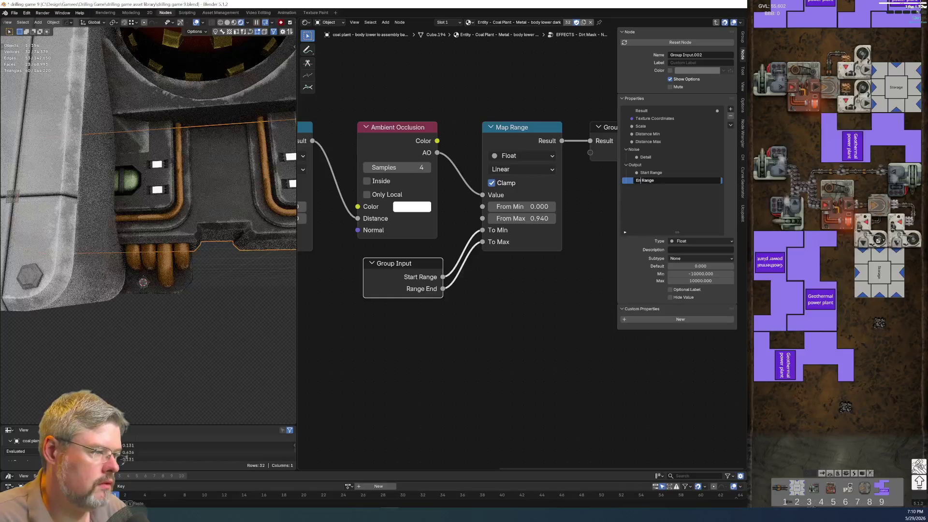
key("Return")
Adjust the Start Range input's default value in the Group sidebar
left_click(486, 362)
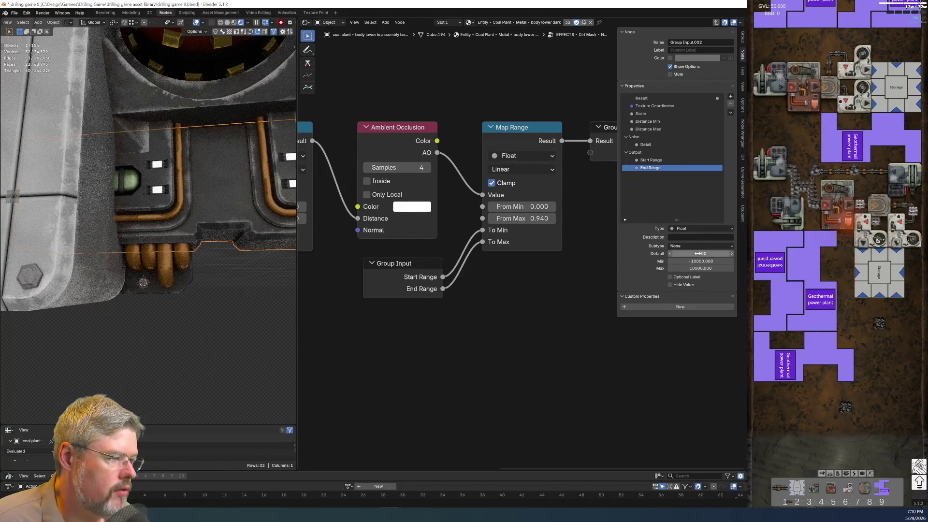
left_click(667, 160)
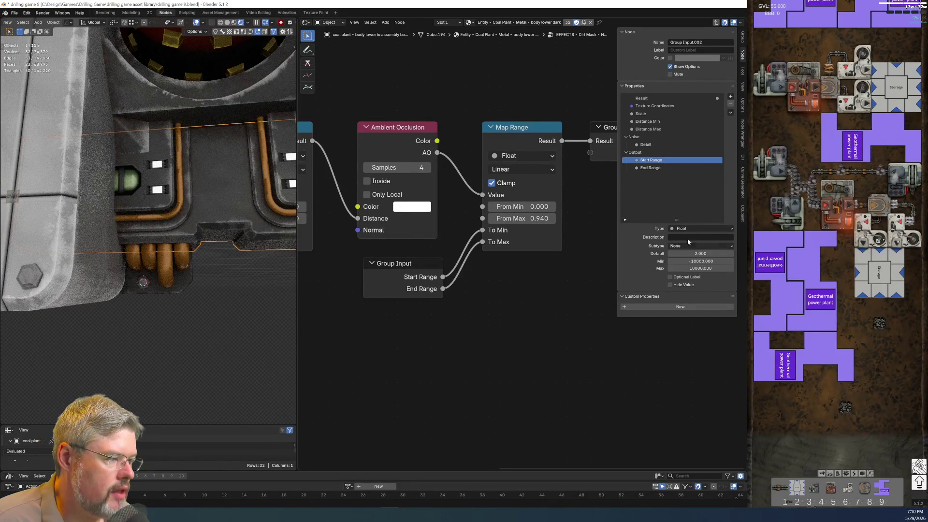
left_click(692, 252)
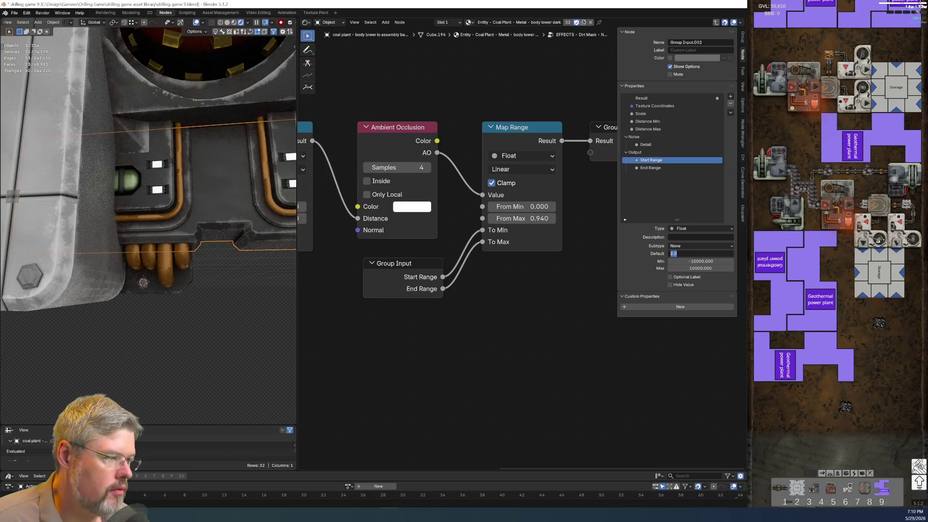
type("1")
key("Return")
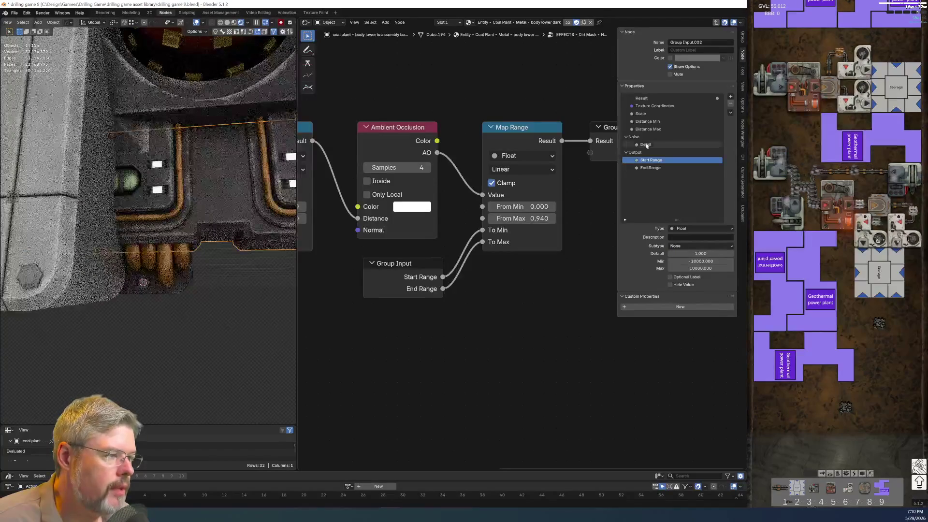
Review the group's inputs and set the Scale input's default to 10
left_click(648, 145)
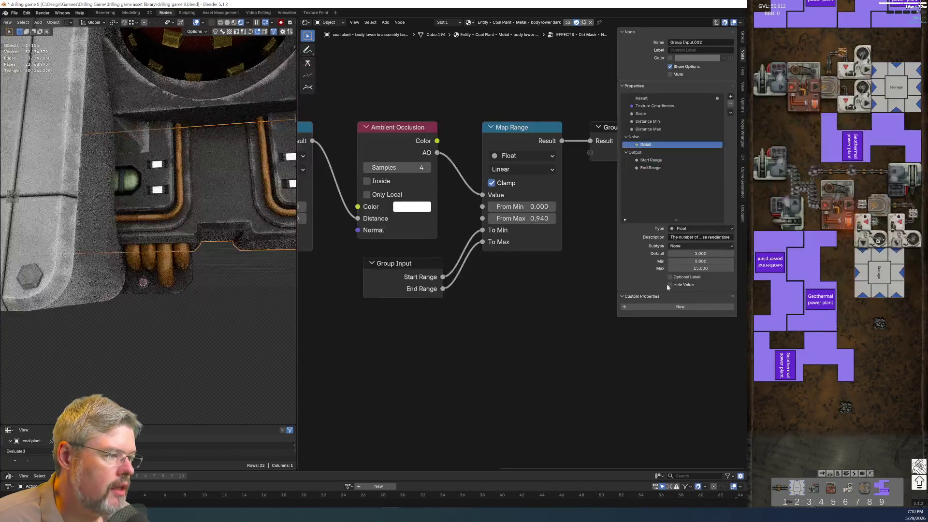
left_click(648, 129)
left_click(647, 121)
left_click(650, 129)
left_click(657, 114)
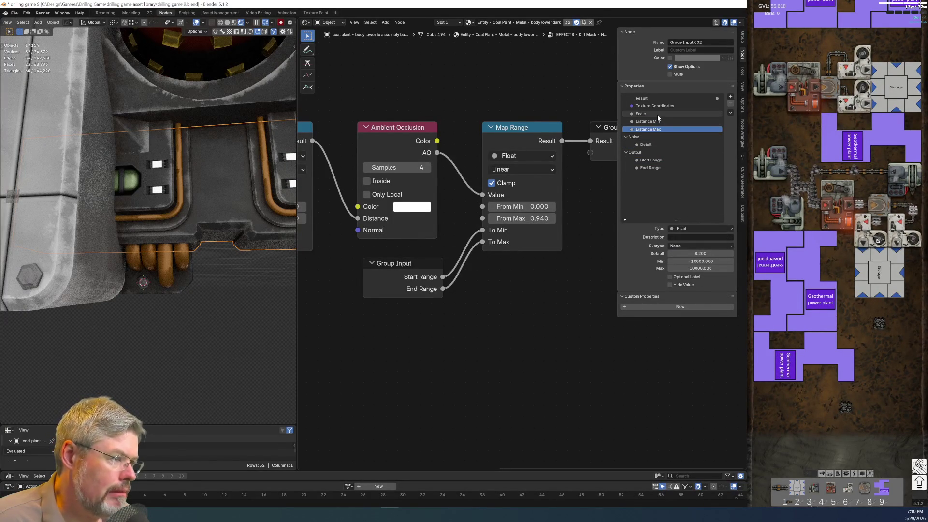
left_click(673, 106)
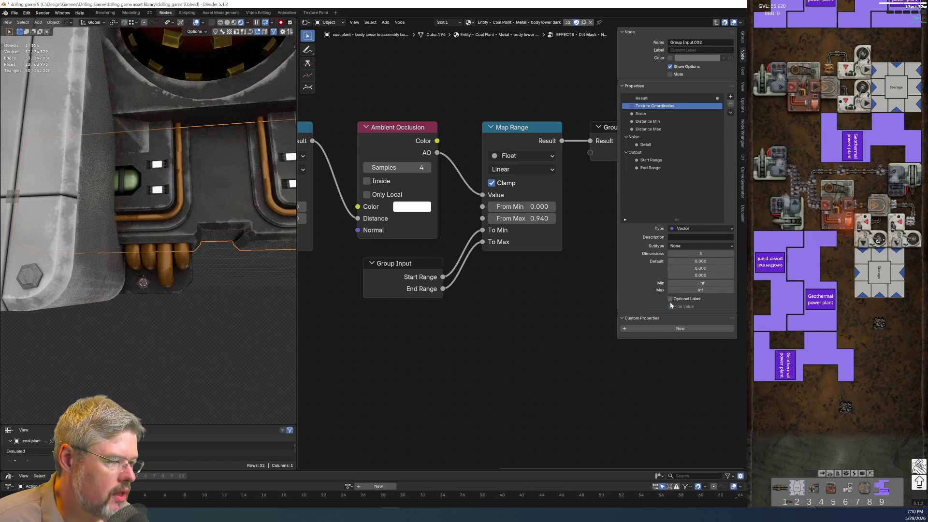
left_click(657, 113)
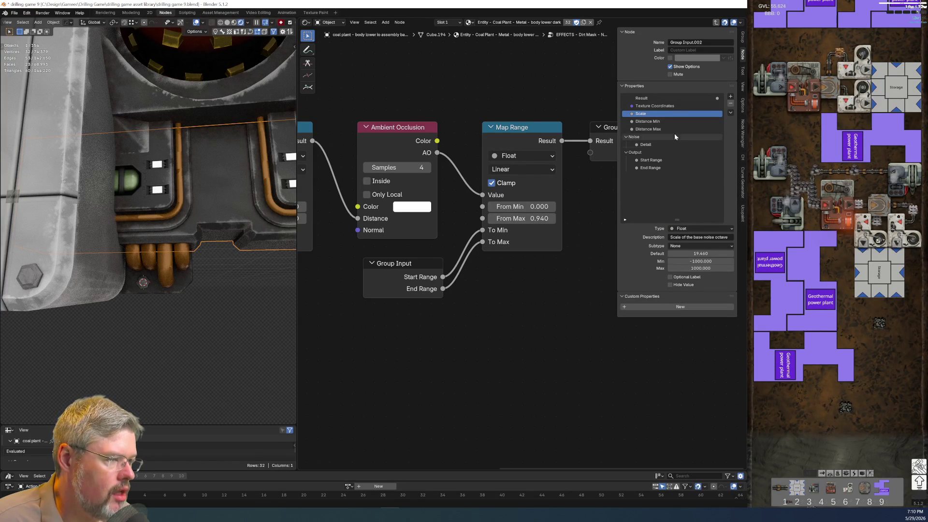
left_click(700, 253)
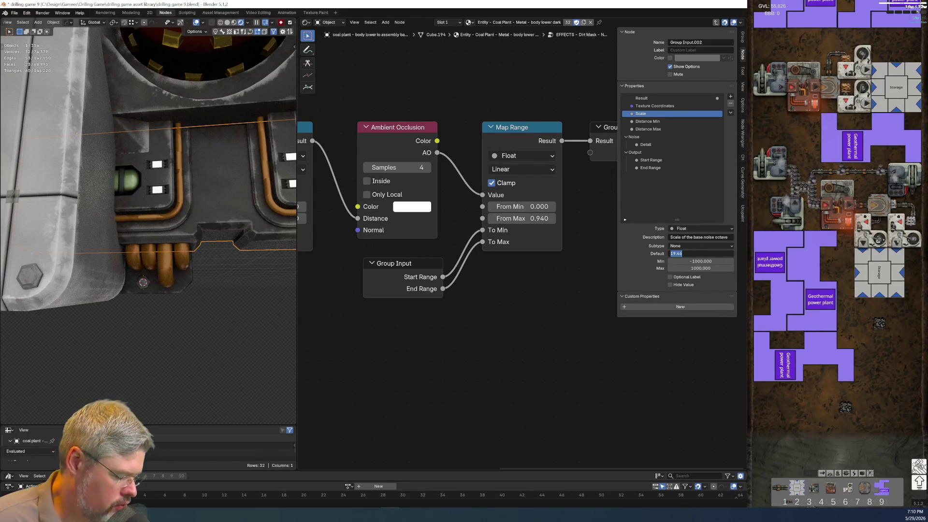
type("10")
key("Return")
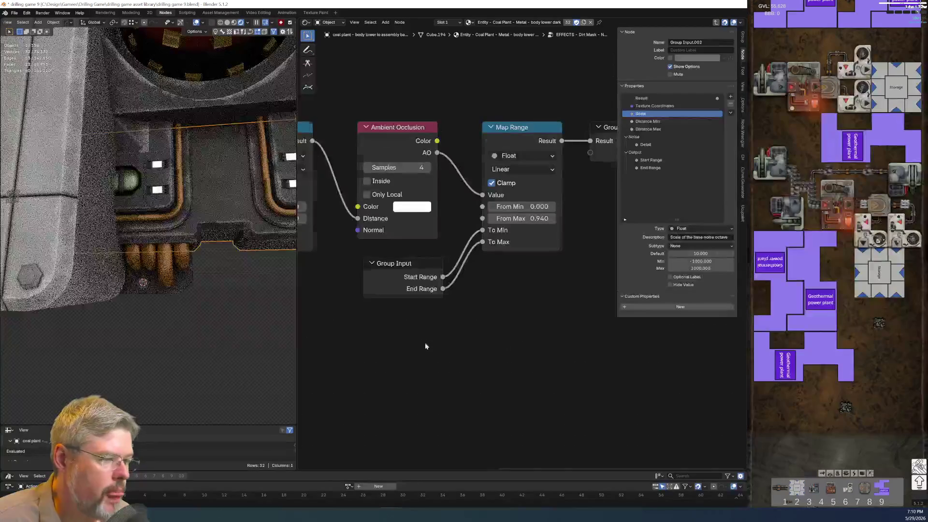
Leave the Dirt Mask group and enter the Edge Wear Mask group
key("Tab")
left_click(472, 97)
key("Tab")
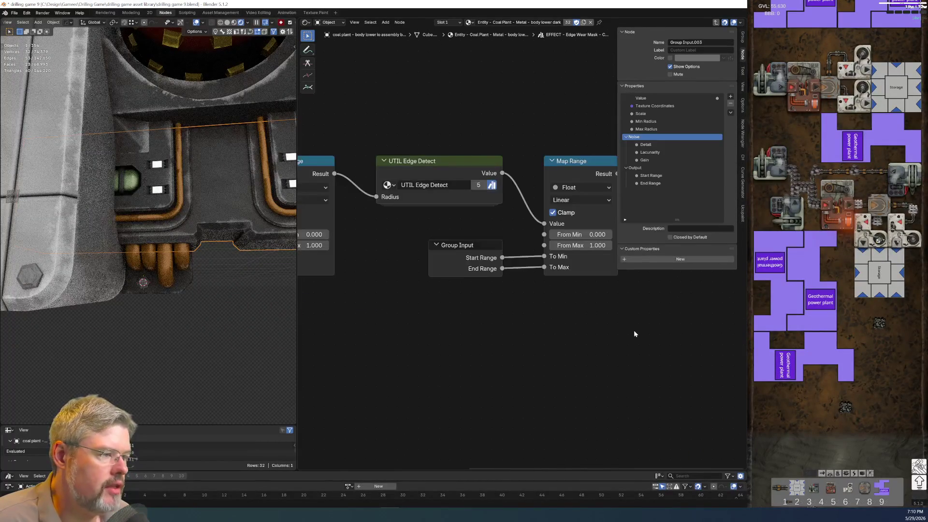
Set the Edge Wear Mask group's Min Radius default to 0.01
left_click(674, 106)
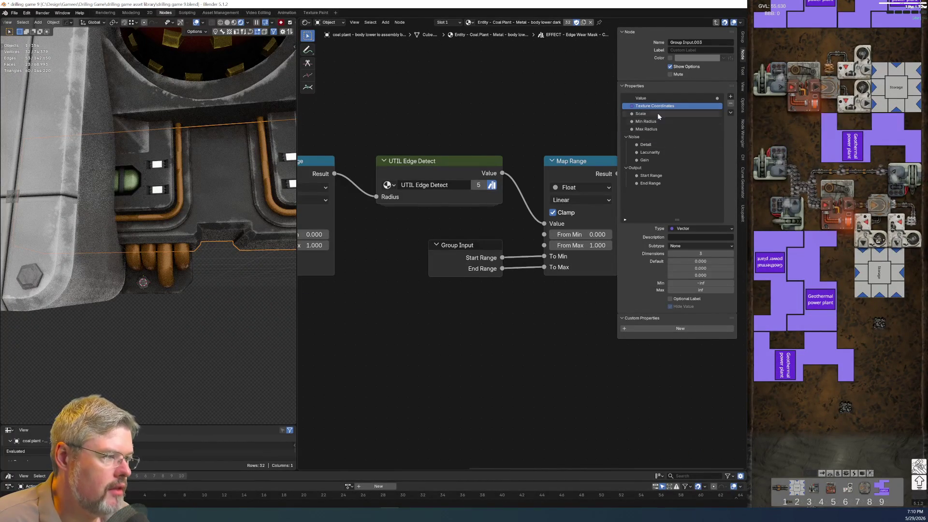
left_click(657, 115)
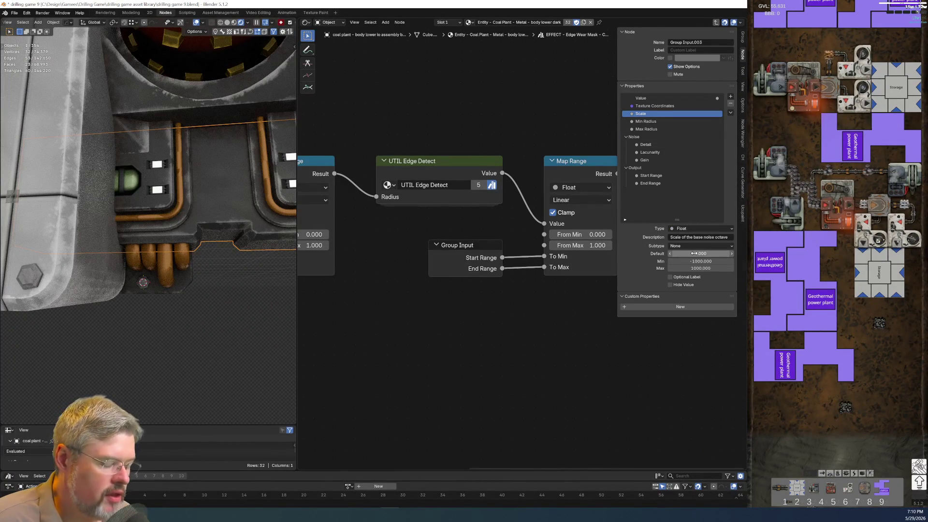
left_click(666, 121)
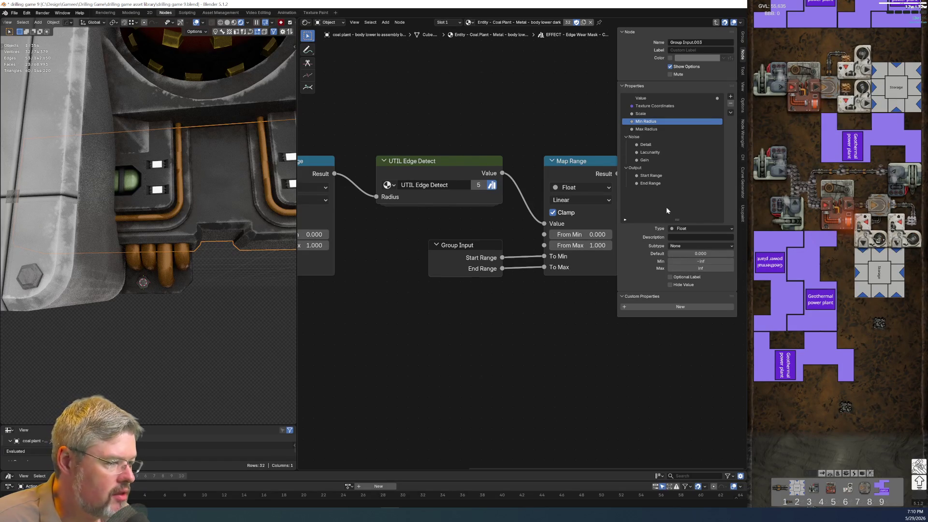
left_click(664, 129)
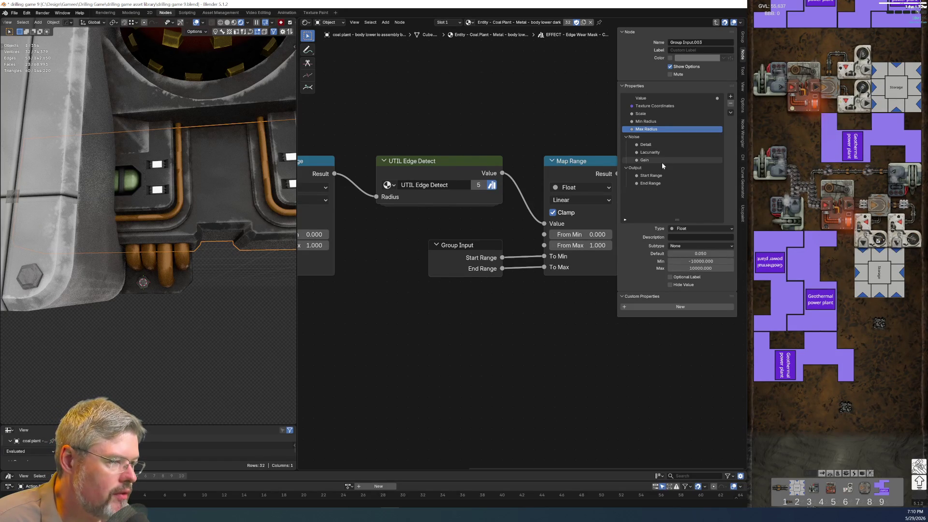
left_click(666, 122)
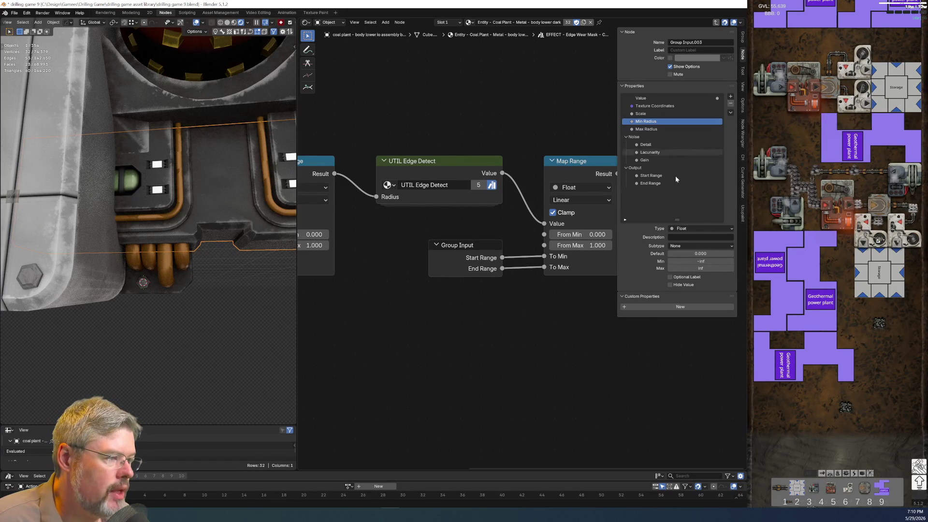
left_click(699, 256)
type(".01")
key("Return")
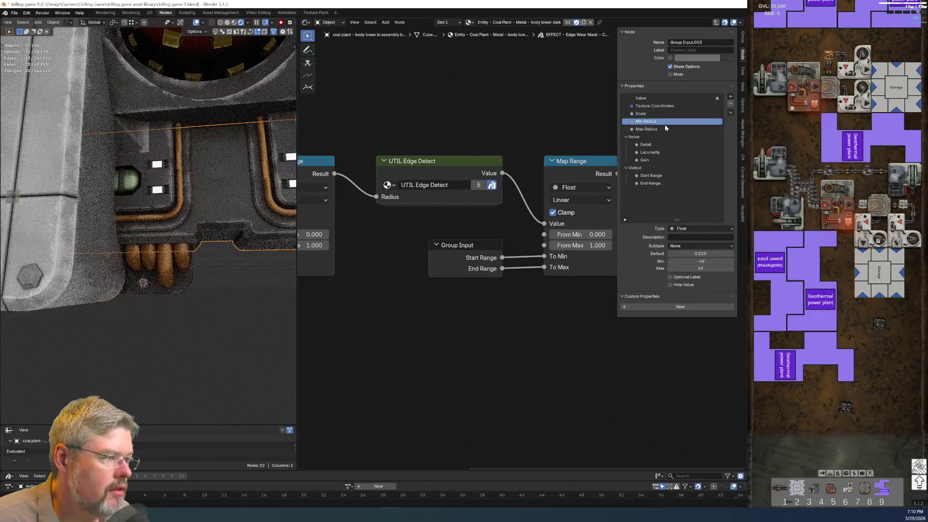
Review the Max Radius, Detail, Lacunarity, Gain and Start Range inputs, then leave the group
left_click(664, 129)
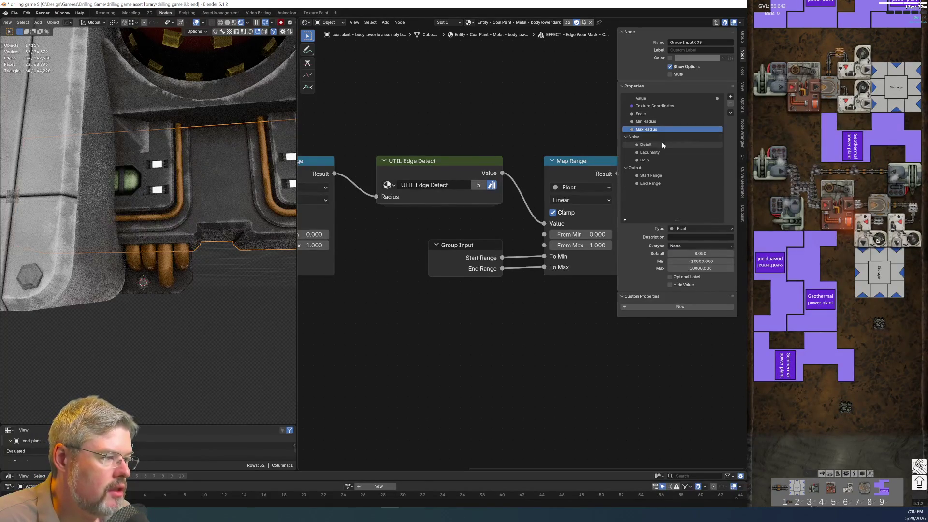
left_click(660, 145)
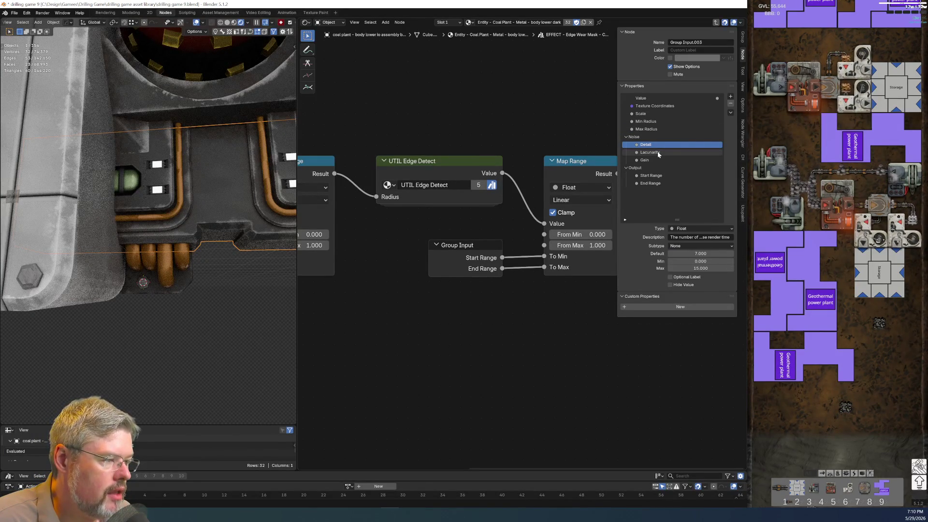
left_click(669, 151)
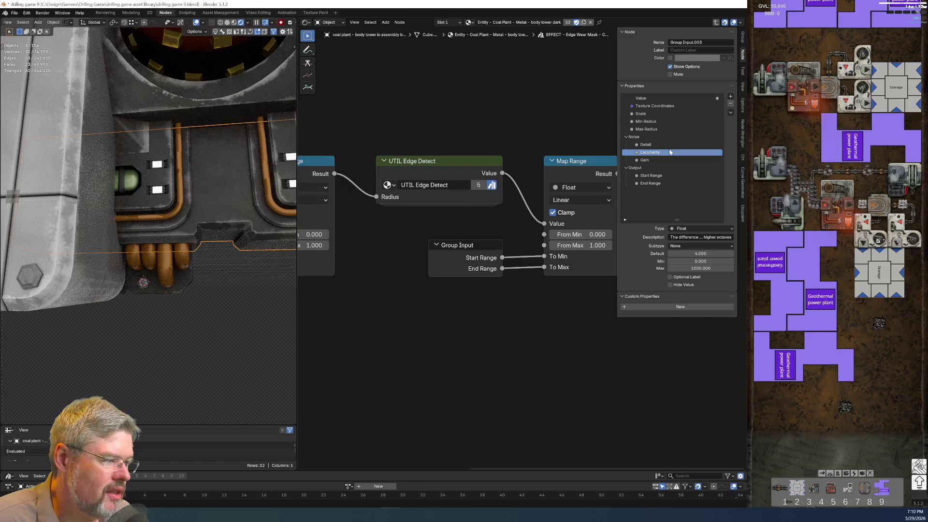
left_click(663, 161)
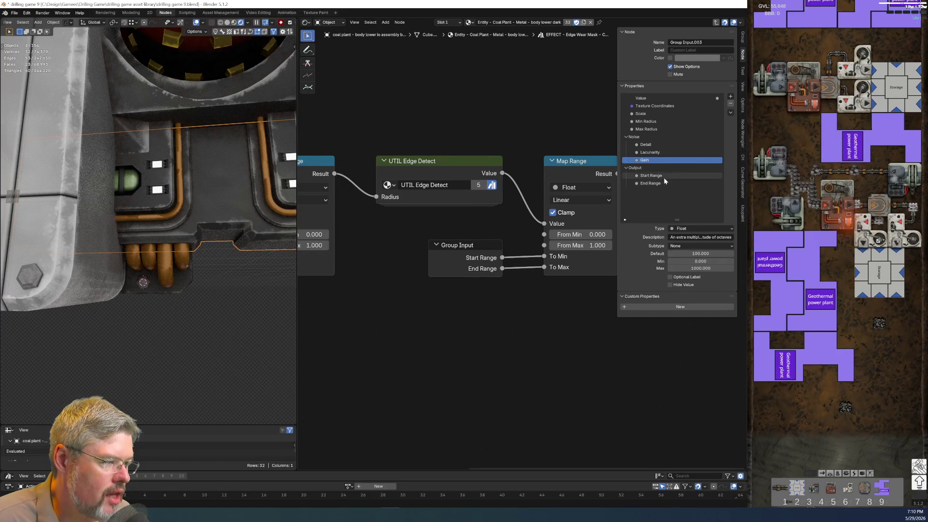
left_click(663, 177)
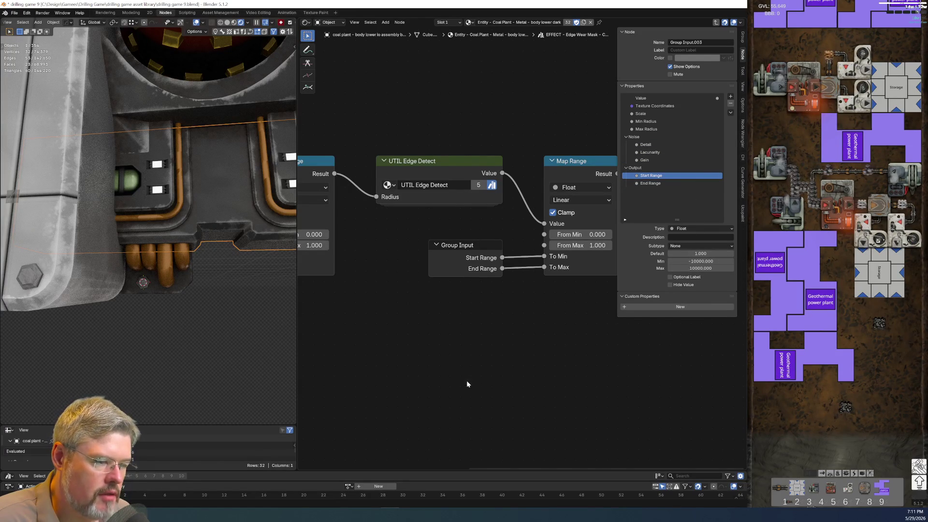
key("Tab")
Save the file, then try widening the Dirt Mask - Noisy node and undo it
left_click(14, 13)
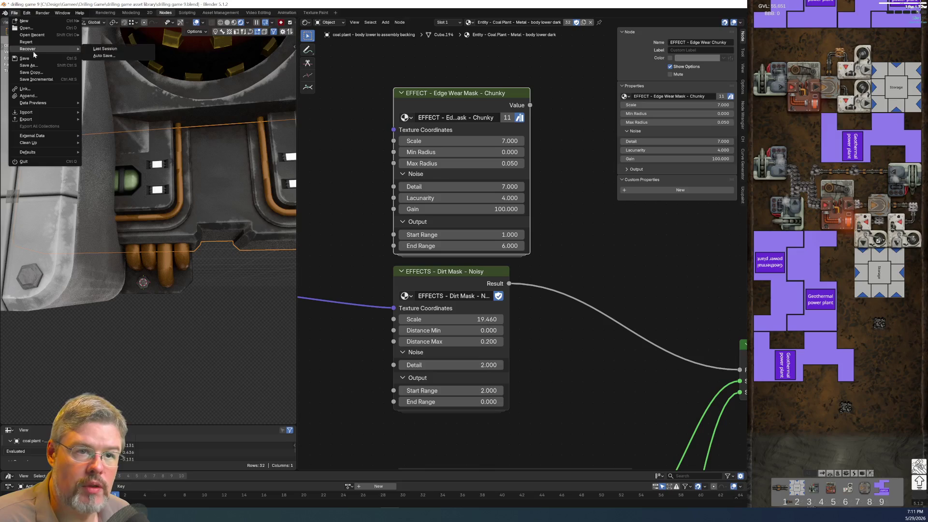
left_click(26, 68)
scroll(543, 256, "down", 1)
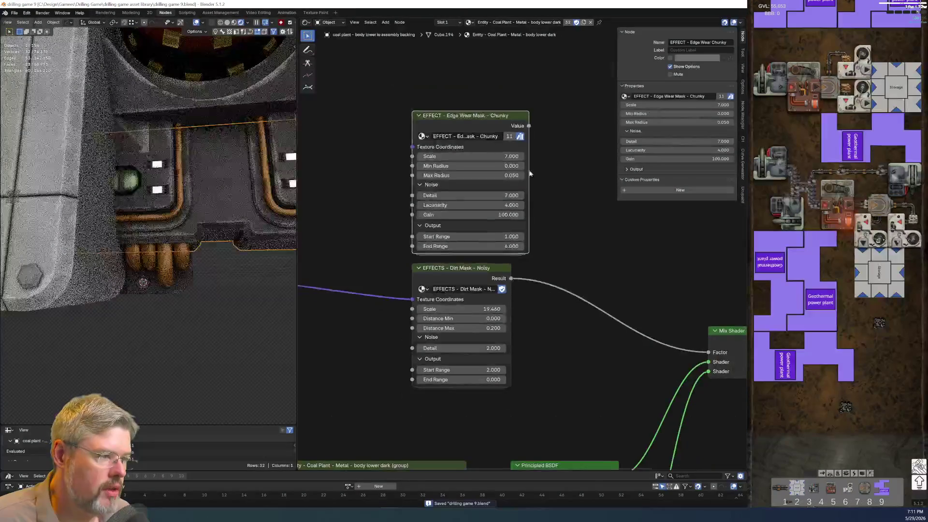
left_click_drag(510, 299, 539, 298)
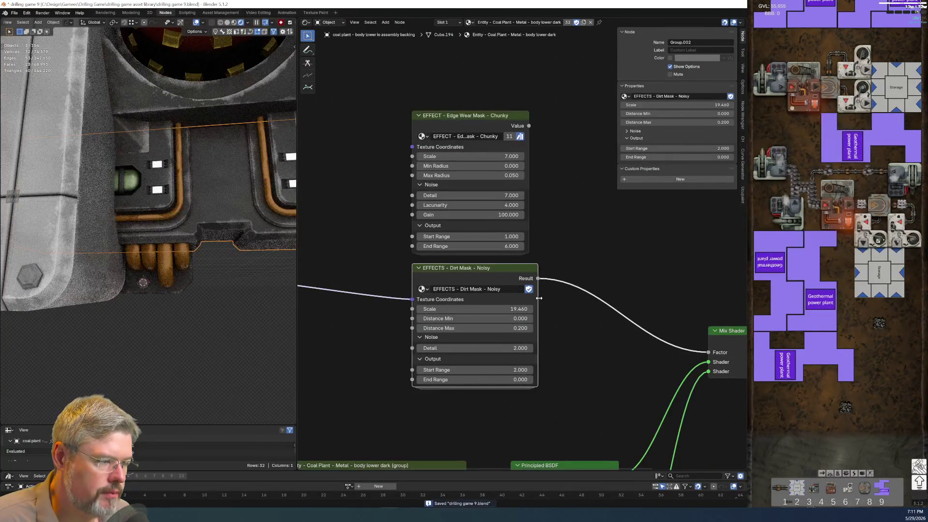
key("ctrl+z")
key("ctrl+z")
scroll(138, 313, "down", 5)
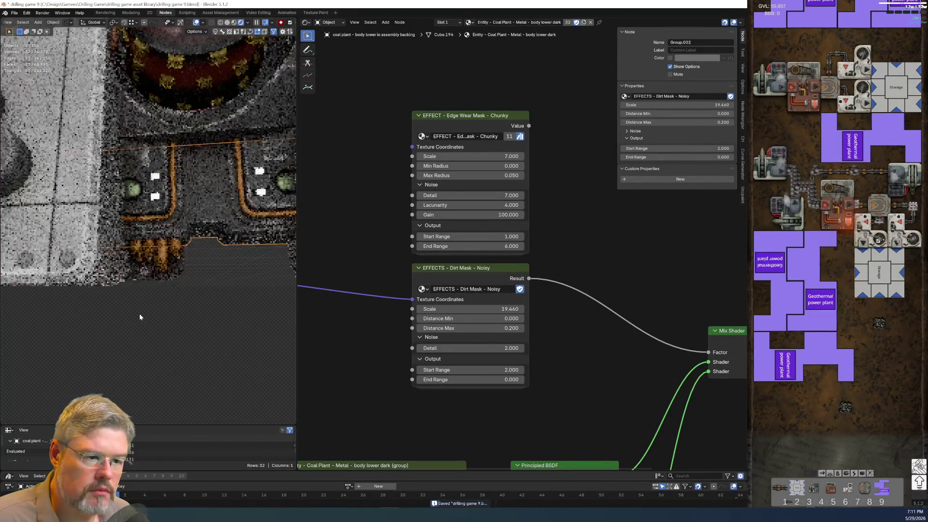
scroll(627, 357, "up", 1)
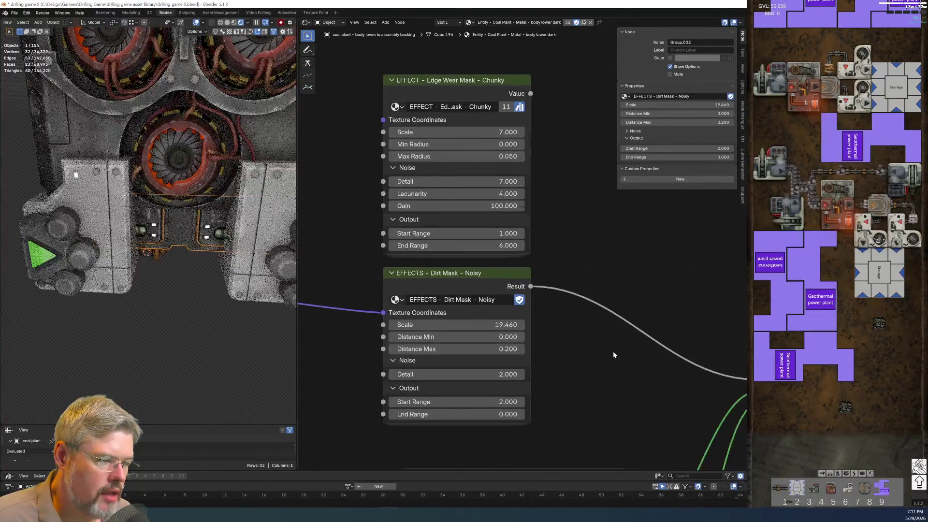
scroll(616, 344, "down", 3)
scroll(447, 331, "up", 2)
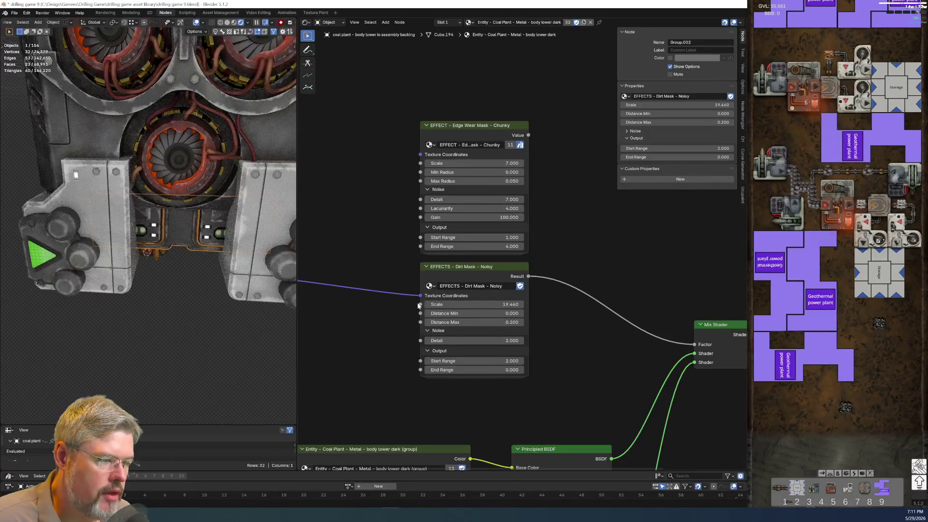
scroll(435, 320, "down", 3)
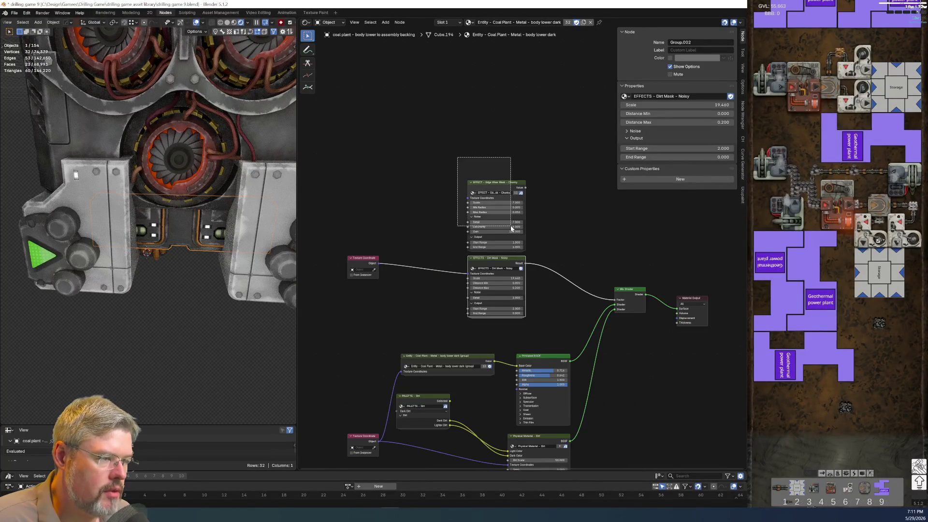
Delete the Edge Wear Mask node and place the Texture Coordinate node beside Dirt Mask
key("x")
mouse_move(517, 303)
left_mouse_down()
mouse_move(553, 308)
mouse_move(562, 330)
left_mouse_up()
left_click_drag(336, 229, 401, 309)
left_click_drag(363, 265, 474, 291)
key("g")
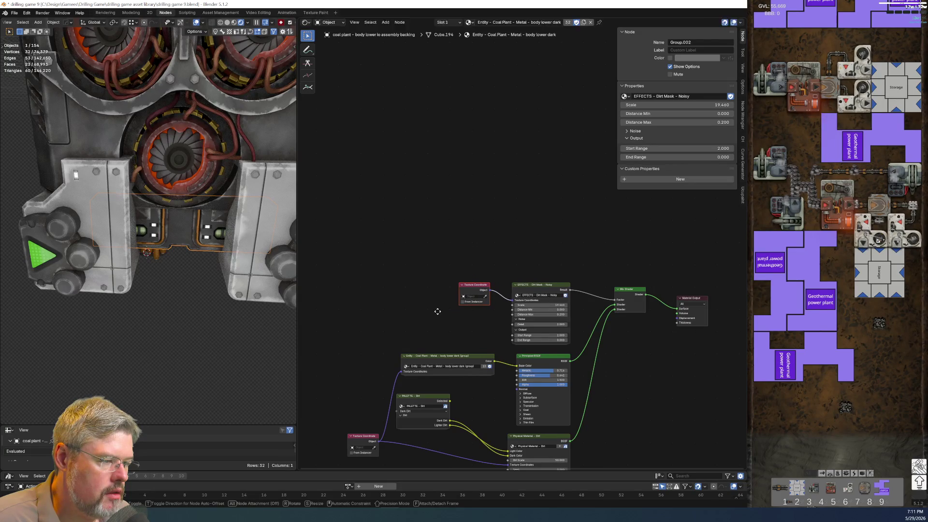
left_click(443, 312)
Add a reroute on the Texture Coordinate links and move the Texture Coordinate node lower
key("Home")
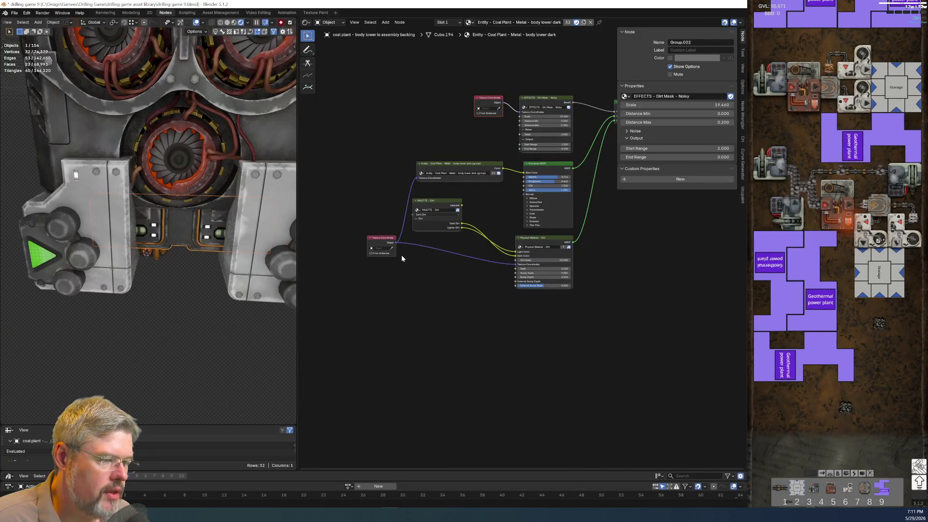
scroll(403, 242, "up", 4)
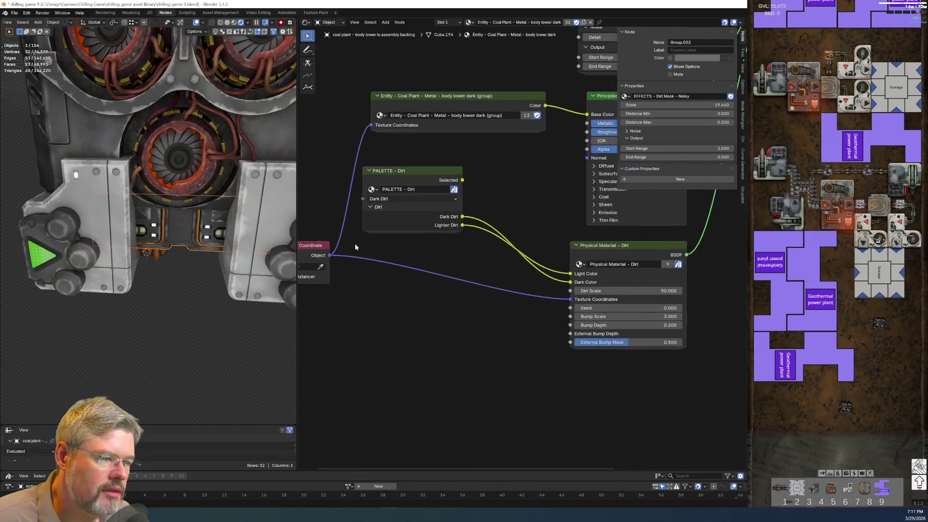
middle_click_drag(355, 247, 439, 246)
left_click_drag(386, 244, 345, 261)
right_click_drag(379, 247, 398, 304, "shift")
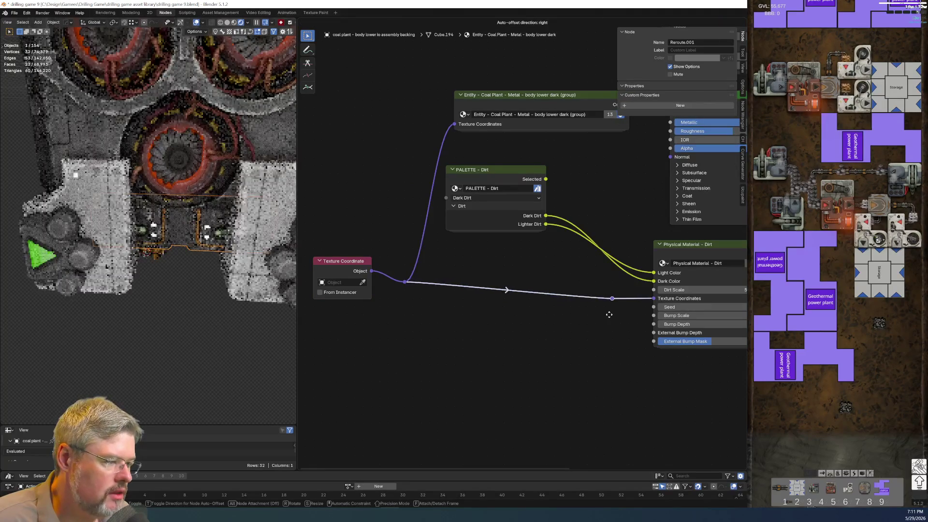
left_click(608, 310)
mouse_move(393, 253)
left_mouse_down()
mouse_move(425, 300)
mouse_move(412, 298)
mouse_move(380, 330)
left_mouse_up()
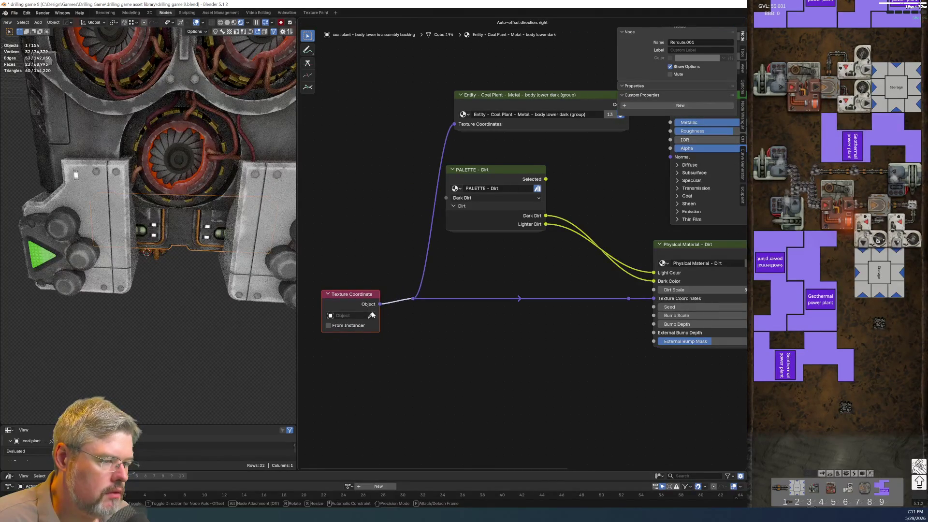
left_click(380, 329)
Move the PALETTE - Dirt node down and right, and save the file
scroll(464, 266, "down", 2)
left_click_drag(413, 260, 466, 299)
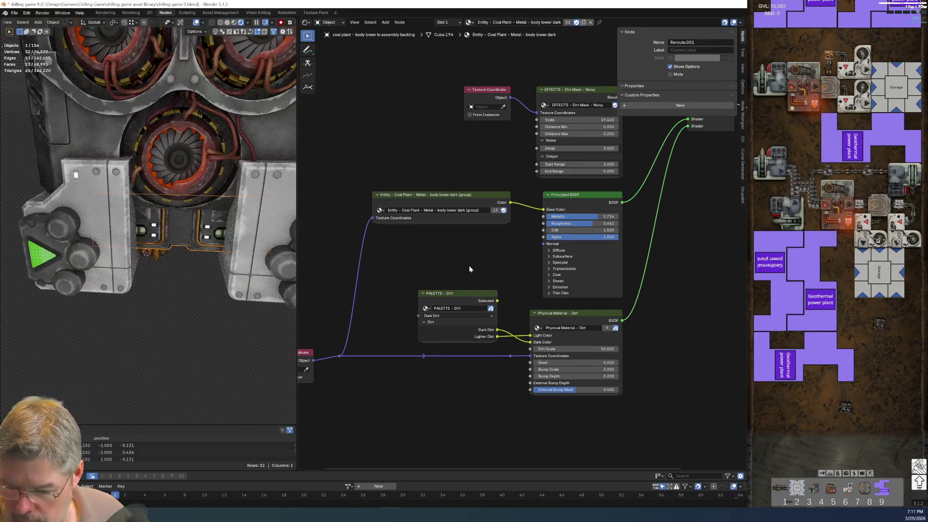
left_click(15, 15)
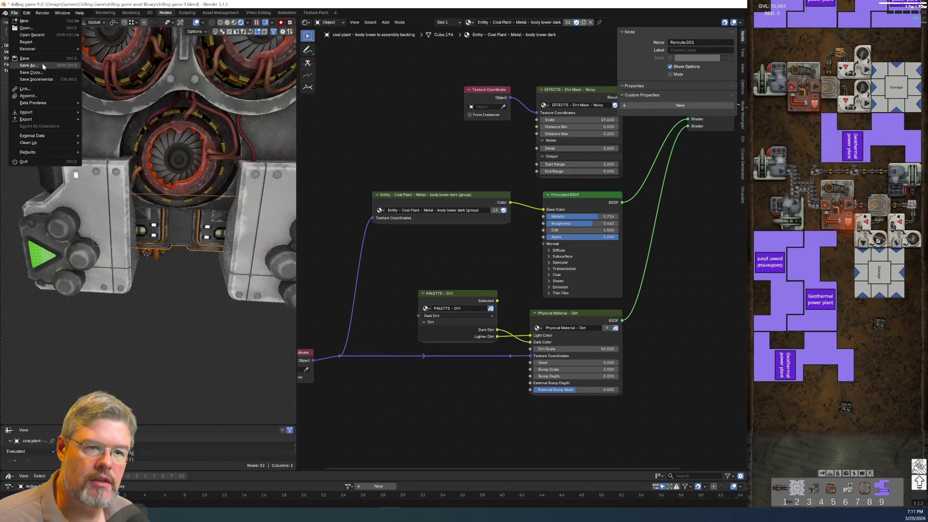
key("ctrl+s")
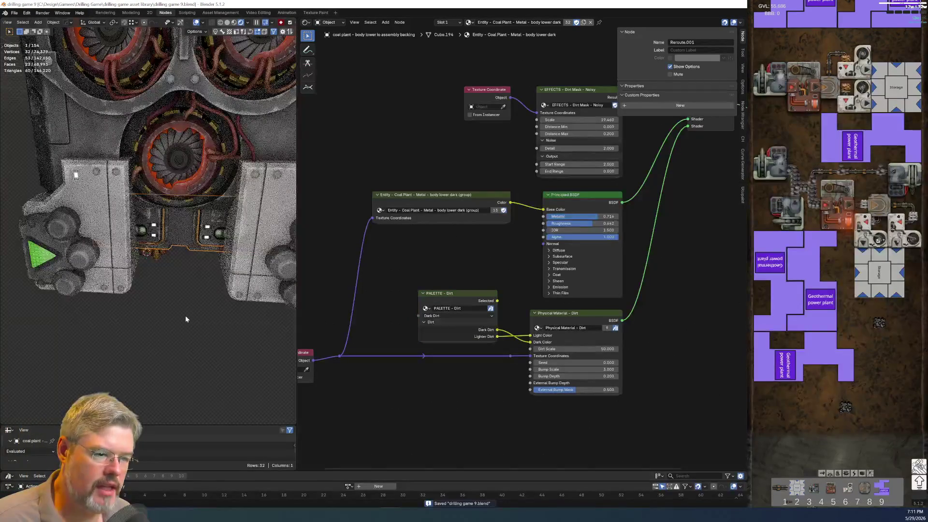
Move the Mix Shader and Material Output nodes closer to the rest of the tree
scroll(485, 248, "down", 2)
middle_click_drag(484, 248, 315, 307)
middle_click_drag(384, 307, 377, 311)
left_click_drag(453, 186, 580, 280)
key("g")
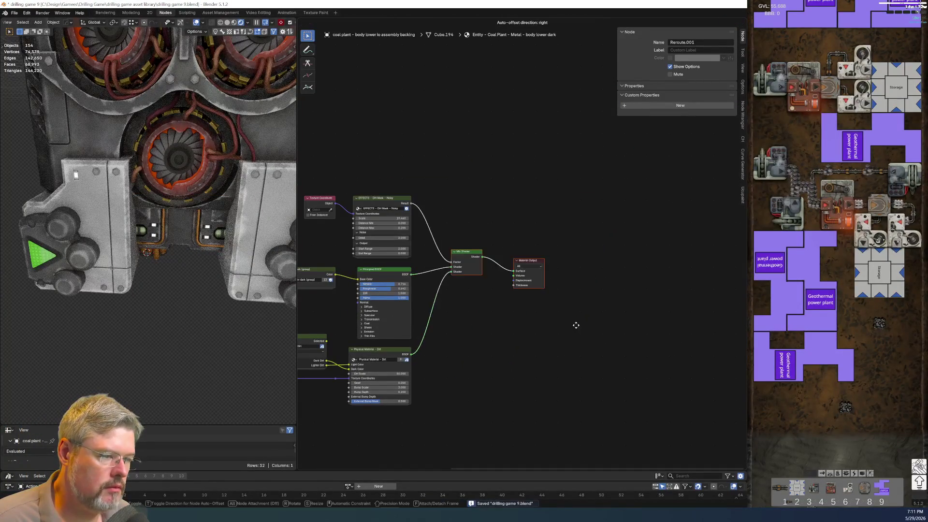
left_click(555, 325)
key("g")
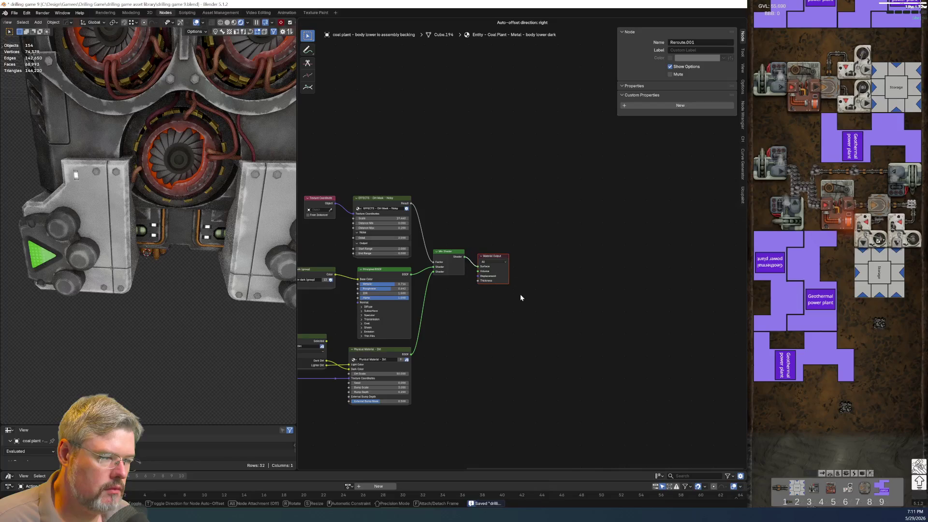
left_click(515, 288)
Select the left ported body part in top view and save the file
mouse_move(200, 332)
middle_mouse_down()
mouse_move(207, 274)
mouse_move(193, 265)
middle_mouse_up()
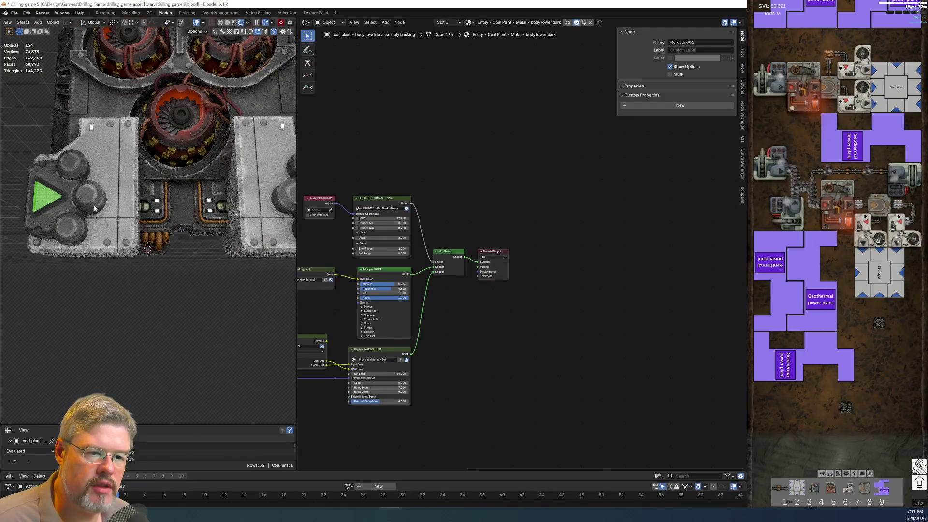
left_click(77, 198)
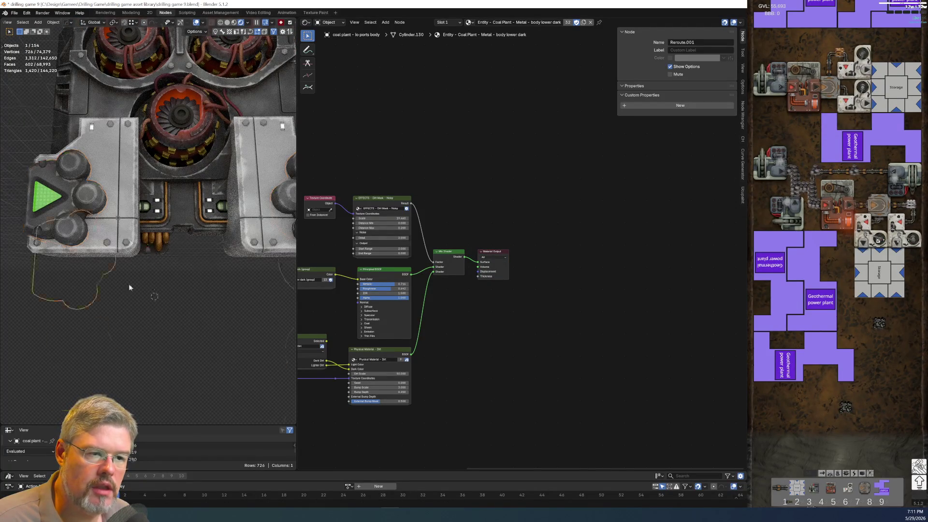
key("KP_7")
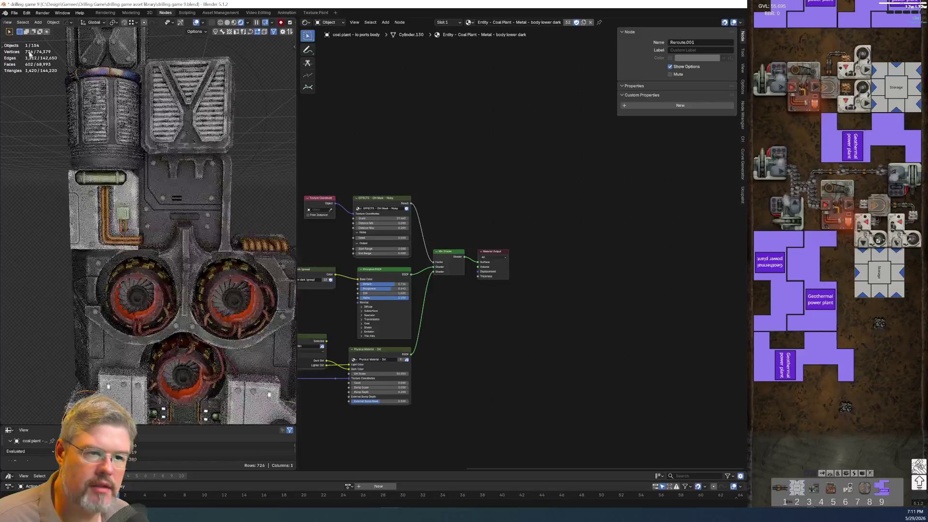
left_click(14, 13)
left_click(36, 59)
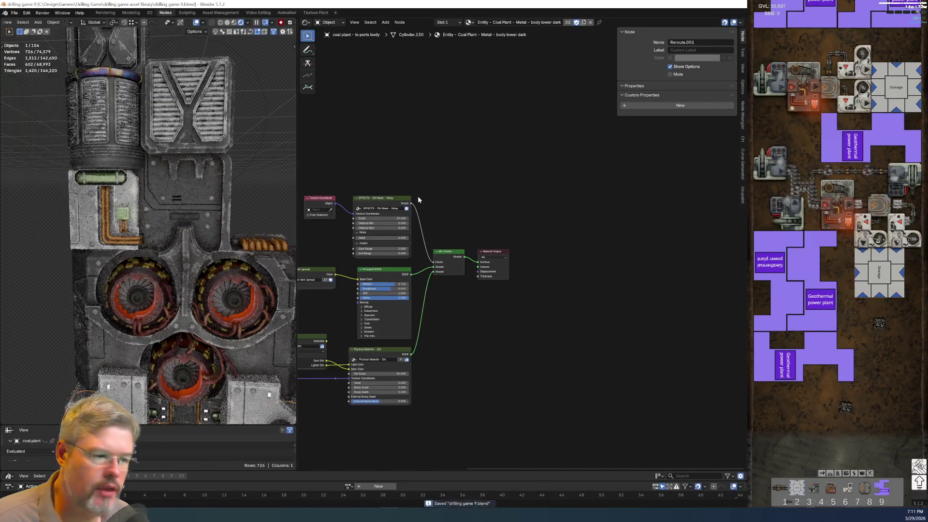
Box-select and copy the ten dirt-material nodes
middle_click_drag(417, 196, 533, 155)
scroll(422, 210, "down", 2)
scroll(402, 202, "up", 2)
scroll(370, 179, "down", 2)
mouse_move(346, 165)
left_mouse_down()
mouse_move(506, 370)
mouse_move(571, 381)
mouse_move(554, 375)
left_mouse_up()
key("ctrl+c")
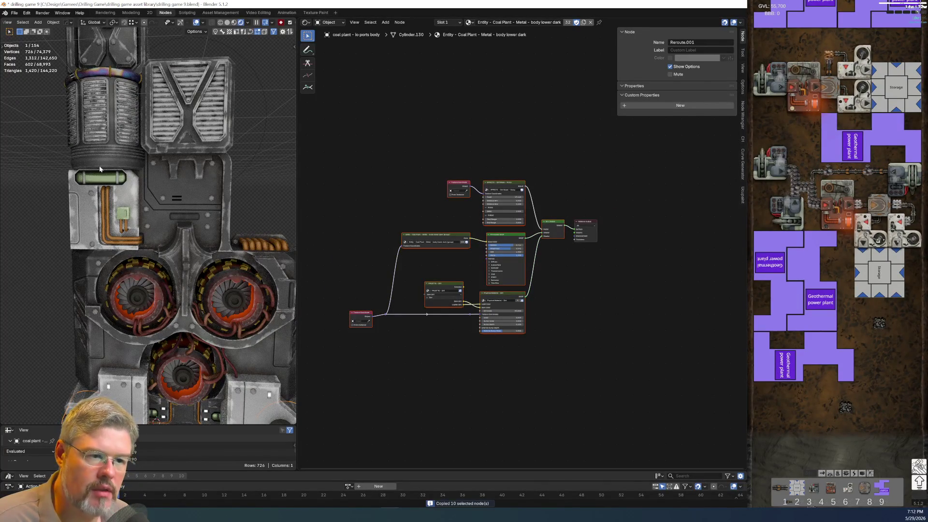
Paste the nodes into the vent cylinder's material and place them above its existing tree
left_click(100, 159)
middle_click_drag(514, 271, 501, 341)
scroll(501, 342, "down", 1)
key("ctrl+v")
key("g")
left_click(452, 199)
scroll(546, 236, "up", 2)
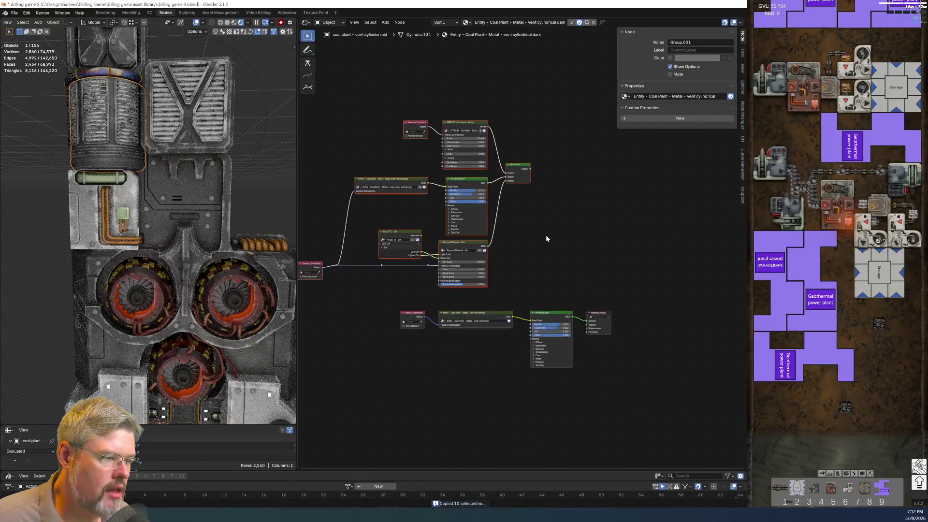
Link Mix Shader to Material Output Surface, delete the old shader nodes, and reposition the tree
left_click_drag(530, 169, 590, 313)
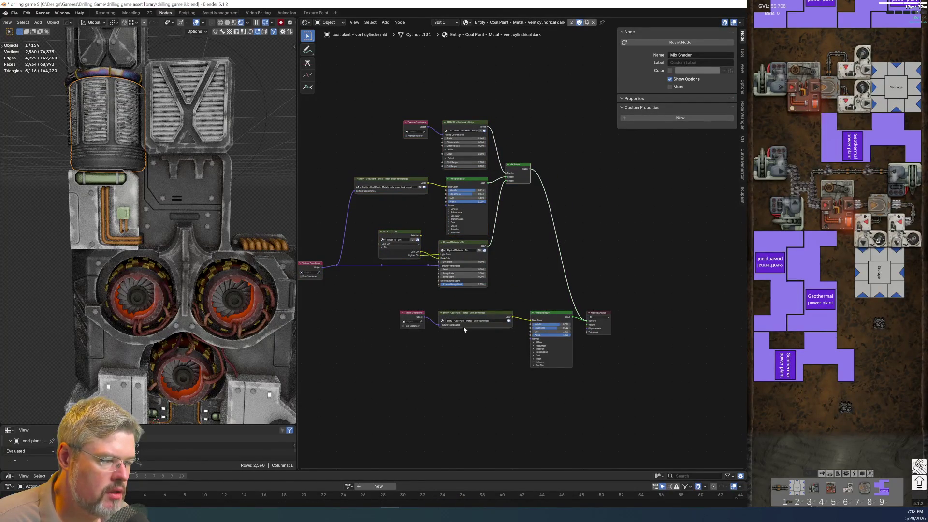
left_click_drag(396, 289, 547, 389)
key("Delete")
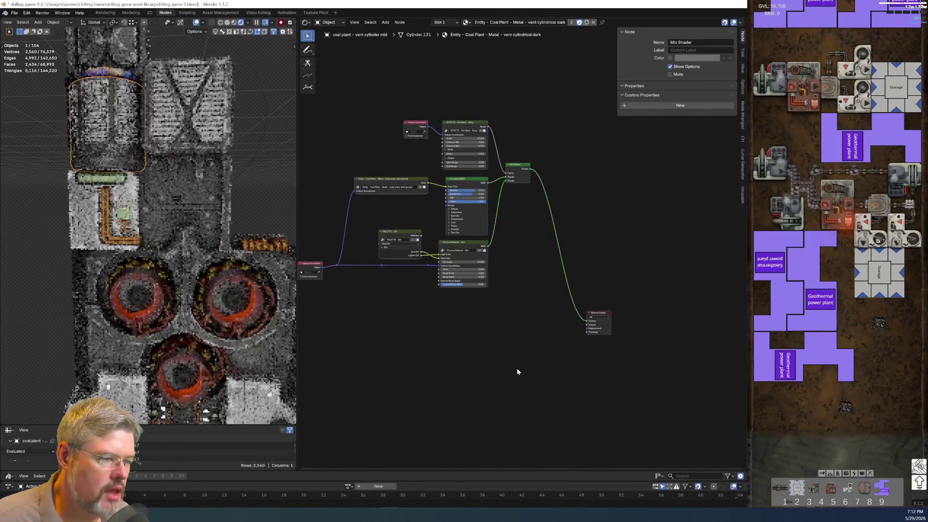
left_click_drag(324, 132, 535, 324)
key("g")
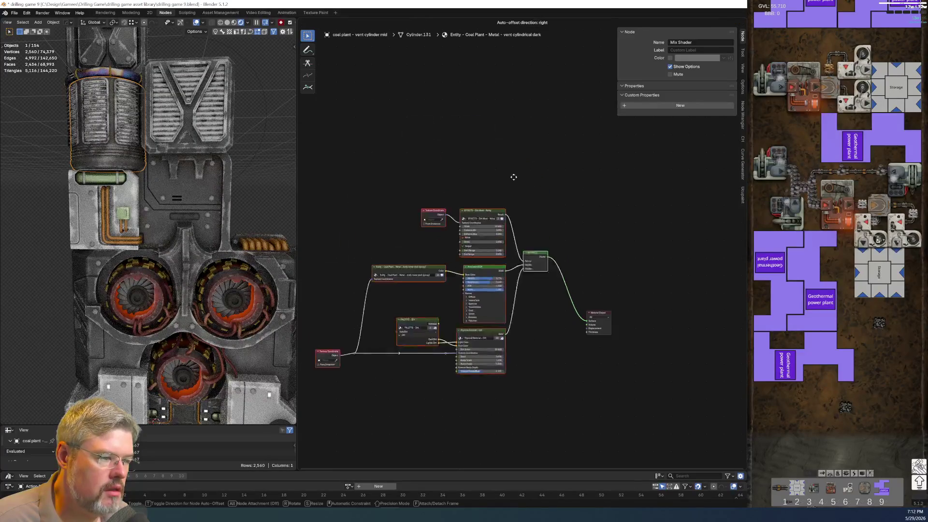
left_click(540, 231)
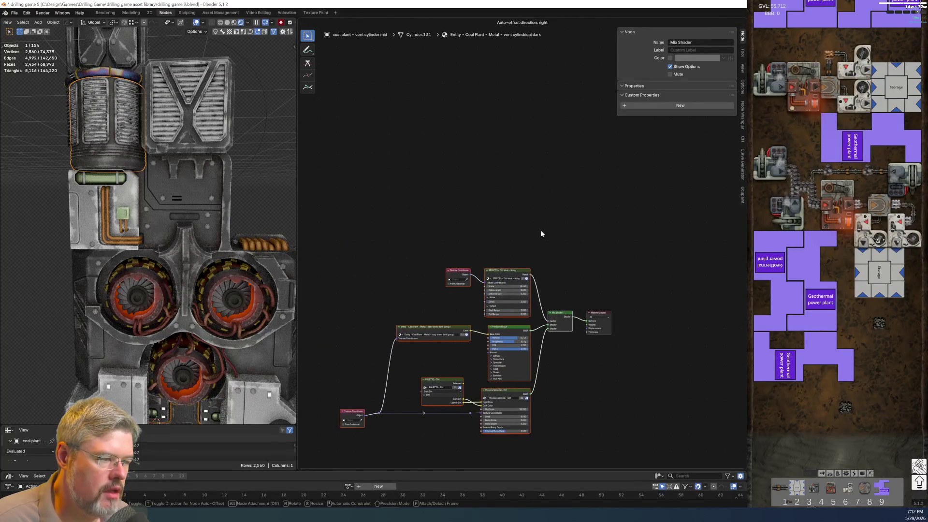
Select the column and paste the dirt nodes into its 'body upper dark' material
scroll(151, 124, "down", 2)
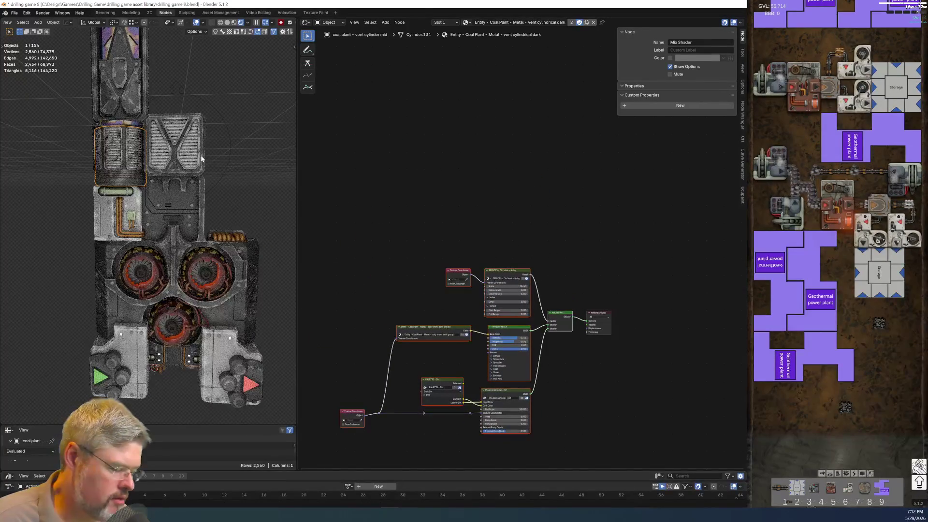
scroll(176, 149, "up", 8)
scroll(176, 149, "down", 5)
scroll(208, 165, "up", 10, "shift")
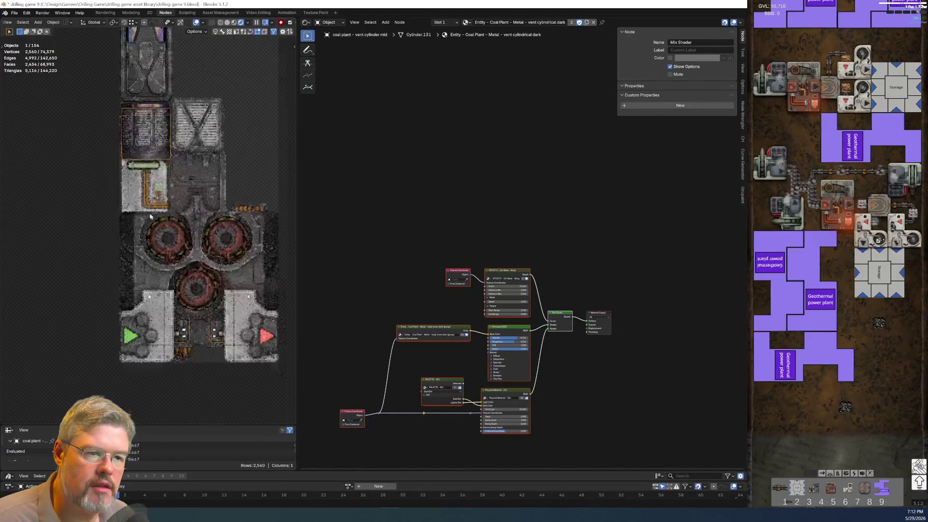
key("alt+a")
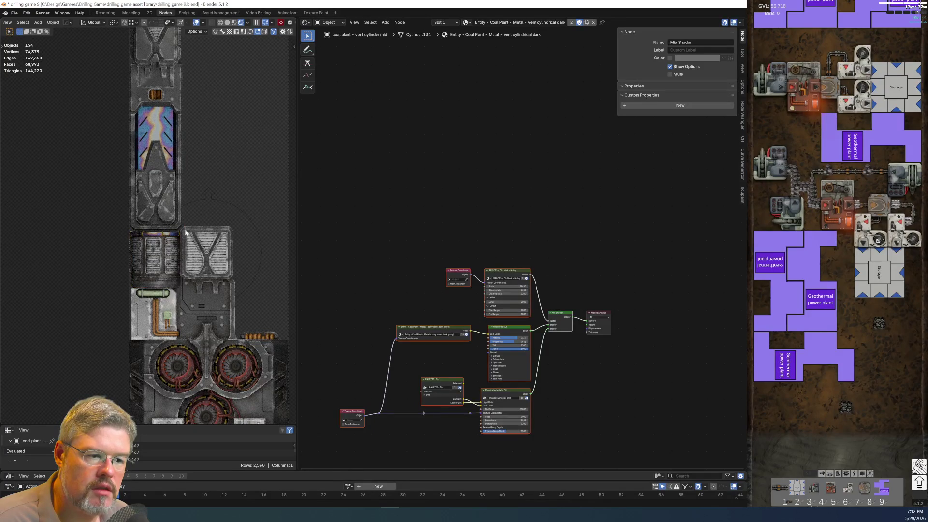
scroll(180, 251, "up", 3, "shift")
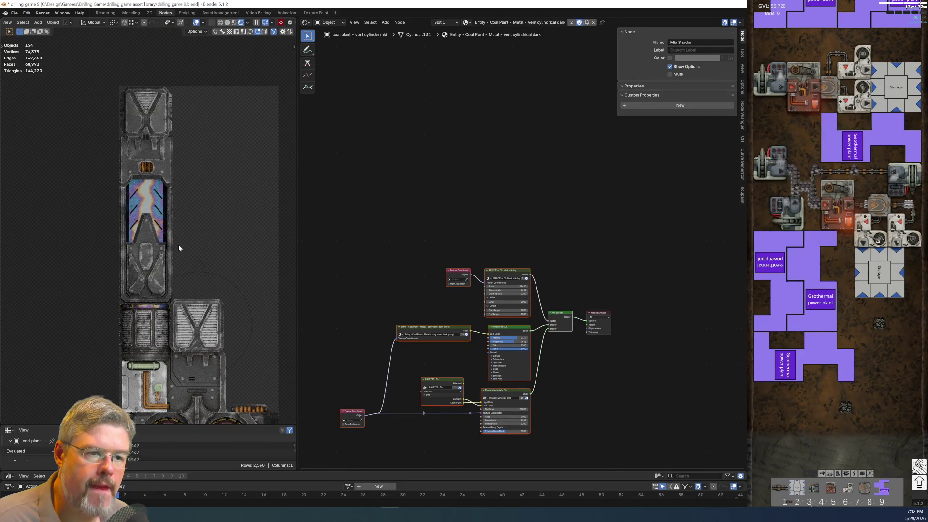
scroll(158, 163, "up", 5)
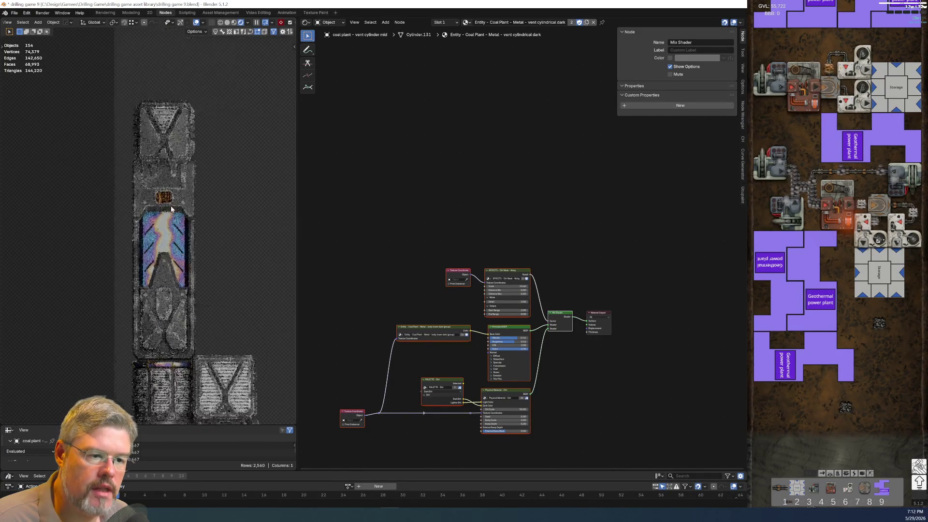
scroll(171, 209, "down", 10, "shift")
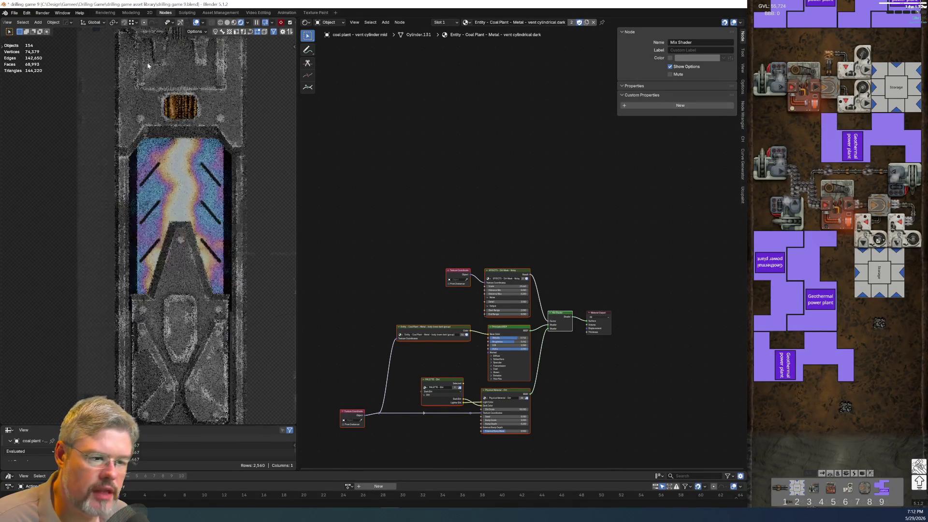
scroll(158, 262, "down", 1)
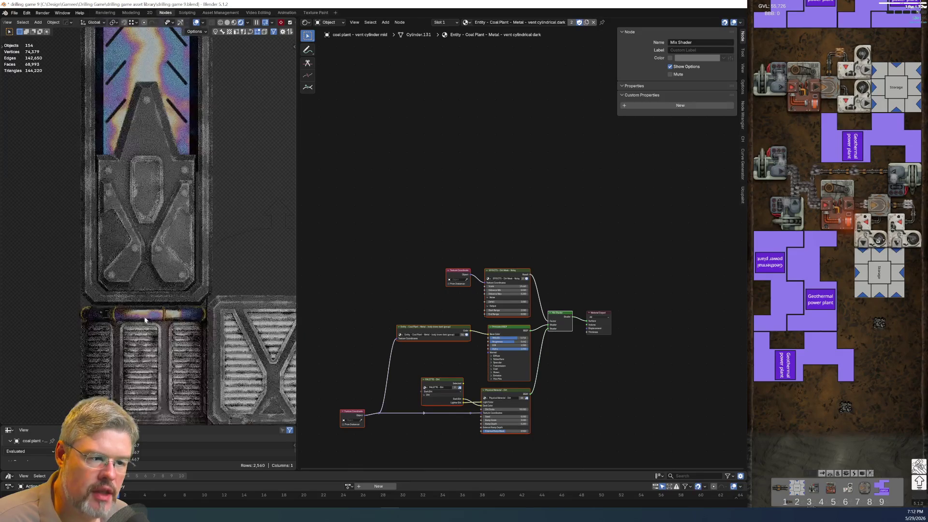
scroll(156, 271, "down", 2)
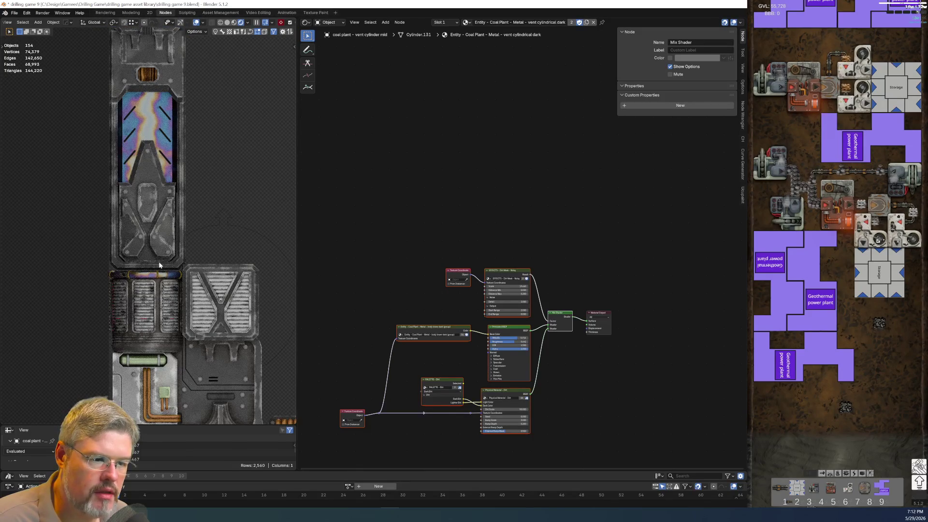
left_click(160, 265)
key("Home")
key("ctrl+v")
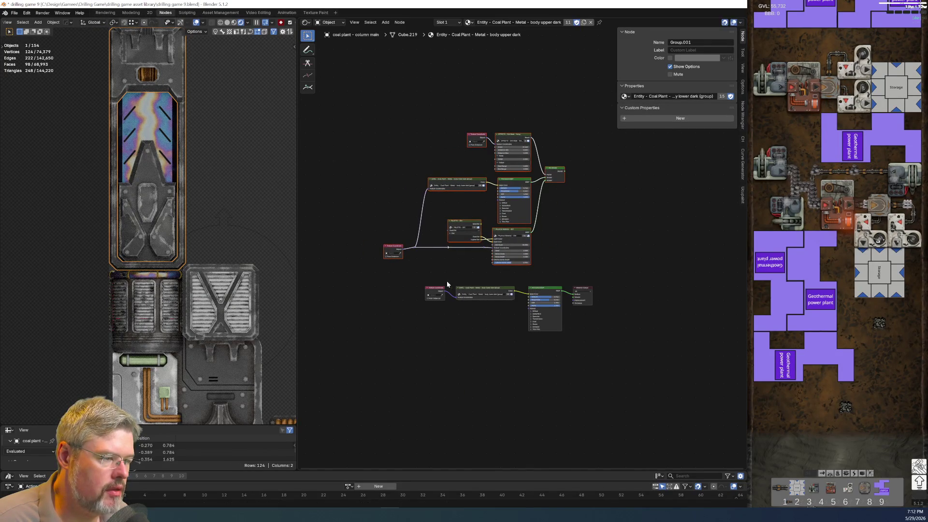
In the column material, link Mix Shader to Surface, delete the old lower nodes, and tidy
mouse_move(563, 171)
left_mouse_down()
mouse_move(576, 213)
mouse_move(573, 294)
left_mouse_up()
left_click_drag(426, 271, 549, 349)
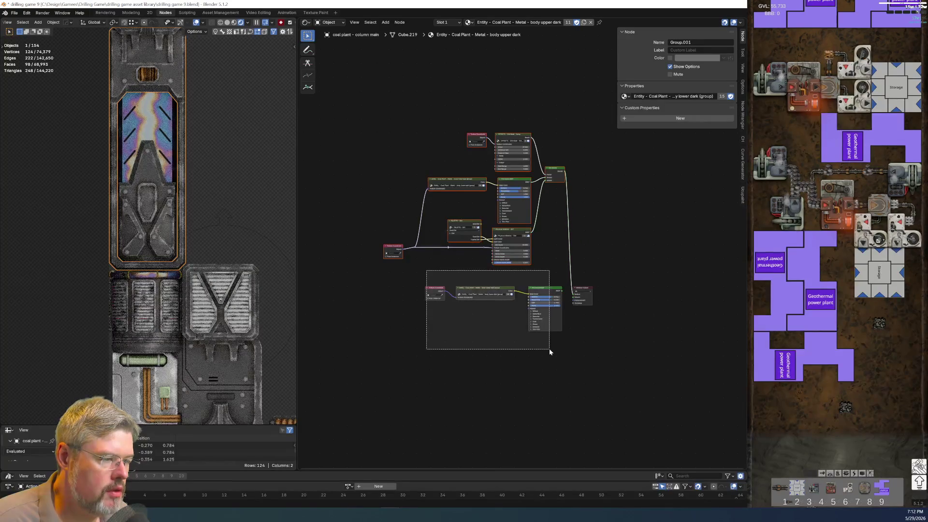
key("x")
mouse_move(381, 116)
left_mouse_down()
mouse_move(488, 244)
mouse_move(559, 288)
left_mouse_up()
left_click_drag(556, 171, 556, 289)
scroll(208, 170, "down", 3)
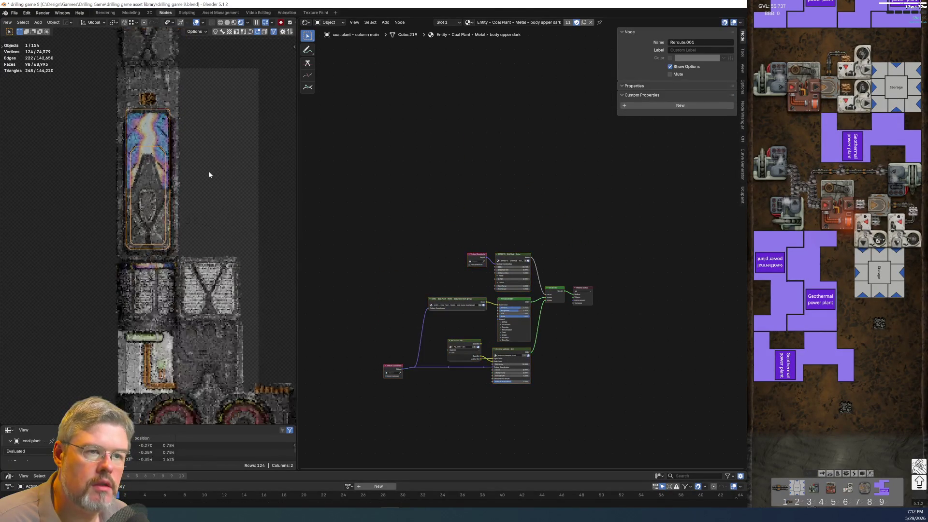
left_click(279, 156)
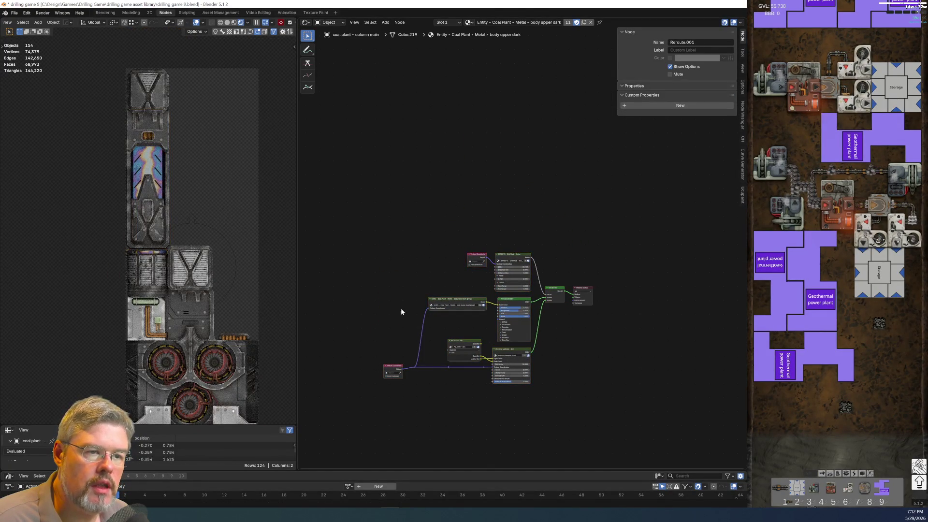
Zoom in on the red arrow decal and select it to show its 'body lower main lo bezel' material
left_click(15, 13)
scroll(112, 116, "up", 5)
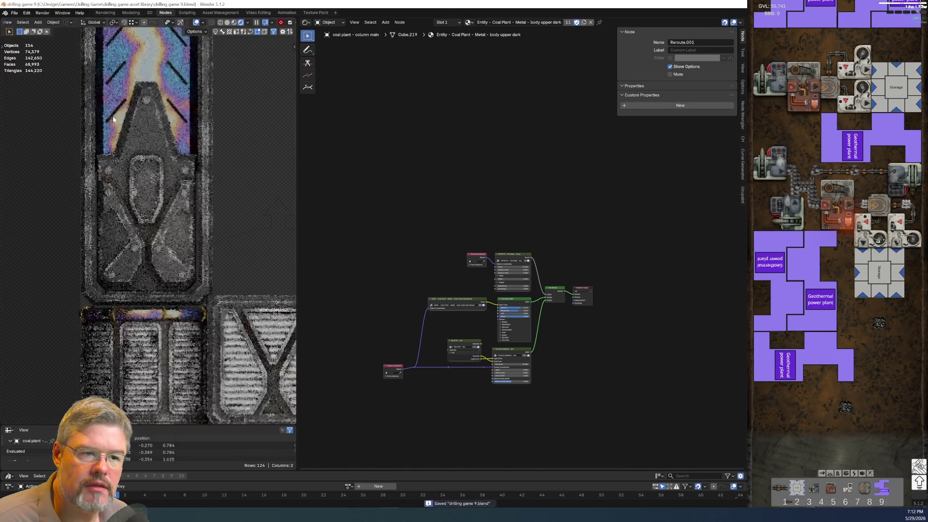
scroll(172, 147, "down", 5)
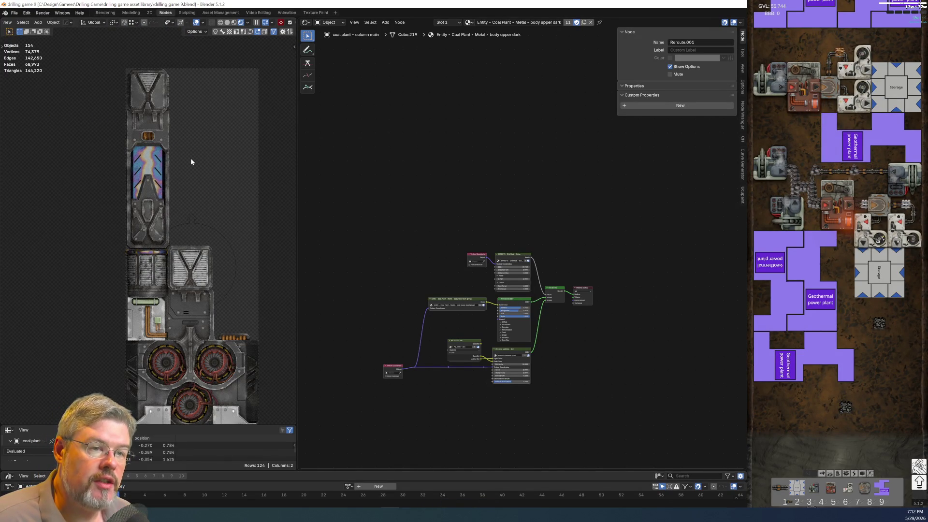
middle_click_drag(198, 205, 198, 121, "shift")
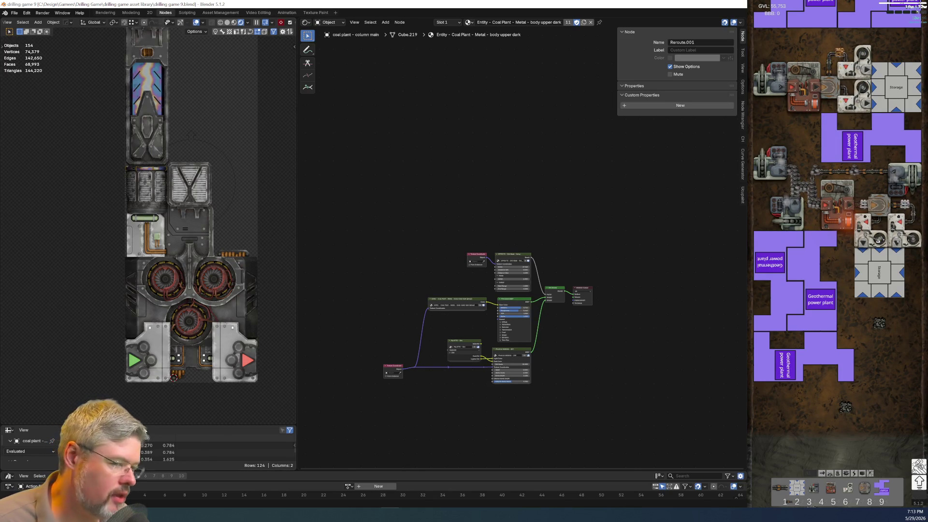
scroll(160, 391, "up", 3)
scroll(161, 387, "up", 2)
middle_click_drag(161, 387, 61, 228, "shift")
middle_click_drag(95, 265, 41, 277, "shift")
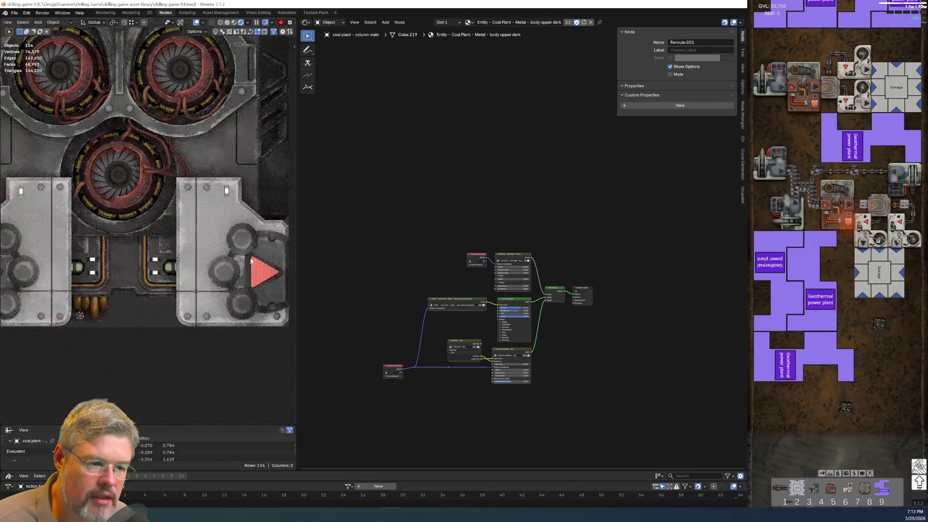
scroll(252, 260, "up", 2)
middle_click_drag(253, 259, 162, 247, "shift")
scroll(162, 246, "up", 3)
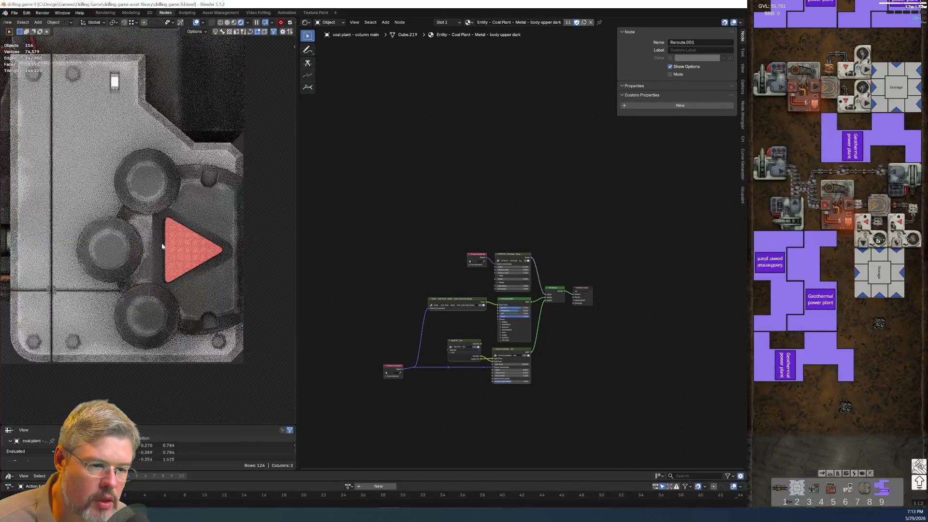
left_click(163, 246)
scroll(506, 284, "up", 5)
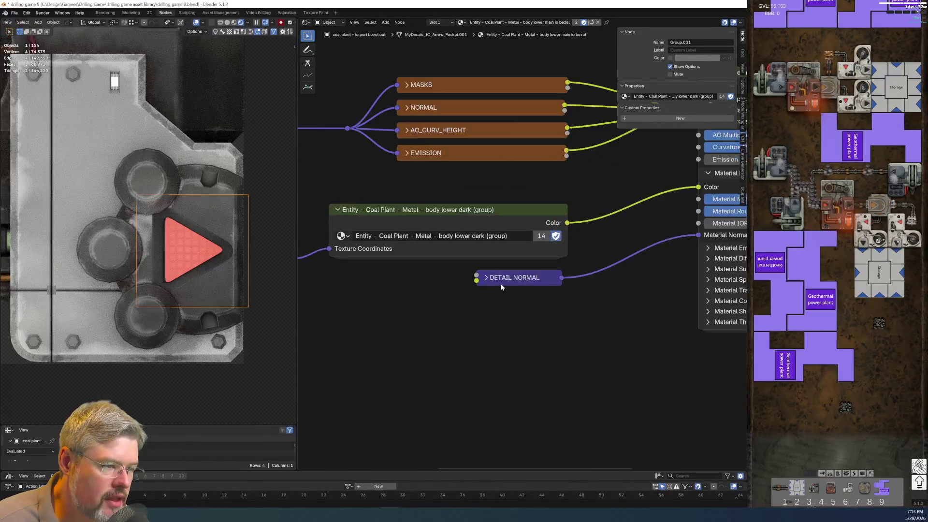
Copy the body lower dark colour group node, paste it into the arrow decal material, then undo it
left_click(193, 183)
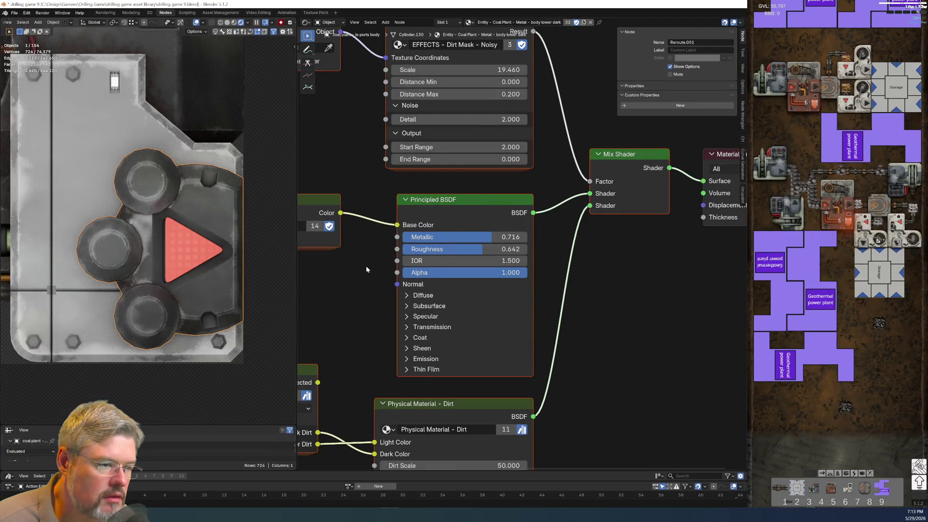
scroll(366, 257, "down", 3)
scroll(454, 289, "up", 2)
left_click(432, 227)
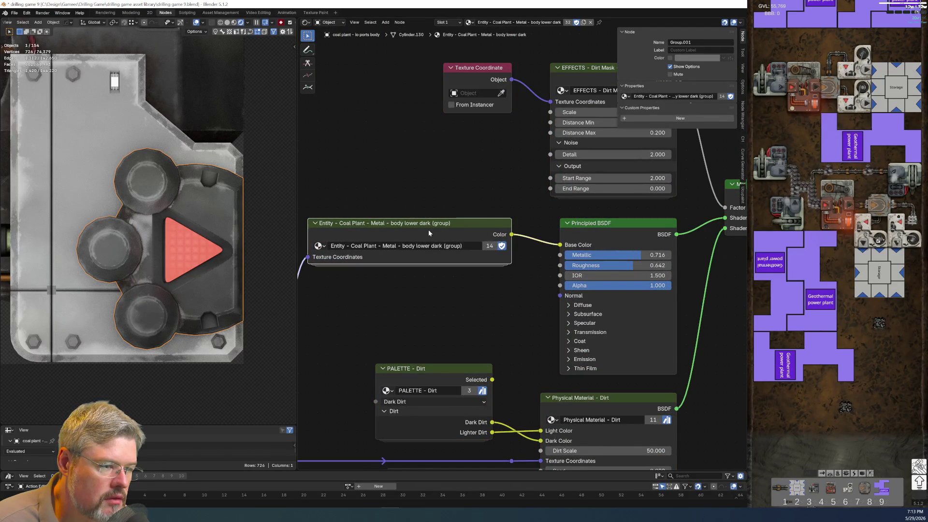
left_click(189, 279)
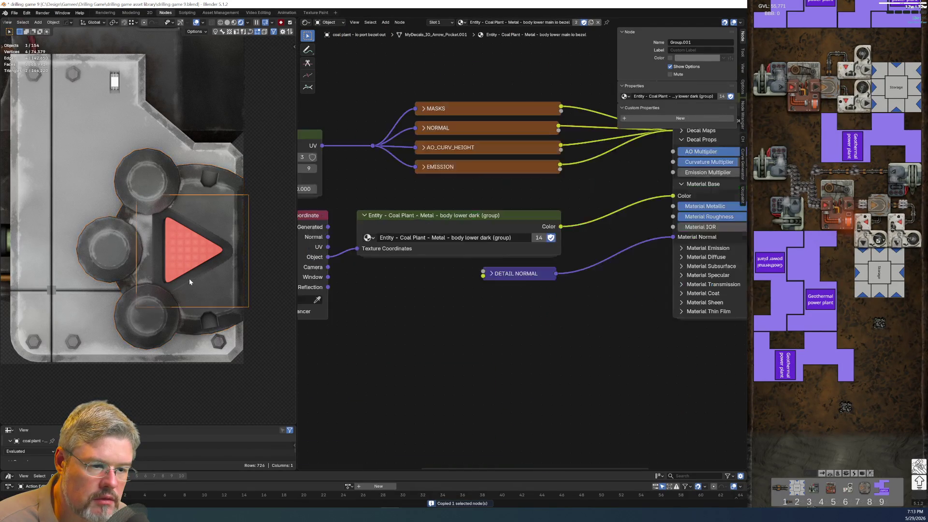
scroll(432, 309, "down", 1)
key("ctrl+v")
scroll(435, 304, "up", 2)
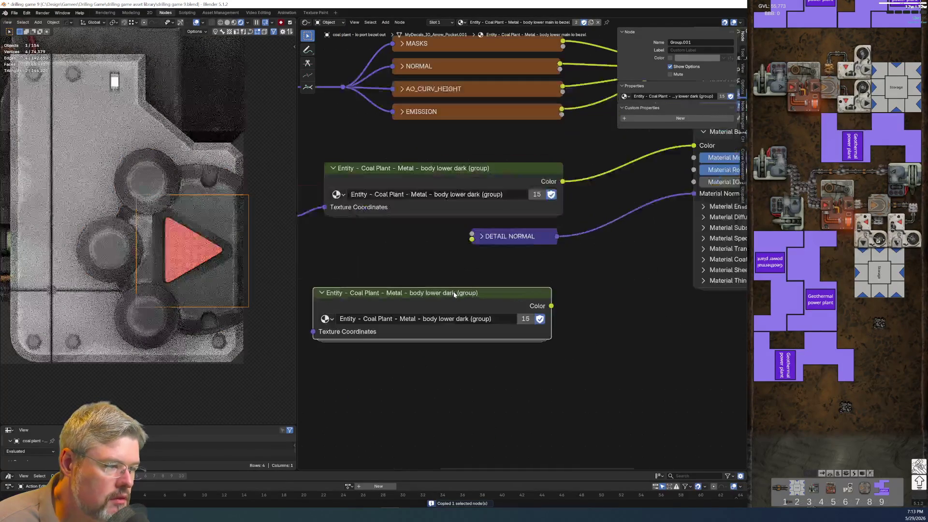
key("ctrl+z")
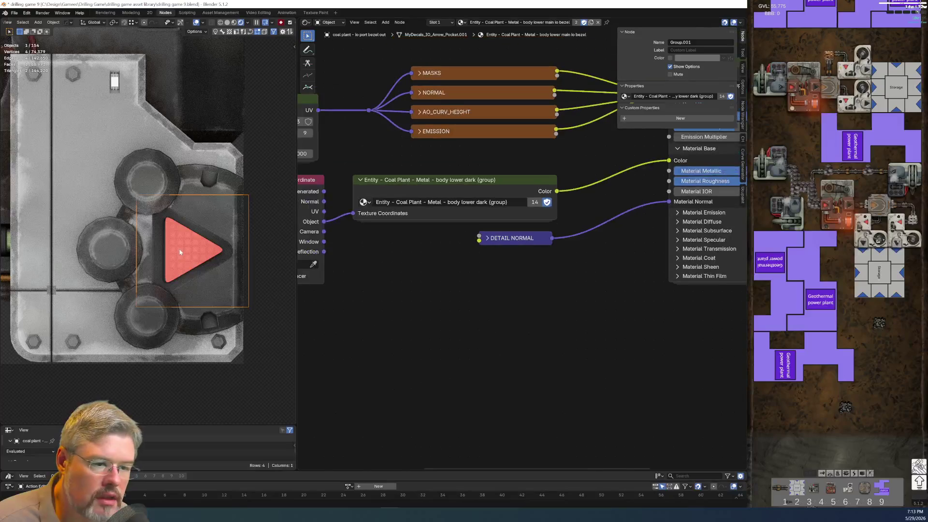
Bring the copper pipe panel into close view, select it and enter Edit Mode
scroll(159, 237, "up", 6)
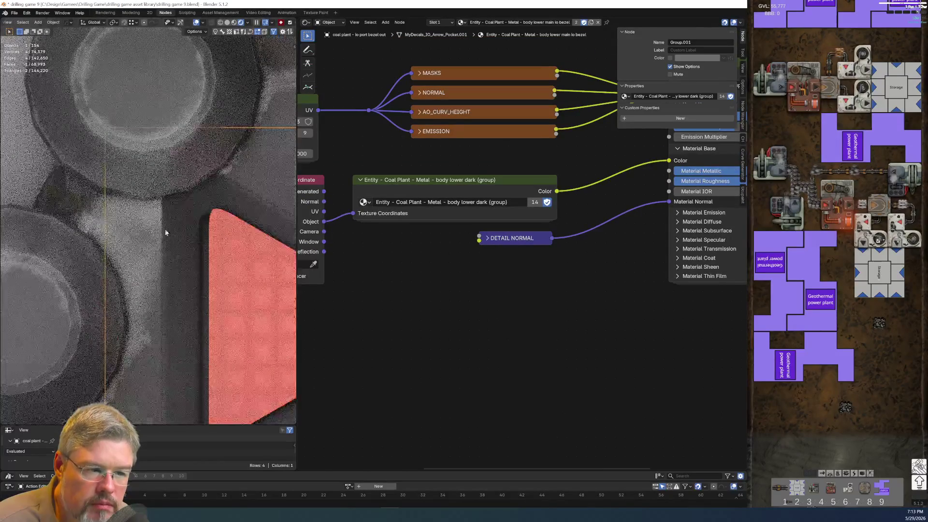
scroll(155, 272, "down", 8)
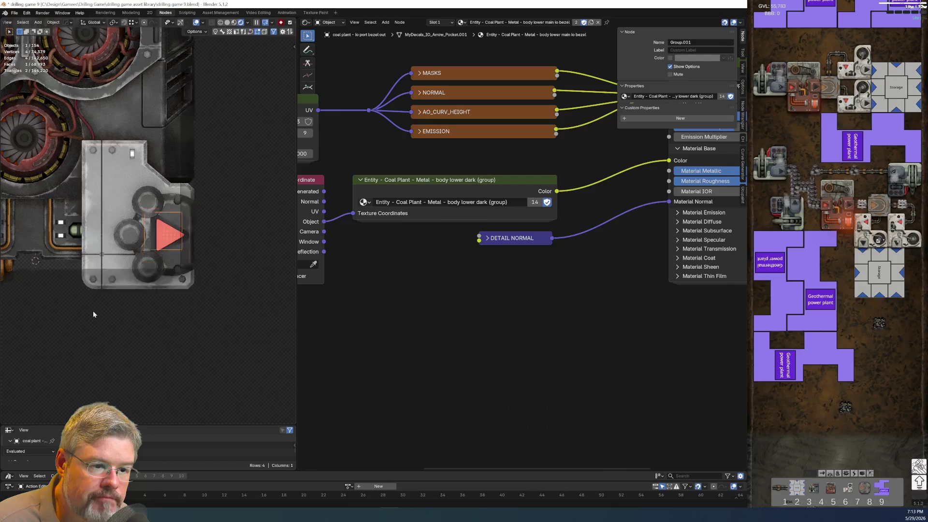
scroll(109, 302, "up", 6)
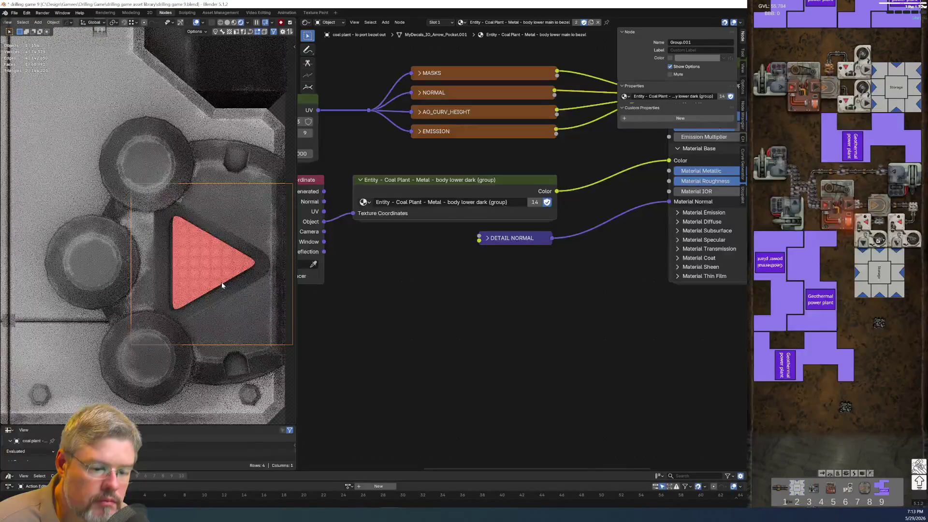
scroll(178, 288, "down", 8)
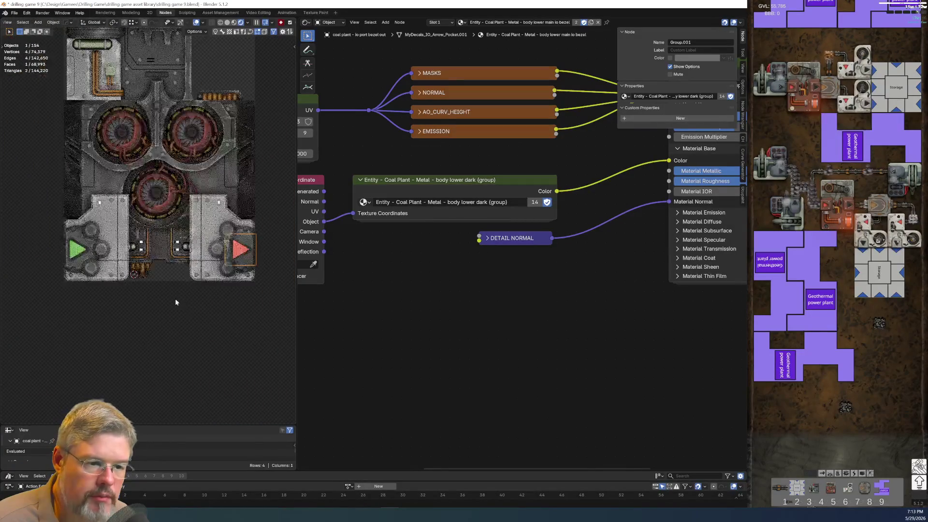
scroll(167, 289, "up", 2)
scroll(155, 294, "down", 5)
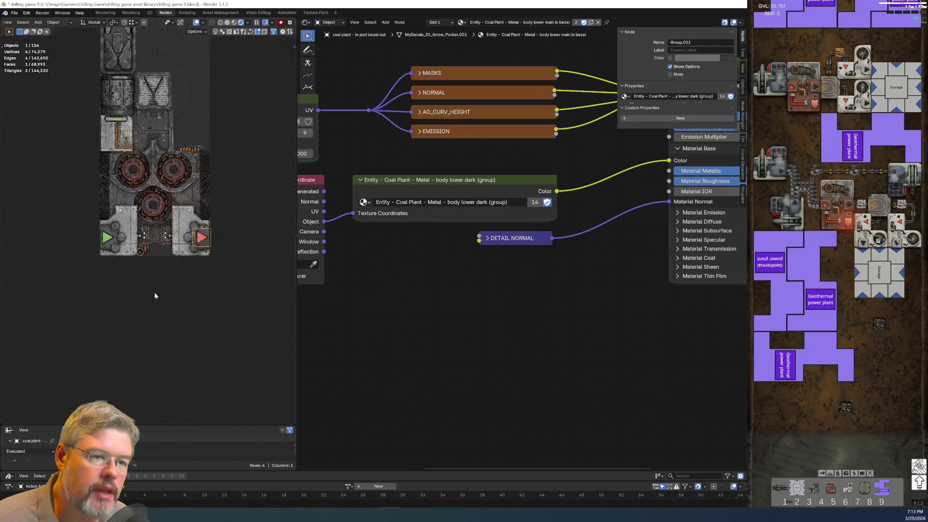
mouse_move(221, 98)
middle_mouse_down("shift")
mouse_move(200, 183)
mouse_move(160, 242)
mouse_move(159, 273)
middle_mouse_up("shift")
scroll(107, 298, "up", 5)
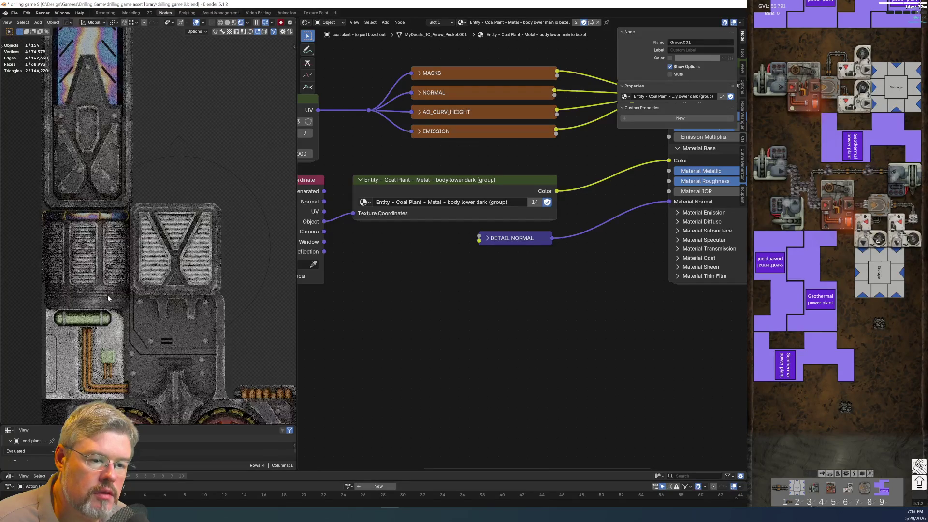
middle_click_drag(108, 298, 169, 275, "shift")
scroll(169, 275, "up", 5)
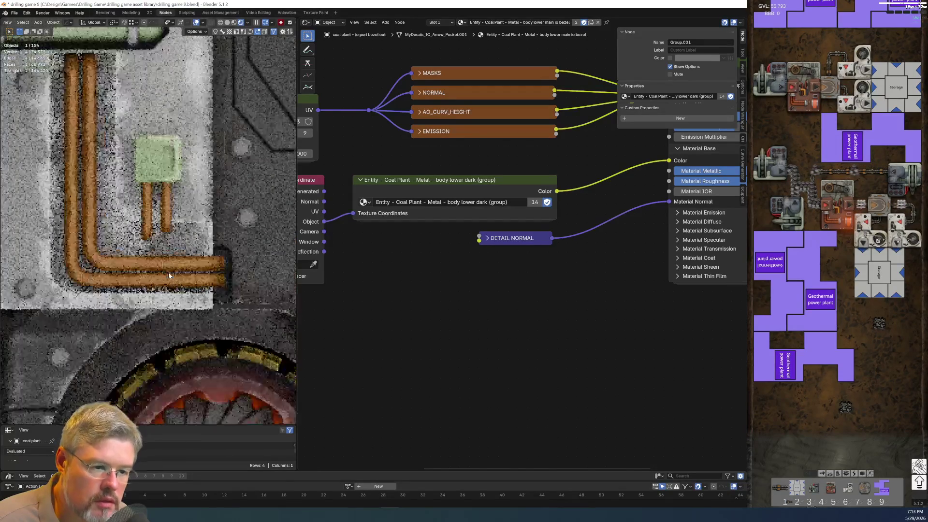
scroll(168, 276, "up", 1)
scroll(169, 276, "down", 3)
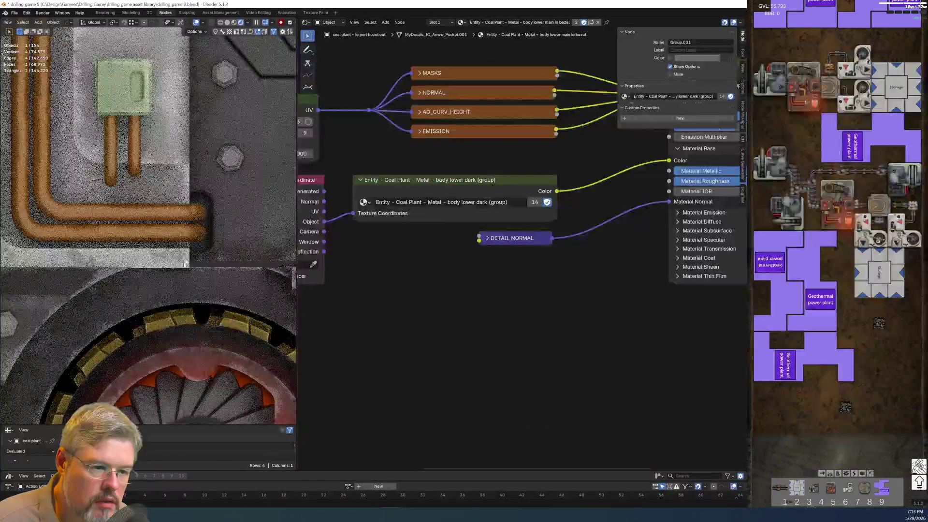
left_click(182, 261)
key("Tab")
left_click(188, 223)
scroll(141, 223, "up", 4)
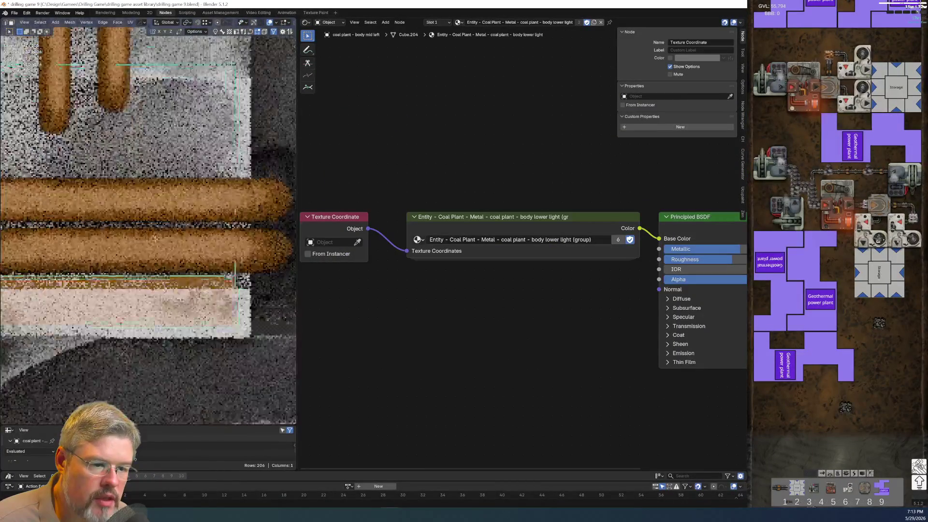
Bevel an edge of the copper-pipe panel block by 0.0241 m
scroll(142, 224, "down", 8)
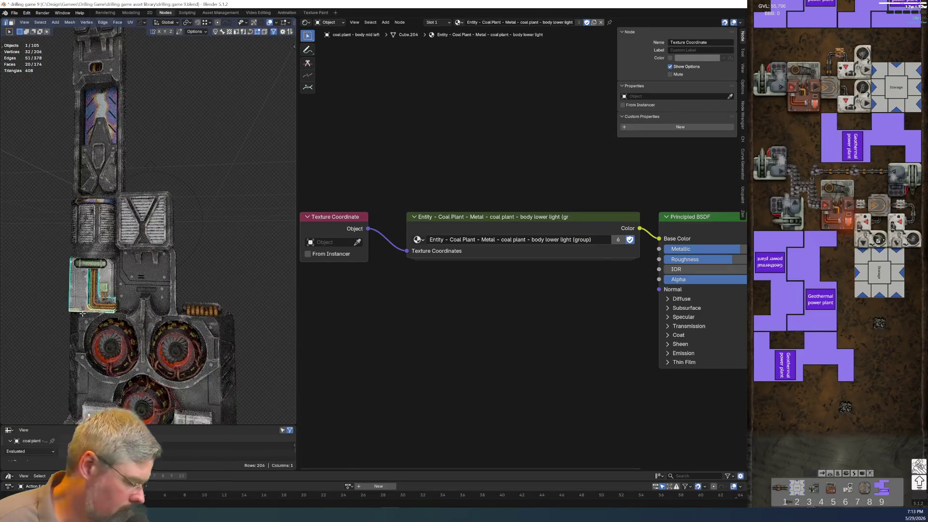
scroll(82, 313, "up", 5)
scroll(192, 257, "up", 2)
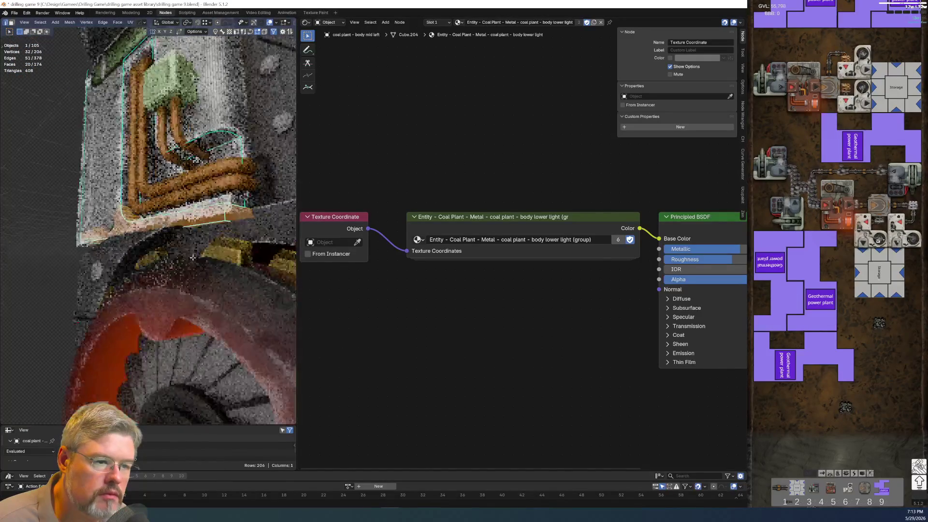
scroll(193, 257, "up", 5)
left_click(62, 205)
middle_click_drag(62, 205, 266, 263)
scroll(266, 264, "up", 2)
key("ctrl+b")
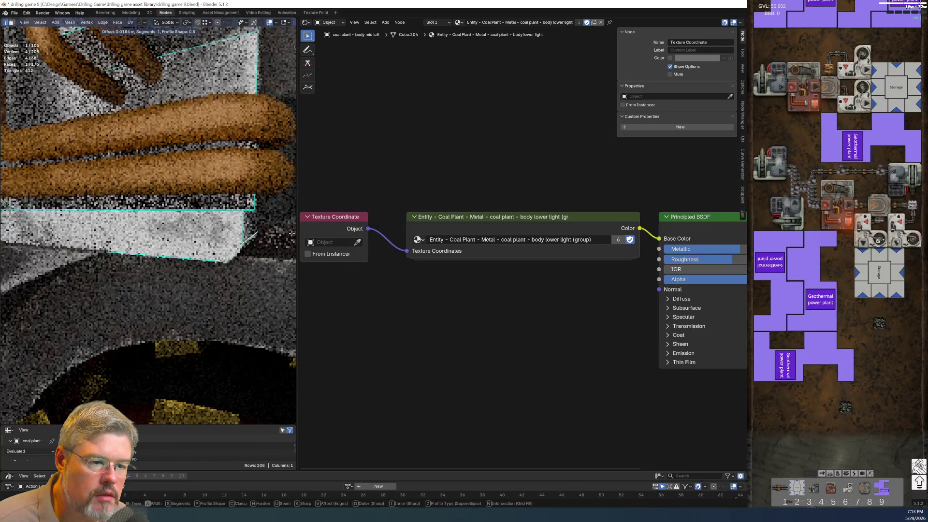
left_click(6, 231)
Return to Object Mode, deselect everything and pull back to view the whole plant
scroll(184, 229, "down", 8)
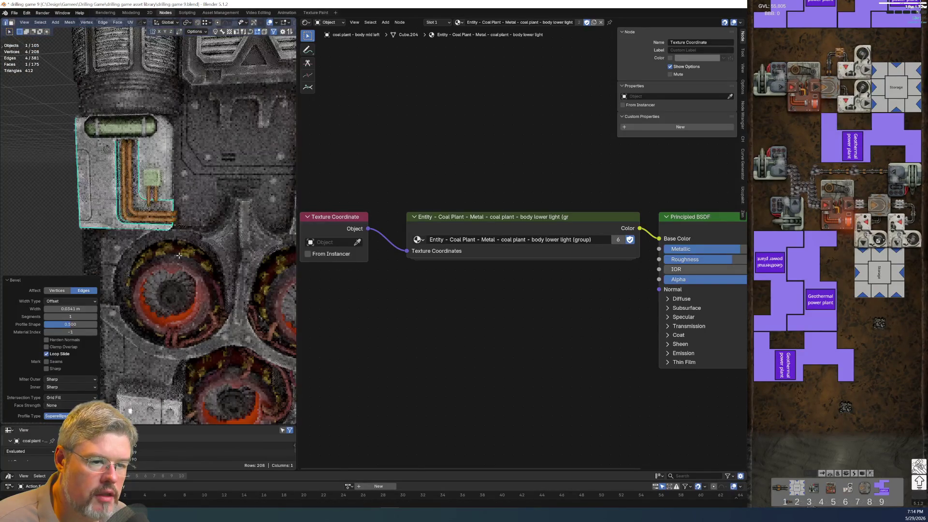
key("Tab")
key("alt+a")
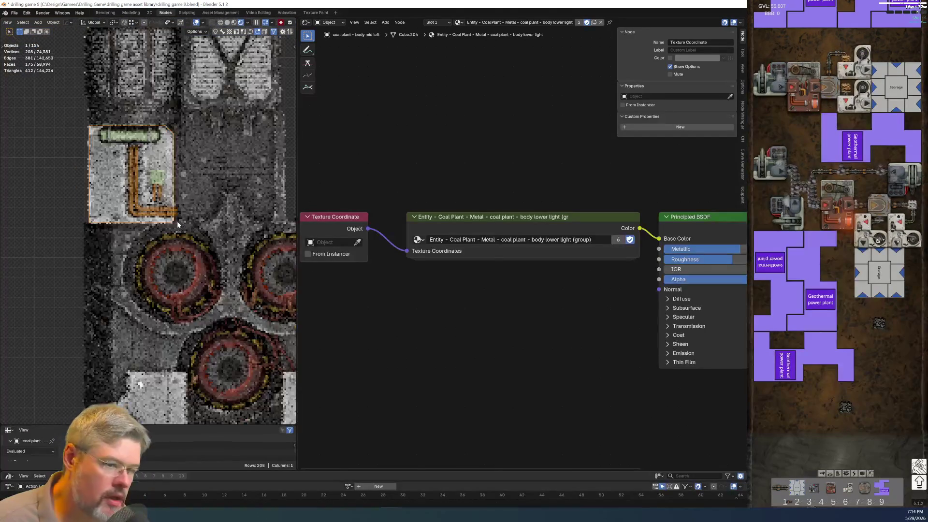
scroll(170, 270, "down", 5)
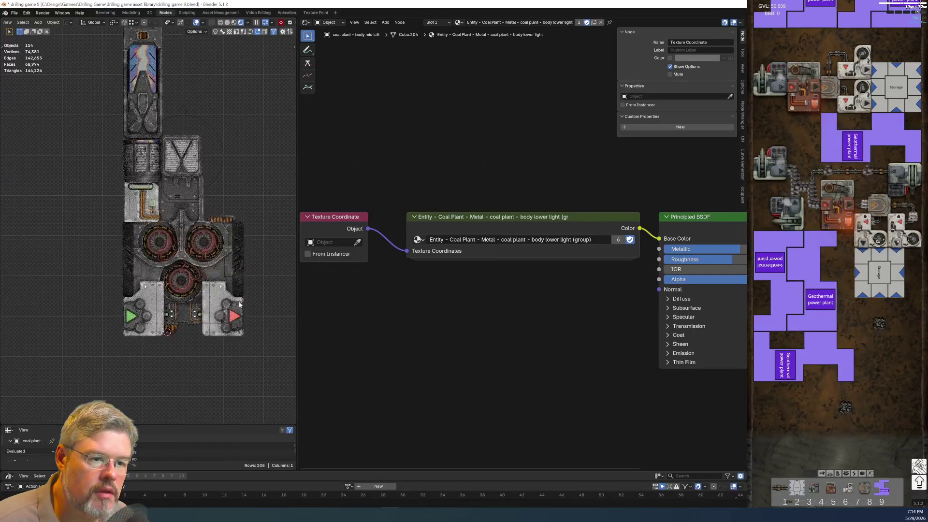
middle_click_drag(242, 200, 238, 239, "shift")
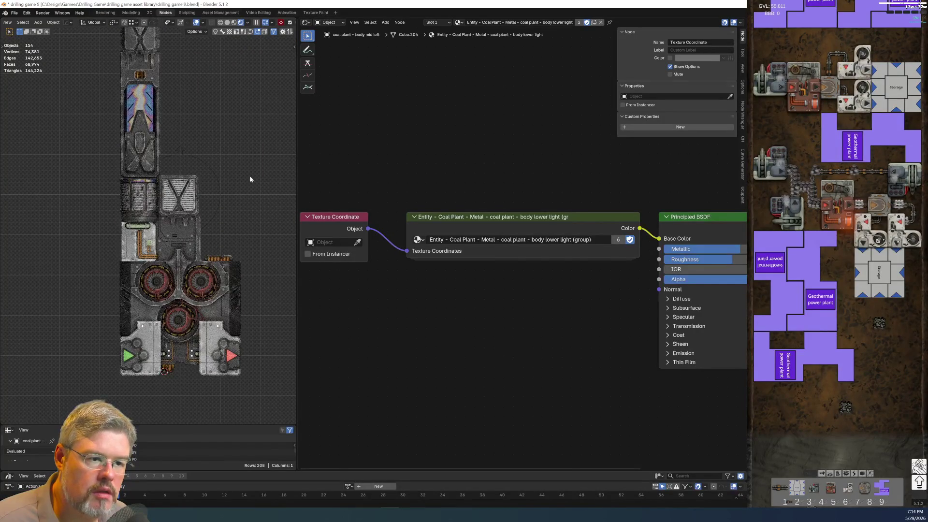
Duplicate the copper pipe coil row onto the turbine housing, offset -1.7374 m Y and 2.0502 m Z
middle_click_drag(228, 141, 225, 202, "shift")
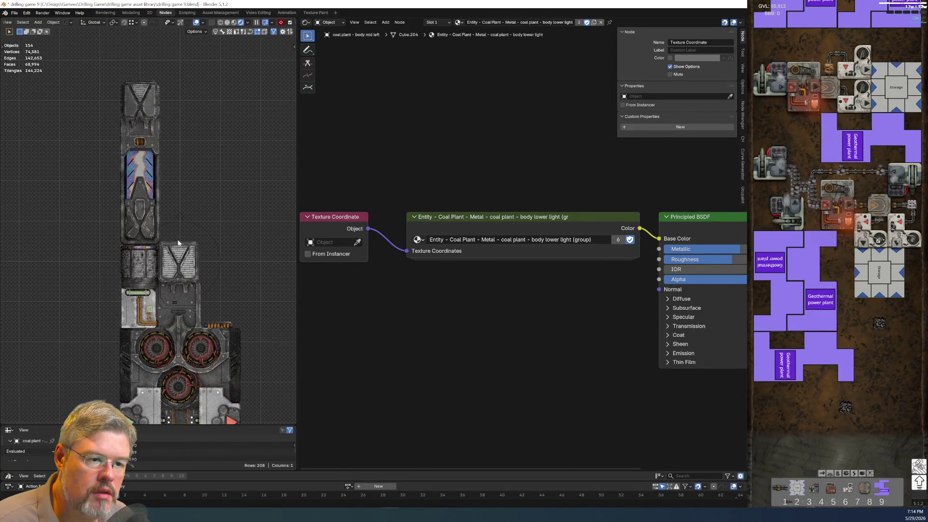
scroll(178, 243, "up", 8)
scroll(128, 180, "down", 5)
scroll(147, 194, "up", 3)
scroll(148, 195, "down", 4)
left_click(268, 346)
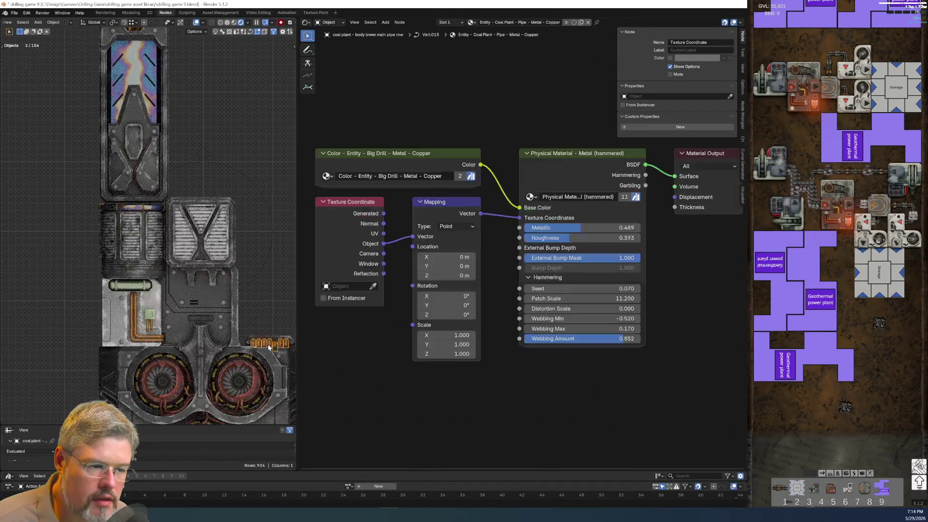
key("shift+d")
left_click(148, 203)
mouse_move(148, 203)
middle_mouse_down()
mouse_move(190, 253)
mouse_move(159, 222)
middle_mouse_up()
scroll(156, 219, "up", 2)
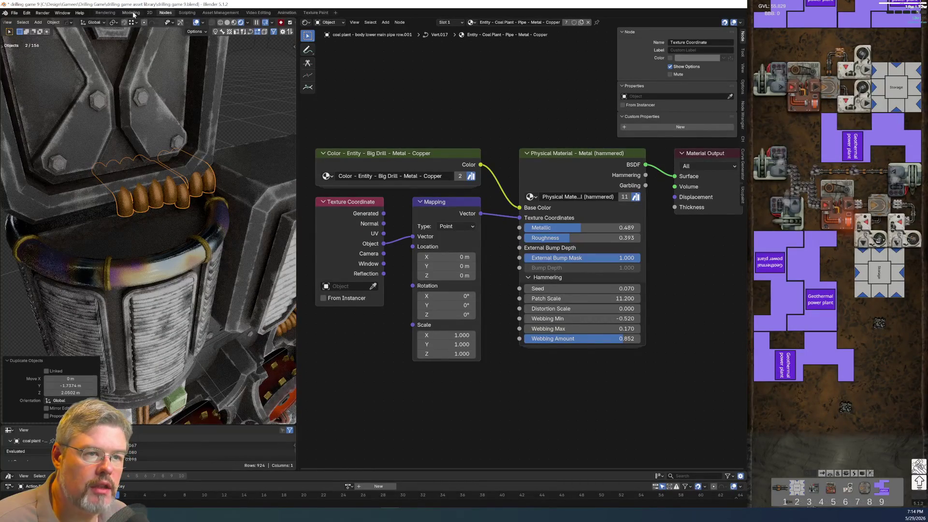
key("ctrl+Page_Up")
key("ctrl+Page_Up")
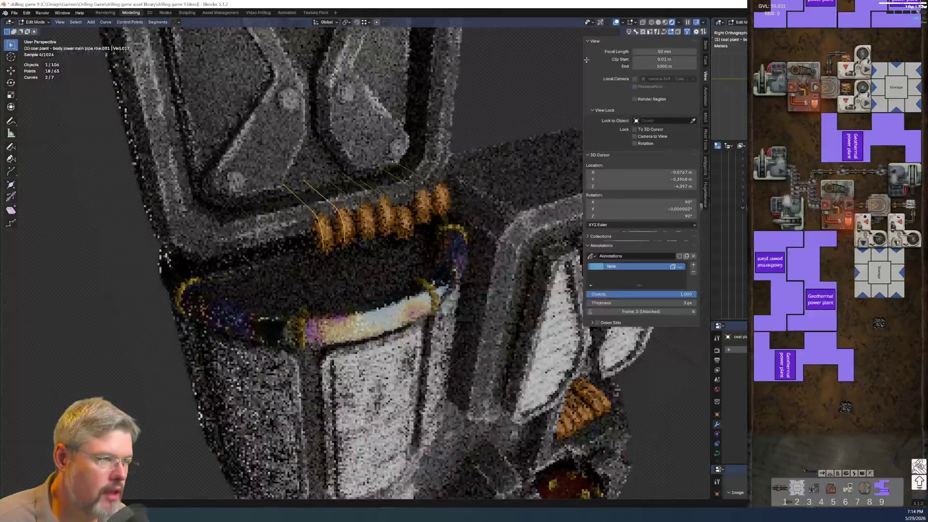
Switch to solid shading and reposition all points of the copied pipe curves
left_click(658, 22)
mouse_move(358, 232)
middle_mouse_down()
mouse_move(382, 227)
mouse_move(379, 239)
middle_mouse_up()
key("a")
key("g")
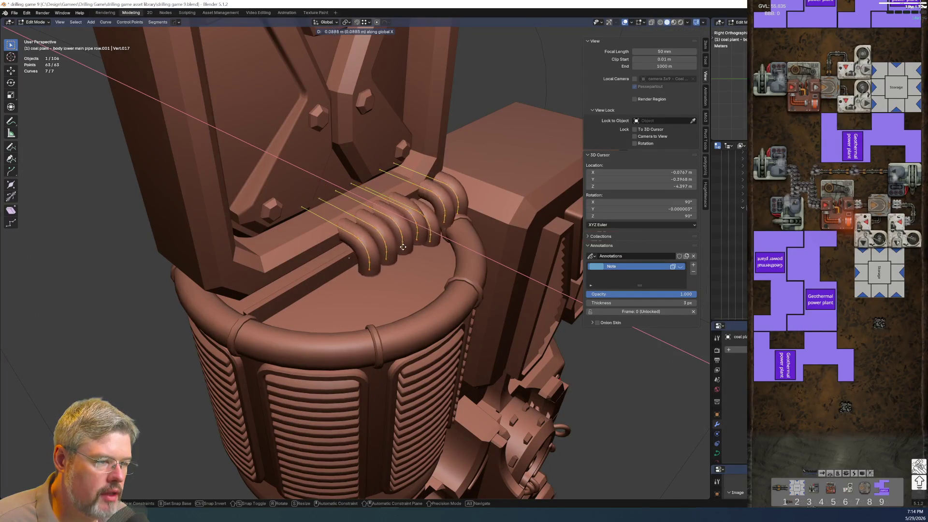
left_click(400, 245)
middle_click_drag(400, 245, 349, 230)
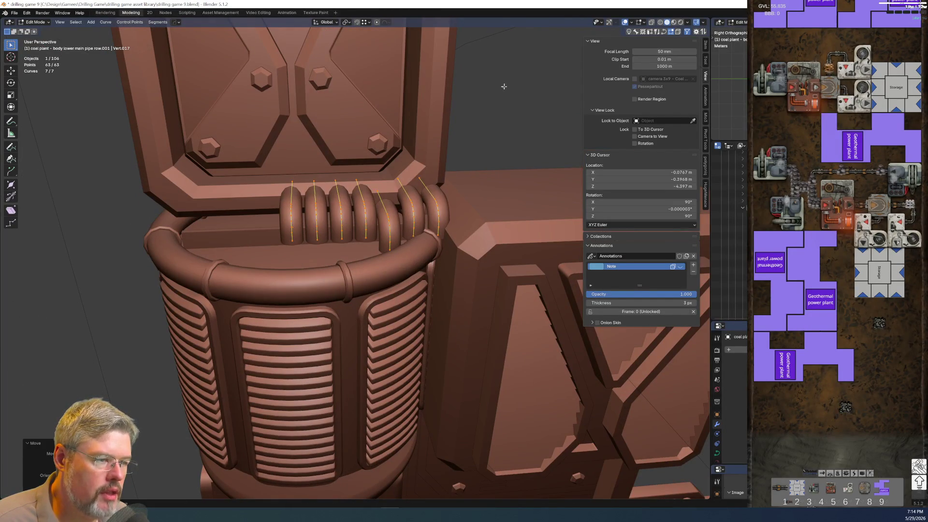
Delete the extra coils with X > Vertices, leaving three pipes
left_click(420, 169)
key("x")
left_click(415, 209)
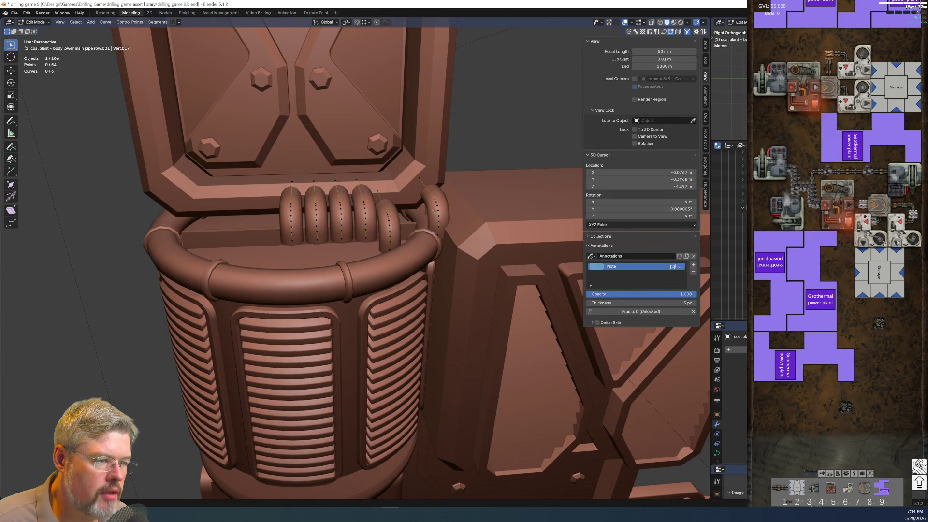
key("x")
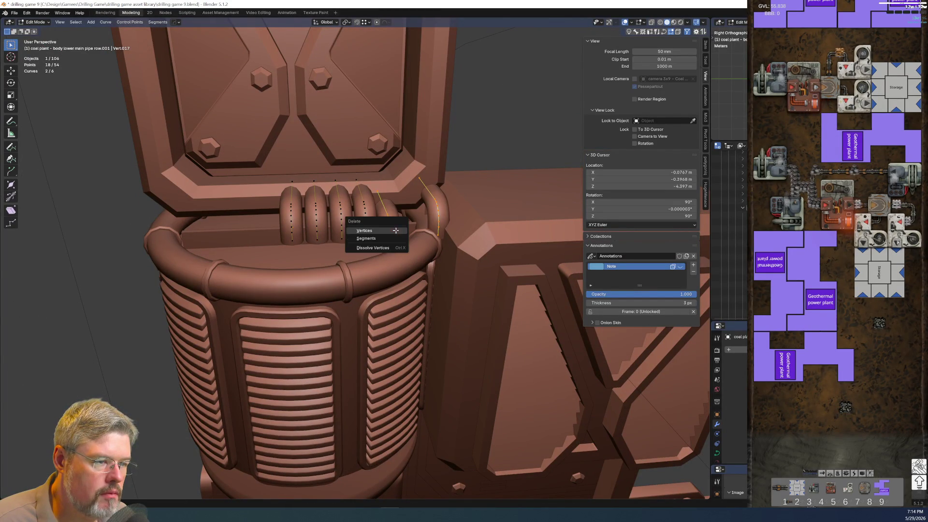
left_click(379, 226)
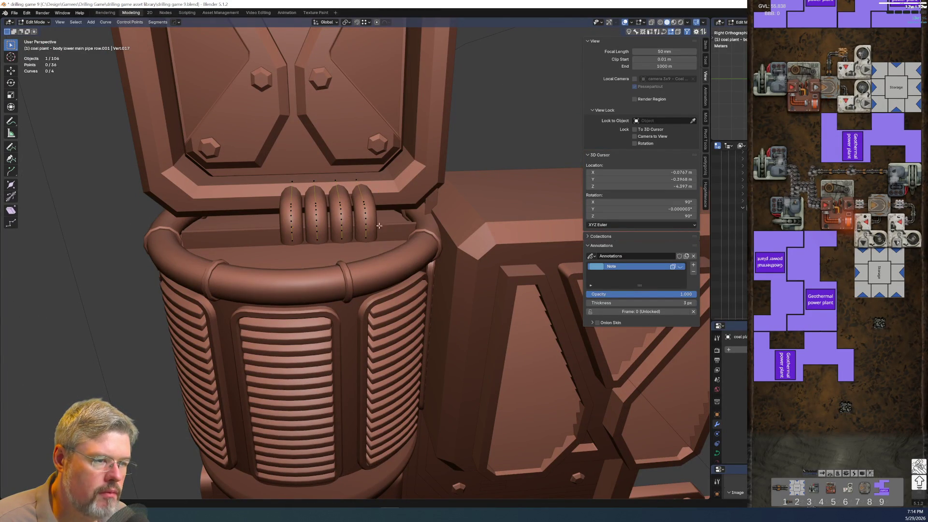
key("l")
key("x")
left_click(343, 211)
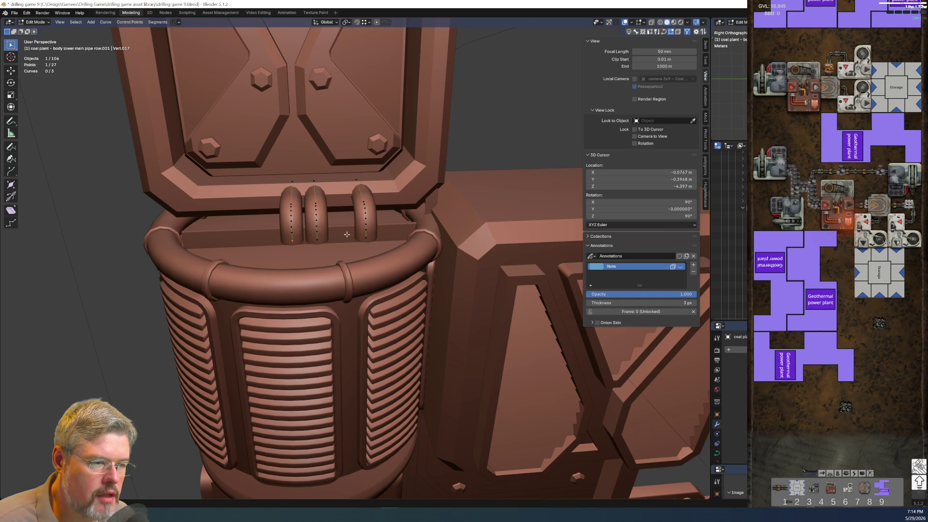
Raise the remaining pipe points along Z
mouse_move(383, 244)
middle_mouse_down()
mouse_move(408, 246)
mouse_move(426, 261)
mouse_move(377, 227)
mouse_move(351, 193)
middle_mouse_up()
key("g")
key("z")
left_click(412, 266)
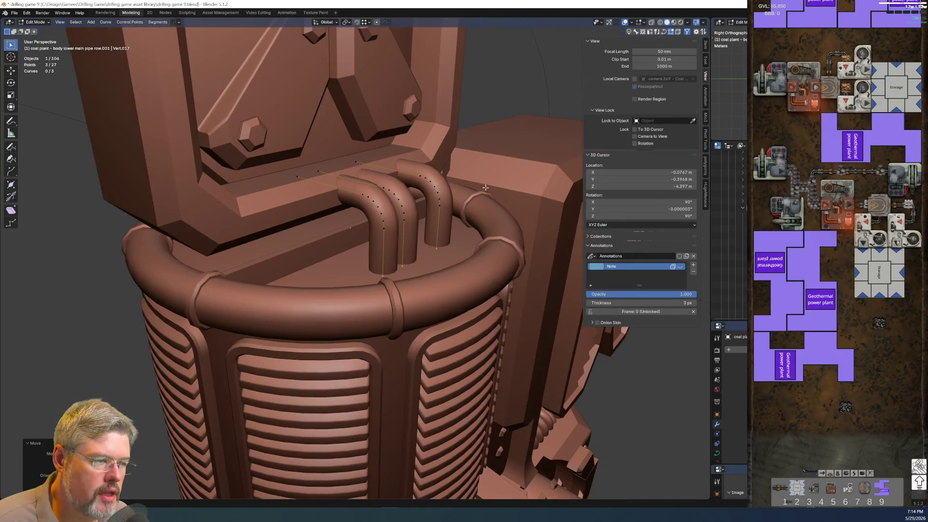
left_click_drag(271, 126, 454, 232)
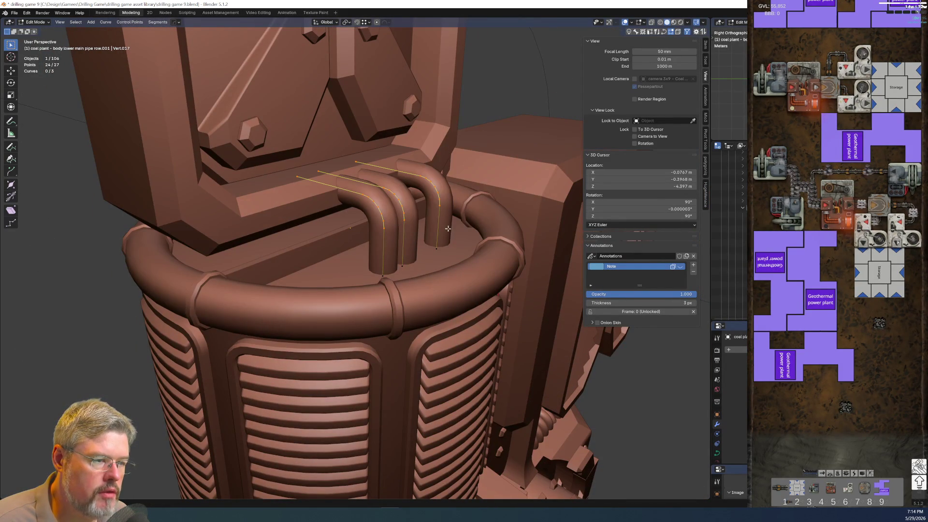
key("g")
key("z")
left_click(452, 196)
Shift two of the pipes sideways along X so they stand side by side
middle_click_drag(452, 195, 290, 177)
scroll(388, 184, "up", 2)
scroll(266, 176, "up", 2)
key("alt+a")
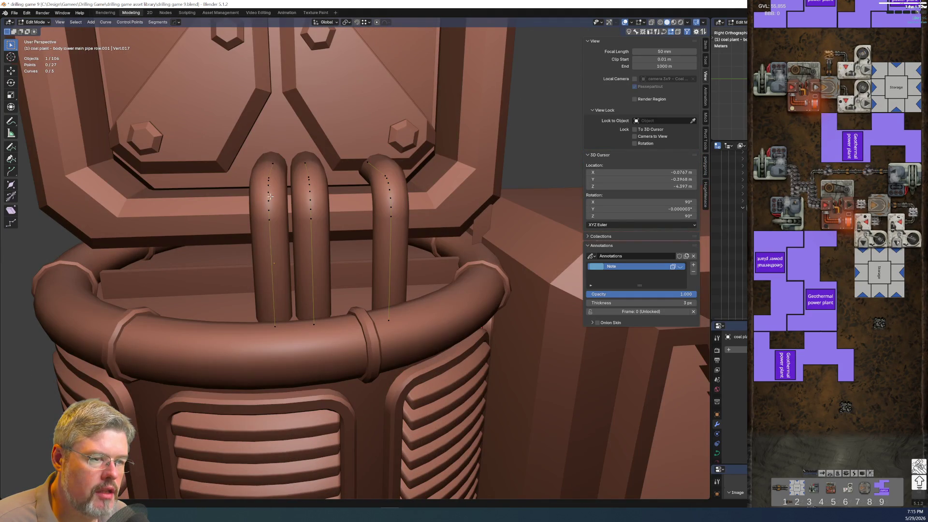
key("l")
key("g")
key("x")
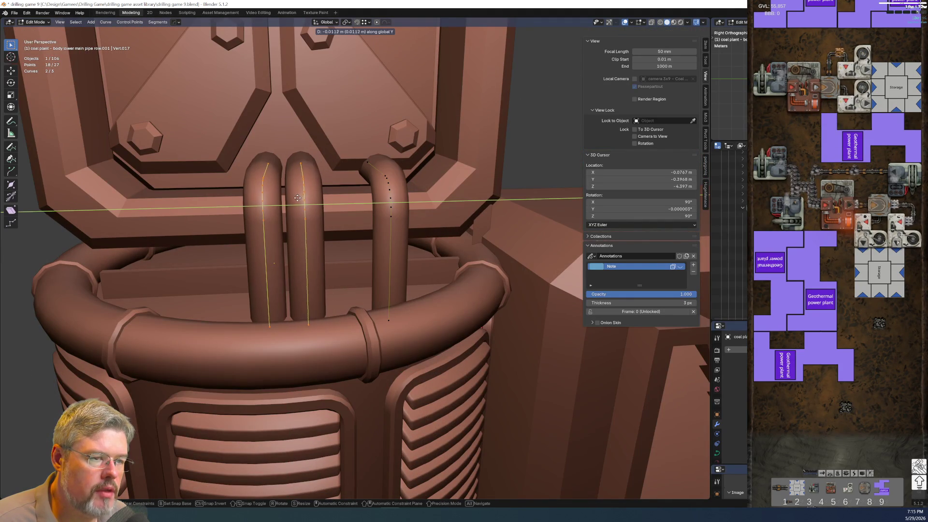
left_click(295, 198)
Shorten the right pipe into a stub and raise it about 0.08 m along Z
mouse_move(359, 149)
left_mouse_down()
mouse_move(378, 201)
mouse_move(410, 238)
left_mouse_up()
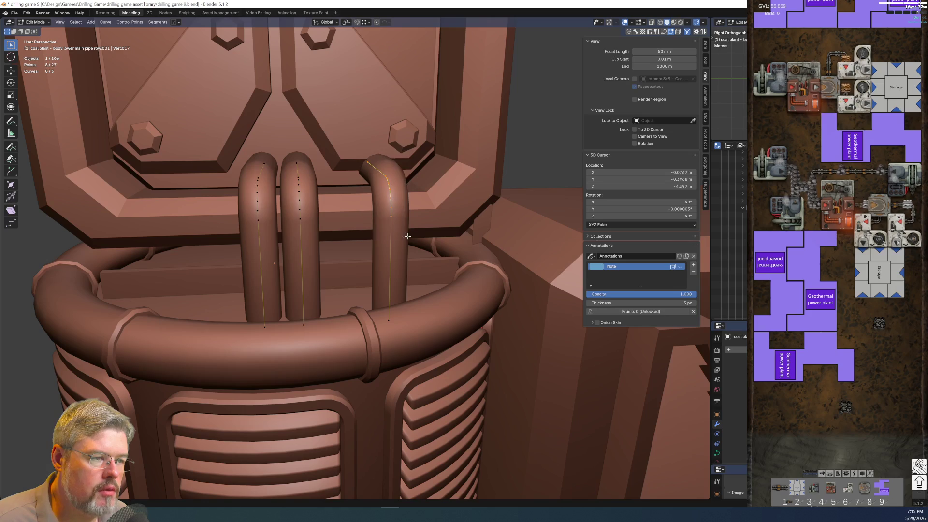
key("g")
key("z")
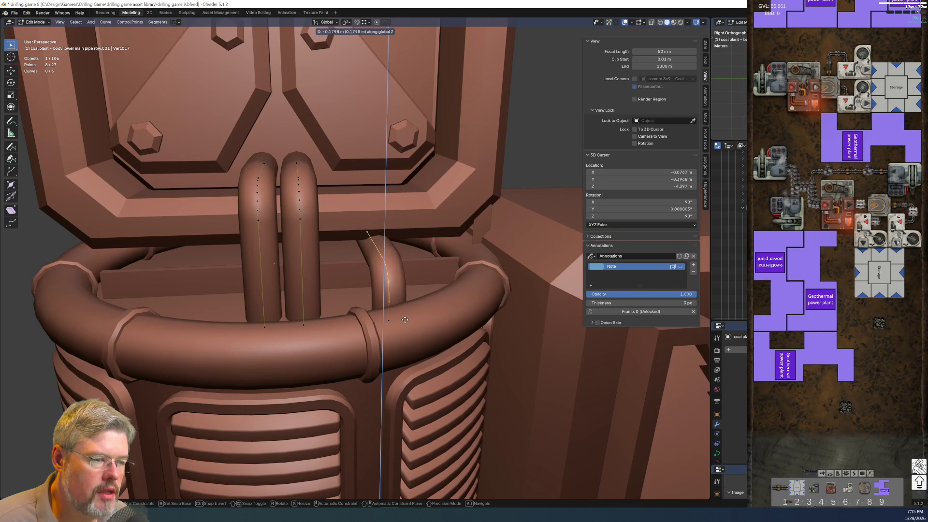
left_click(405, 319)
key("KP_0")
scroll(426, 300, "up", 5)
scroll(389, 260, "down", 3)
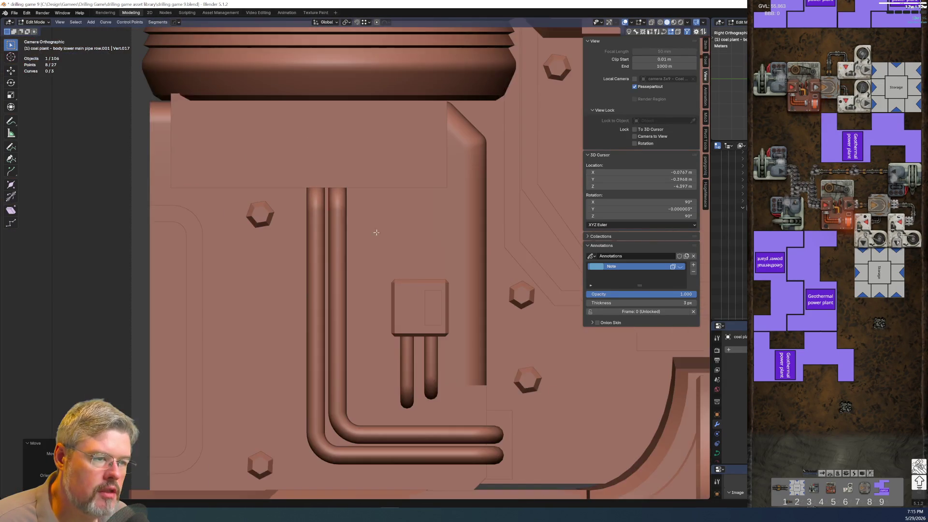
scroll(389, 260, "down", 4)
mouse_move(390, 260)
middle_mouse_down("shift")
mouse_move(372, 367)
mouse_move(366, 248)
middle_mouse_up("shift")
scroll(366, 248, "up", 5)
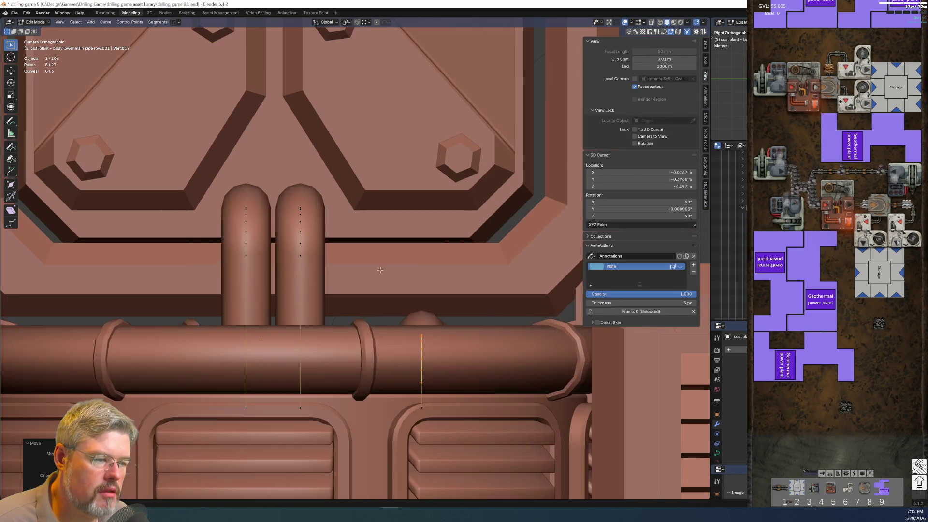
key("g")
key("z")
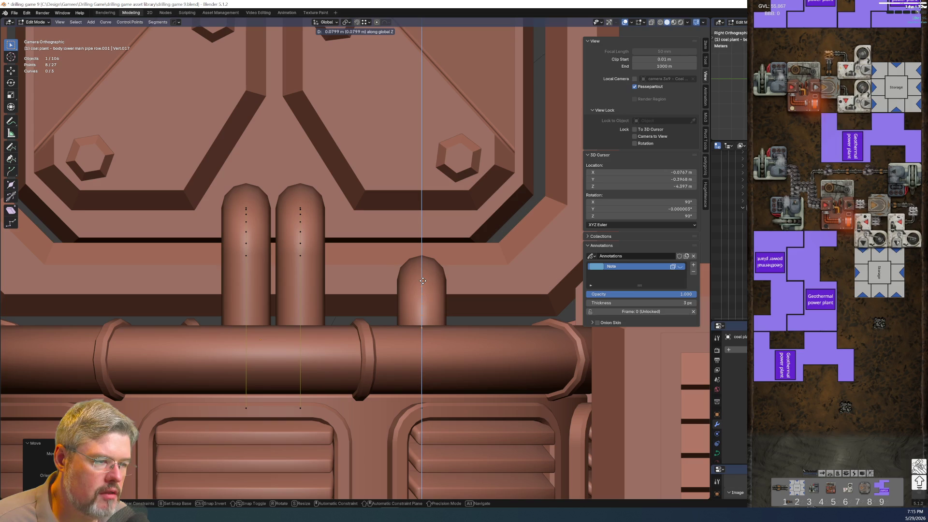
left_click(423, 280)
Pan along the tall panel to review the three upright pipes
scroll(424, 280, "down", 5)
middle_click_drag(425, 280, 416, 440, "shift")
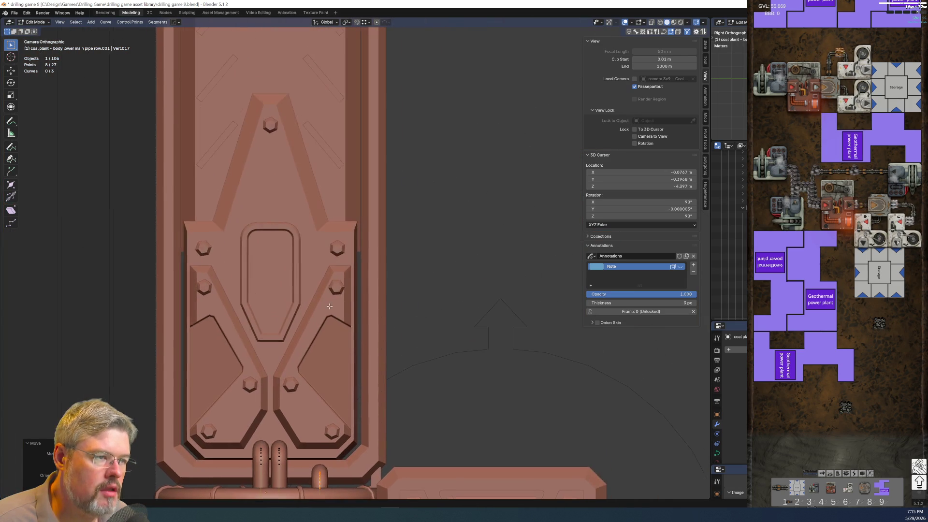
scroll(366, 272, "up", 6)
scroll(365, 271, "down", 7)
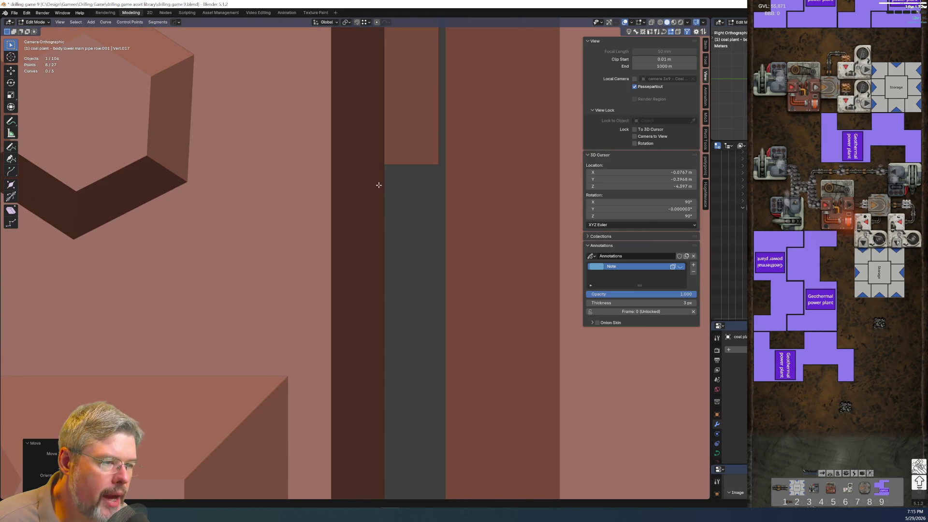
scroll(379, 245, "up", 2)
scroll(379, 245, "down", 5, "shift")
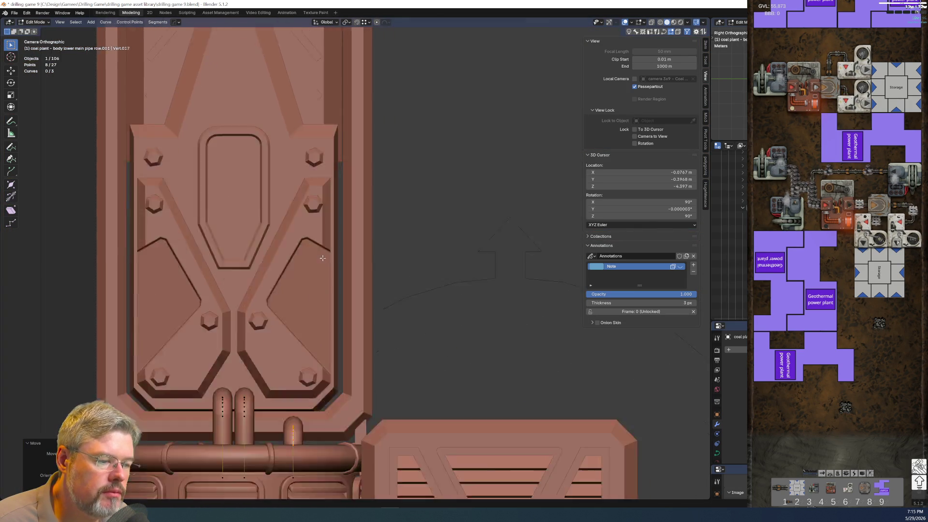
scroll(346, 261, "down", 4)
scroll(331, 329, "up", 8)
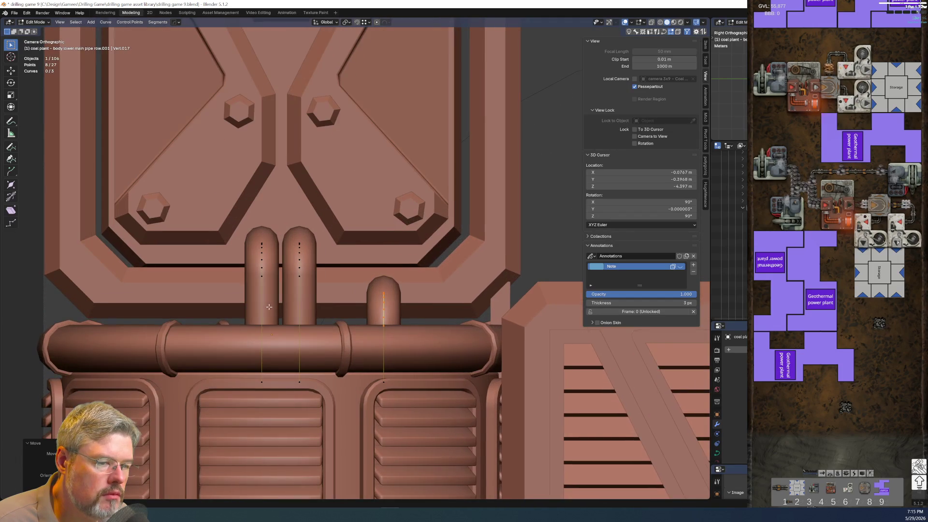
middle_click_drag(269, 308, 368, 296, "shift")
left_click(16, 12)
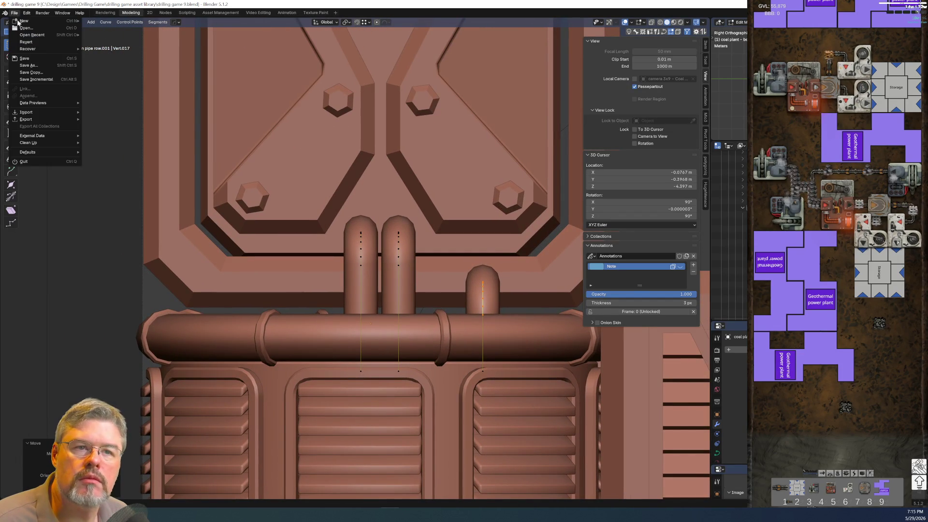
Save drilling game 9.blend and return to the camera view
left_click(29, 62)
key("KP_0")
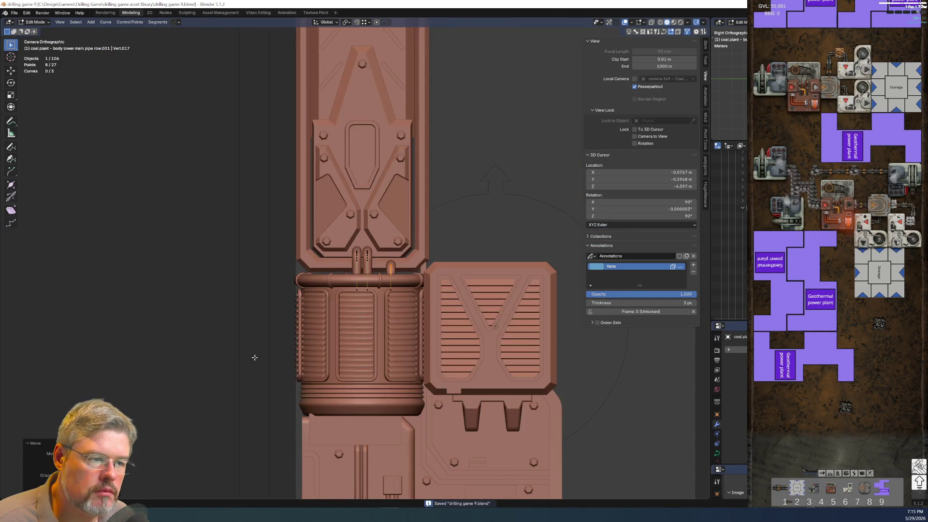
scroll(354, 332, "up", 4)
scroll(353, 332, "up", 5)
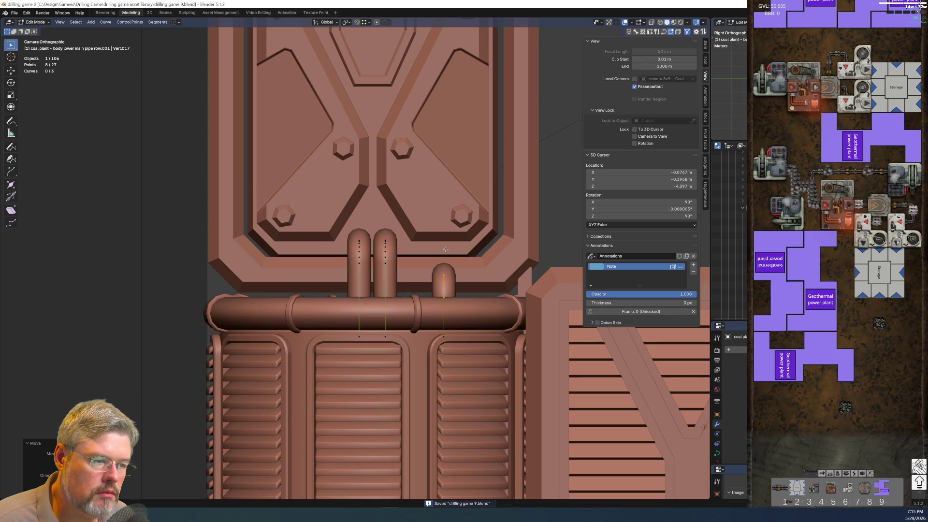
Rename the pipe object to 'coal plant - body mid to column pipes' and save again
key("Tab")
scroll(290, 294, "down", 7)
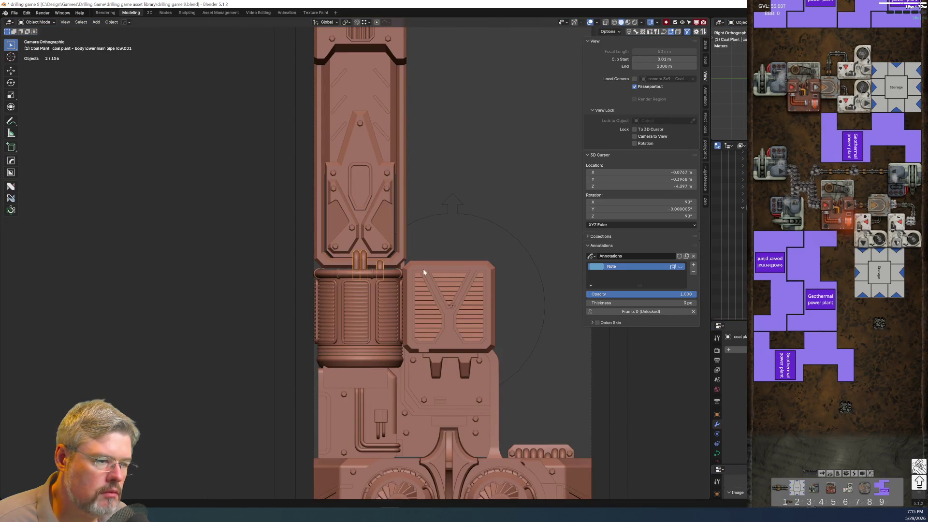
key("F2")
type("coal plant - body mid to column pipes")
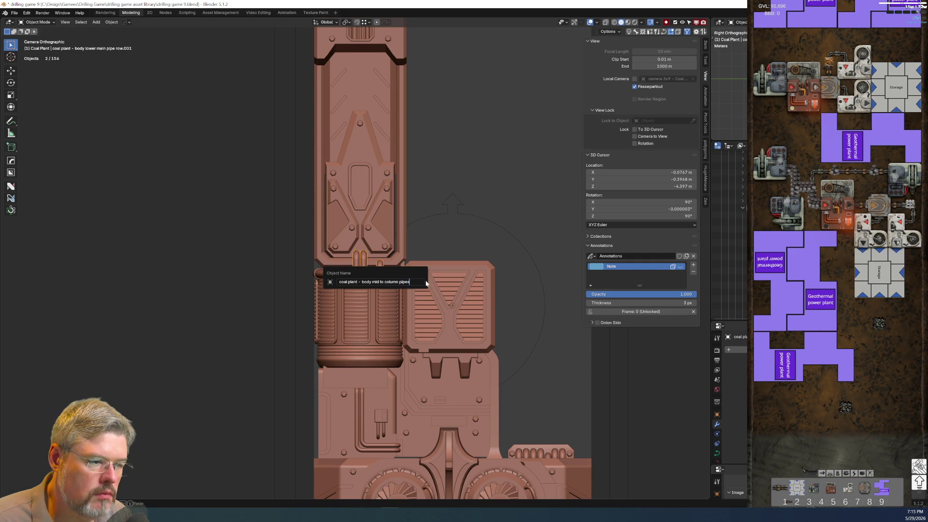
key("Return")
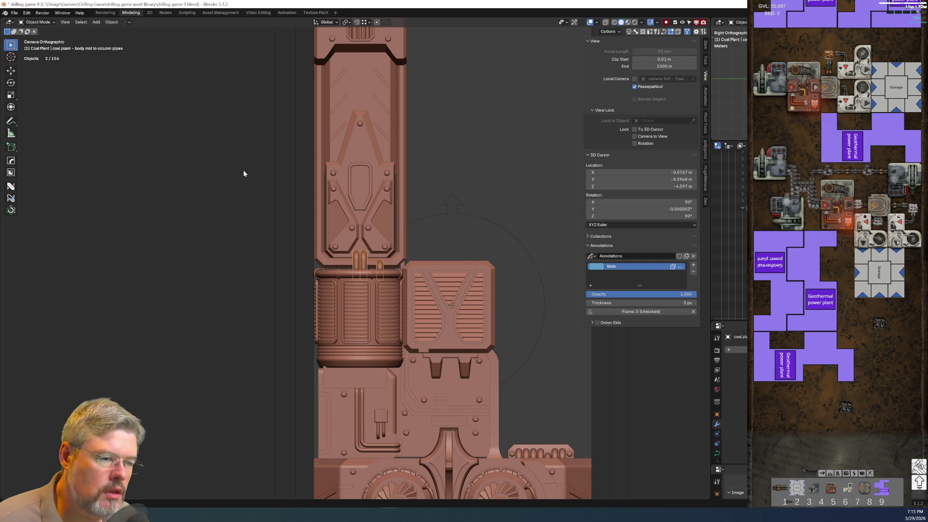
left_click(14, 12)
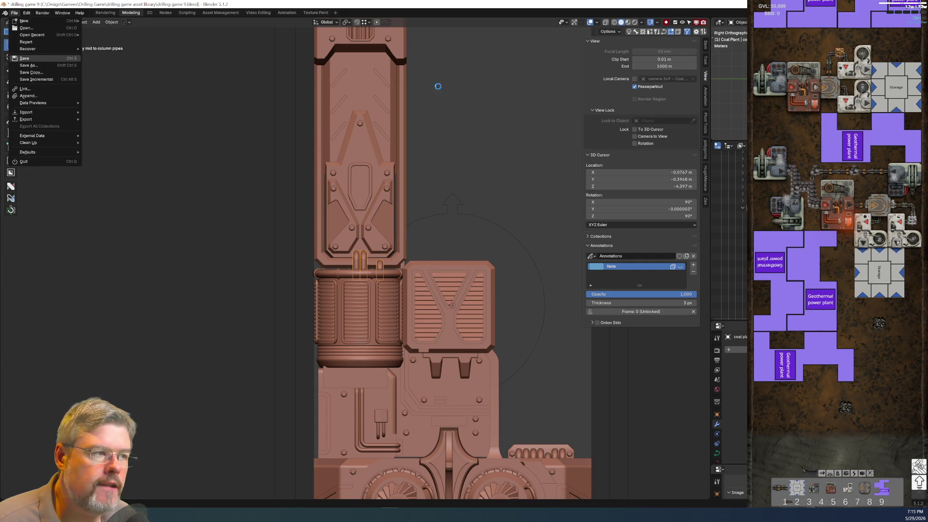
left_click(24, 58)
Briefly preview rendered shading, then switch back to solid shading
left_click(634, 23)
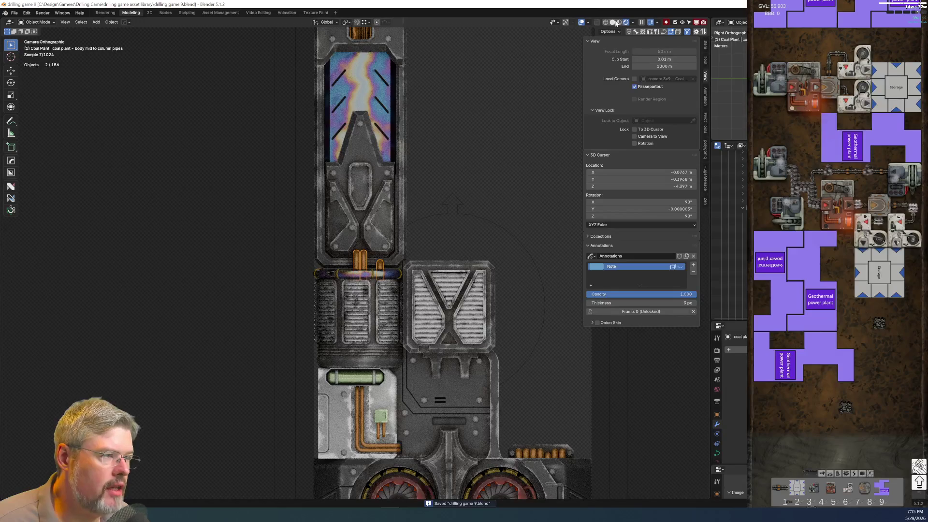
left_click(613, 22)
scroll(390, 230, "up", 5)
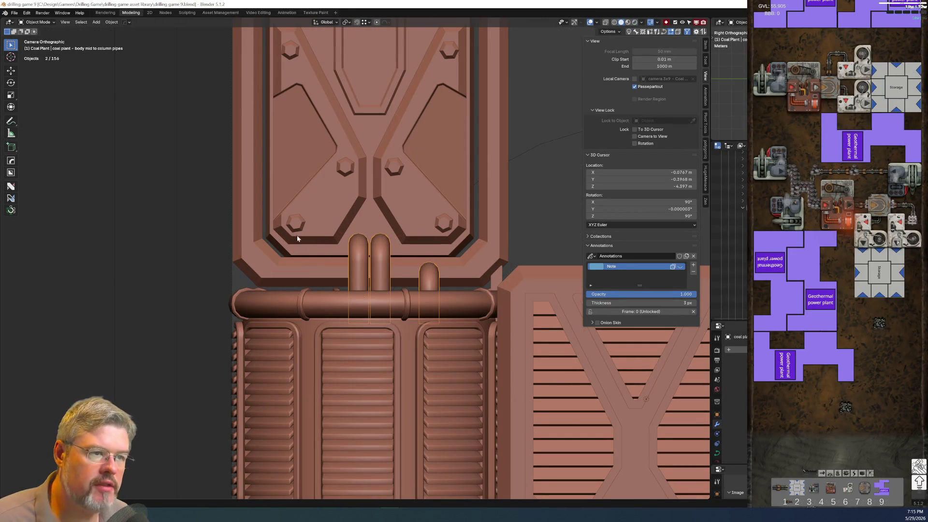
scroll(330, 292, "down", 4)
In the right side view, move the vent cylinder mid hat pipe vertically
mouse_move(329, 292)
middle_mouse_down()
mouse_move(479, 294)
mouse_move(499, 250)
mouse_move(490, 245)
mouse_move(495, 284)
mouse_move(512, 321)
mouse_move(470, 313)
mouse_move(459, 294)
mouse_move(488, 280)
mouse_move(410, 343)
middle_mouse_up()
left_click(402, 260)
mouse_move(402, 260)
middle_mouse_down()
mouse_move(232, 254)
mouse_move(358, 271)
mouse_move(405, 226)
mouse_move(231, 273)
mouse_move(263, 244)
mouse_move(439, 246)
mouse_move(459, 273)
mouse_move(406, 266)
mouse_move(394, 240)
mouse_move(462, 301)
mouse_move(523, 285)
middle_mouse_up()
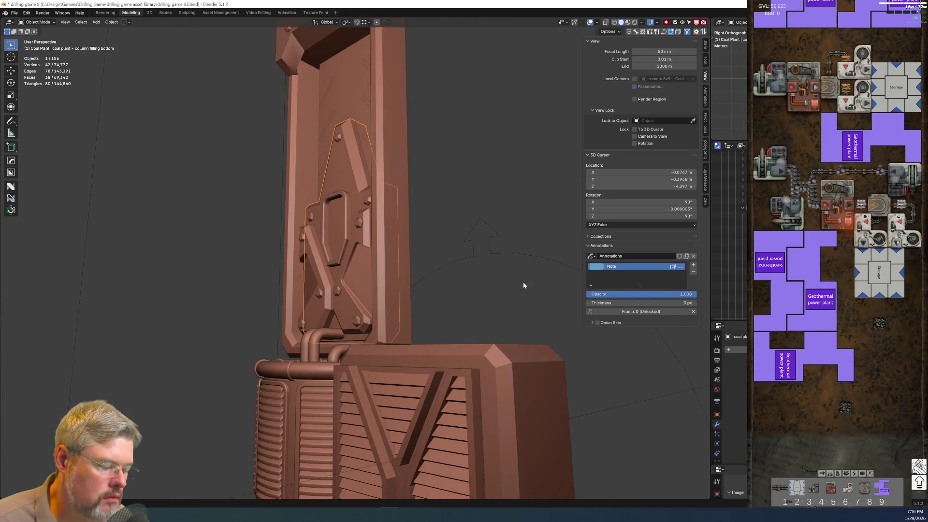
key("KP_3")
scroll(523, 285, "up", 4)
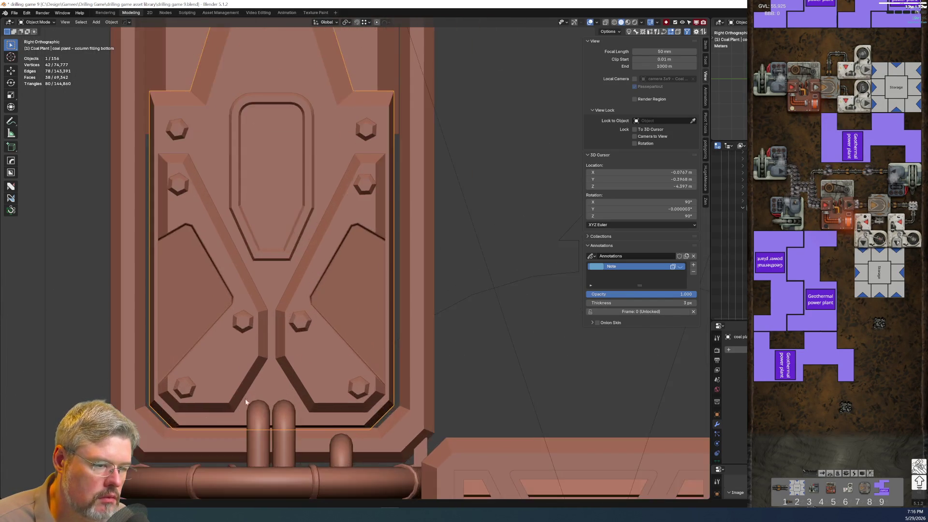
middle_click_drag(293, 430, 293, 264, "shift")
left_click(294, 315)
key("g")
key("z")
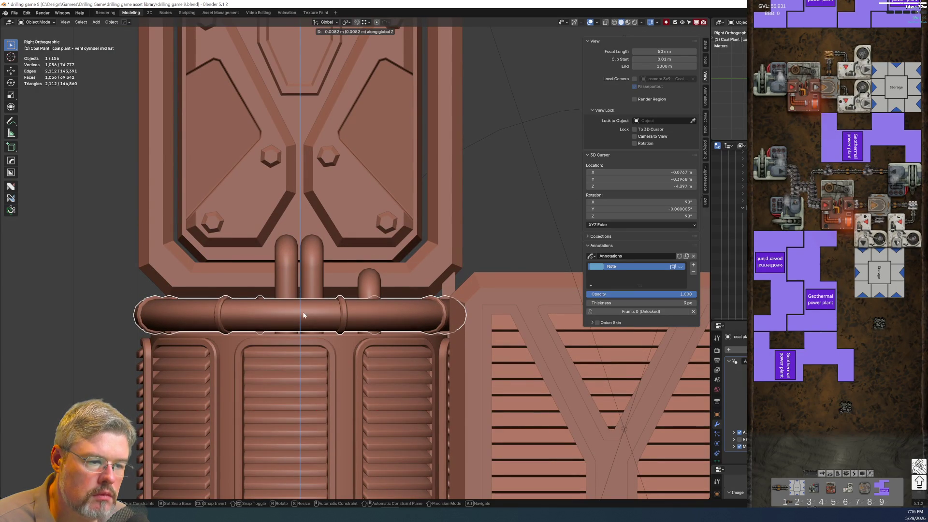
left_click(303, 313)
Try a length-preserving scale on the pipe, cancel it, and return to the orthographic side view
key("s")
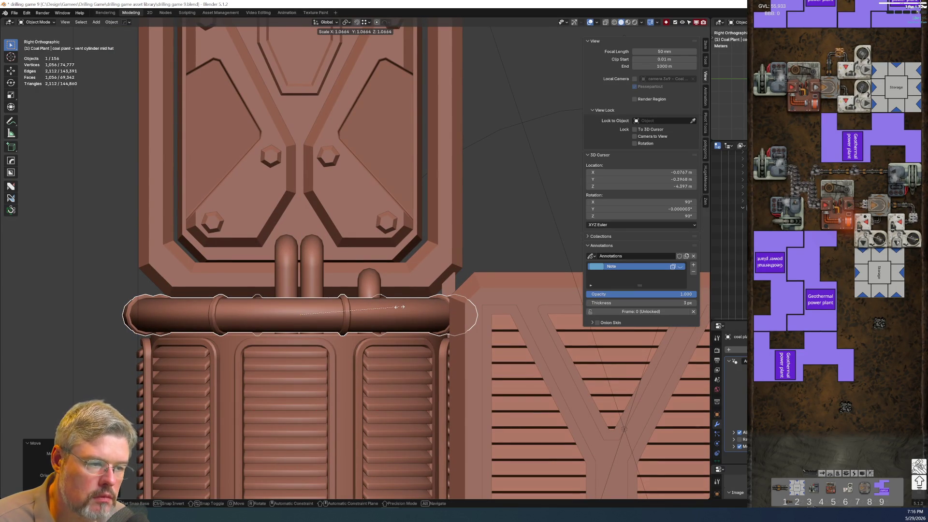
key("shift+x")
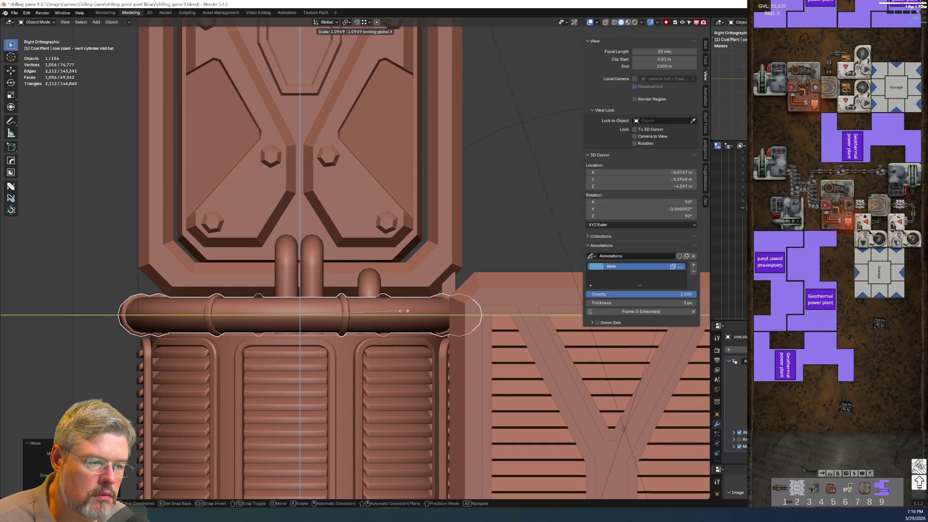
key("Escape")
middle_click_drag(395, 315, 418, 318)
key("KP_3")
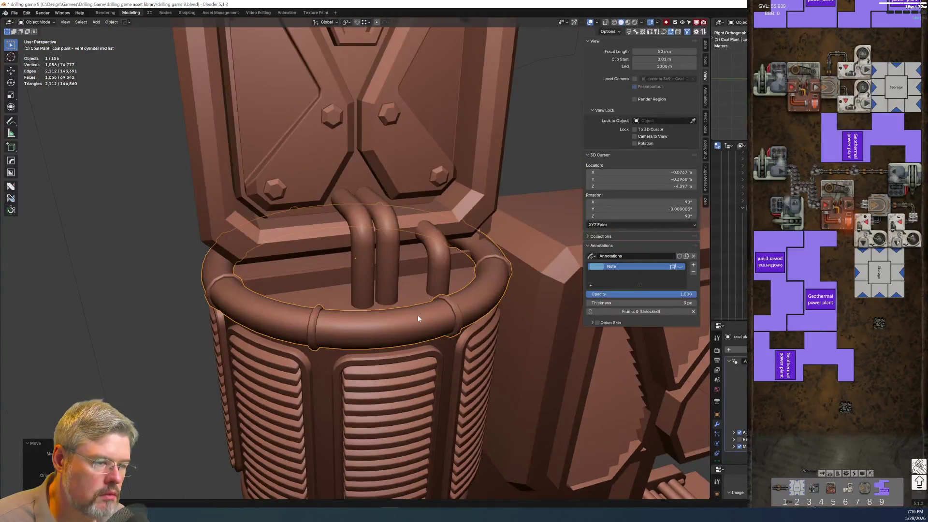
key("KP_5")
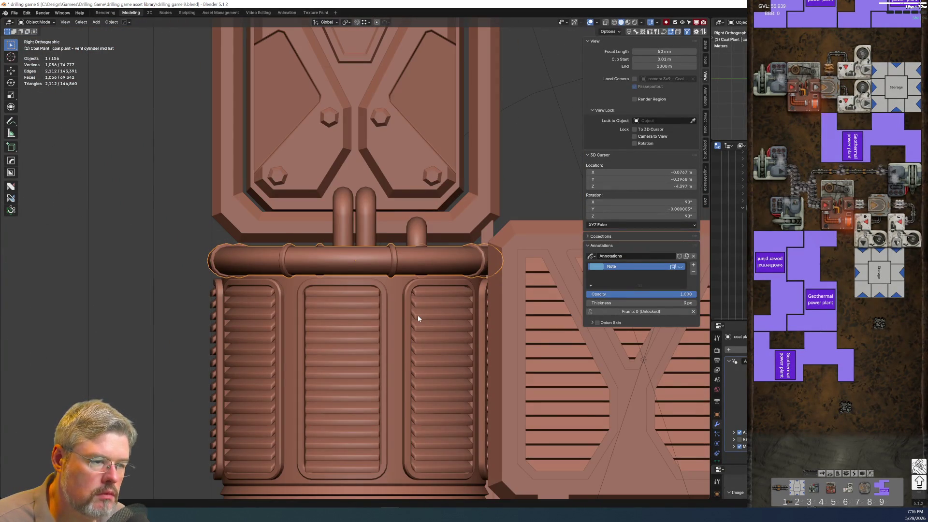
scroll(417, 315, "up", 4)
Resize the pipe along Z and move it to a new height
key("s")
key("z")
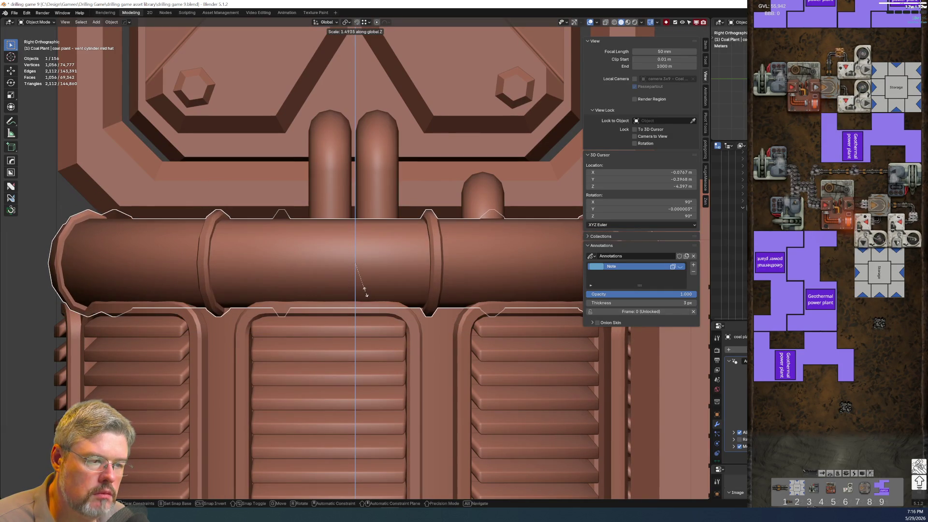
left_click(365, 291)
key("g")
key("z")
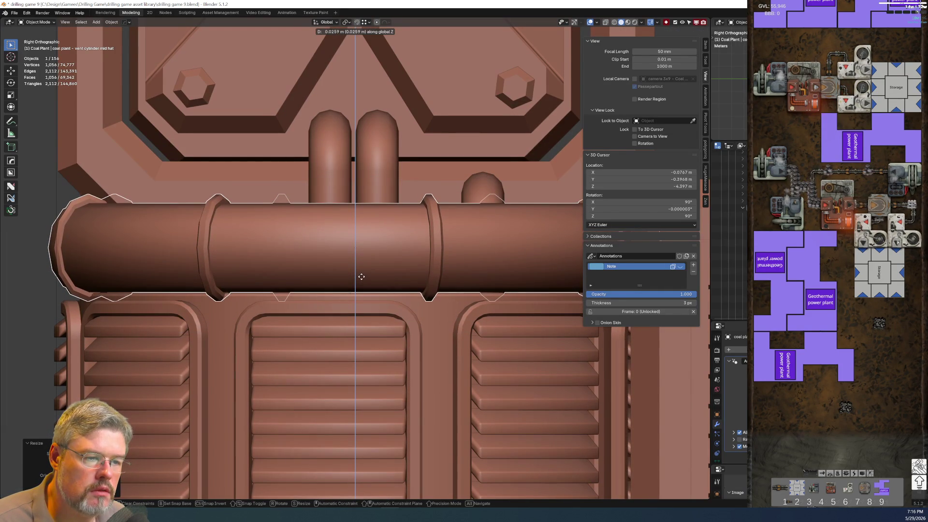
left_click(361, 278)
Flatten the pipe further along Z and settle it vertically above the louvre panels
key("s")
key("z")
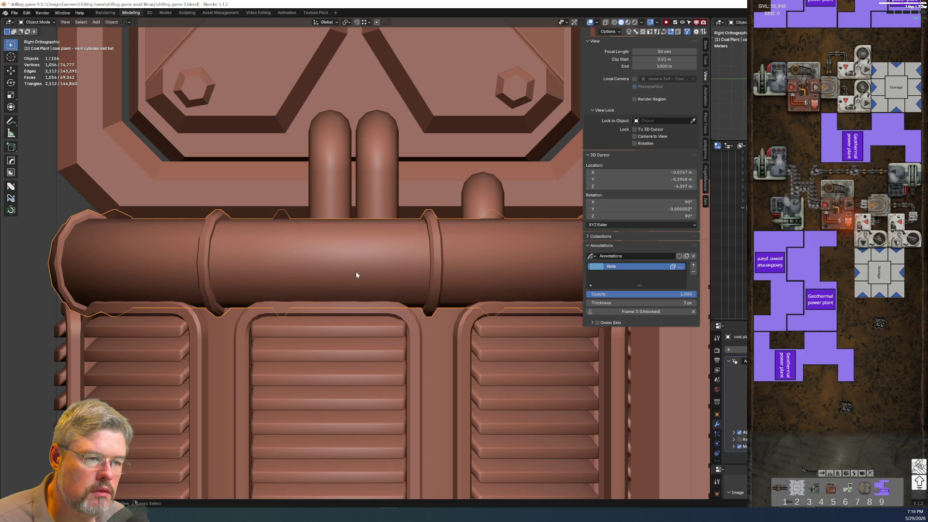
left_click(376, 288)
key("g")
key("z")
right_click(376, 289)
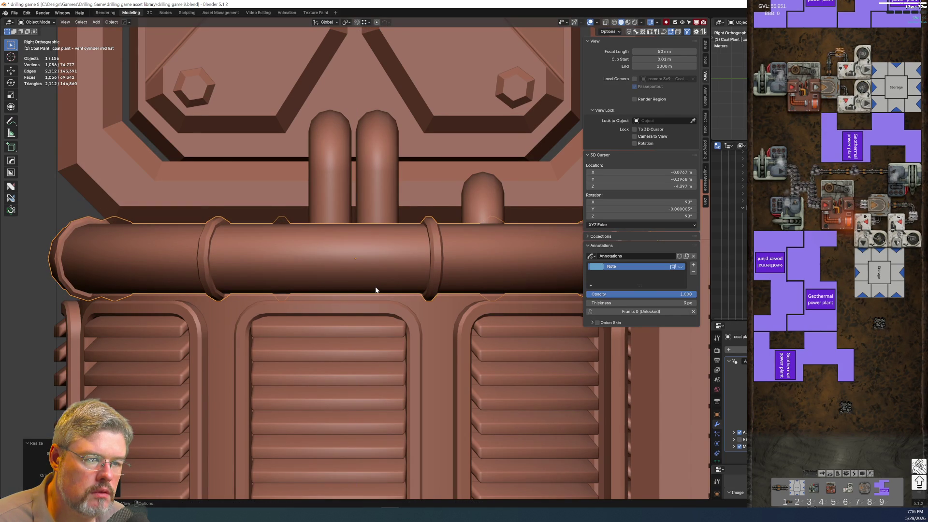
key("g")
key("z")
left_click(374, 285)
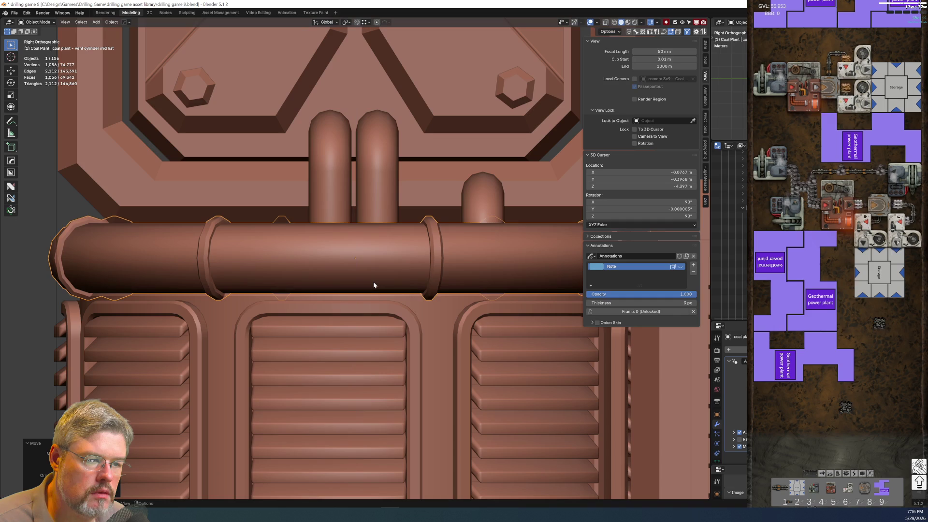
Apply the vent pipe's scale
right_click(373, 280)
key("Escape")
key("ctrl+a")
left_click(371, 285)
scroll(364, 286, "down", 5)
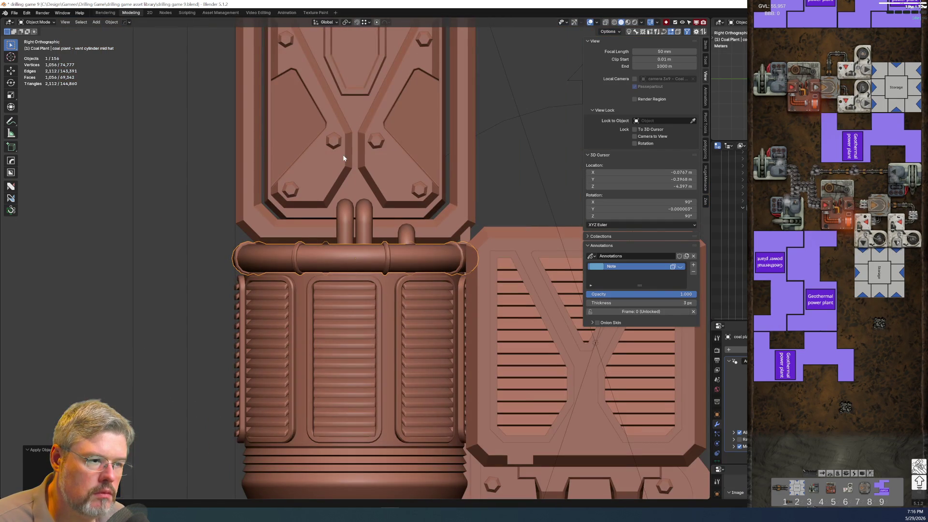
Edit the column filling bottom mesh and select its side strip and lower bevel faces
left_click(347, 179)
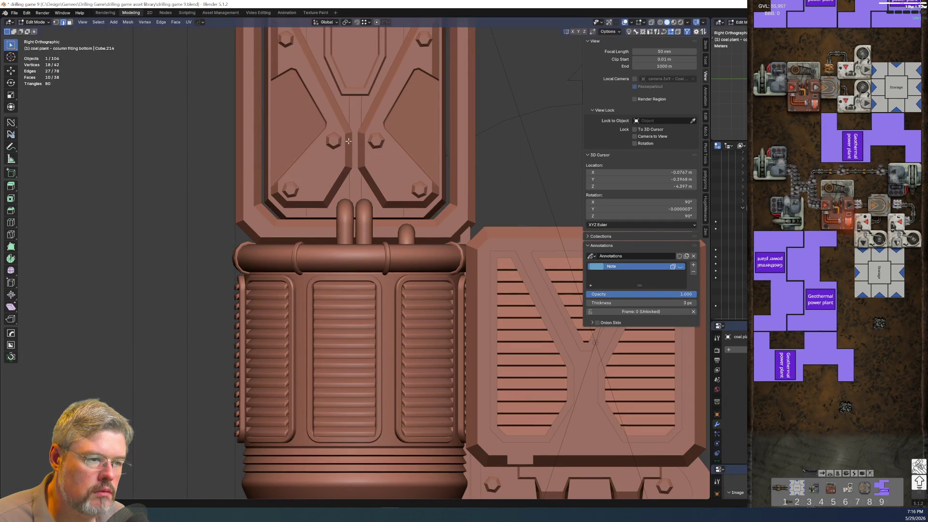
key("Tab")
middle_click_drag(342, 195, 459, 306)
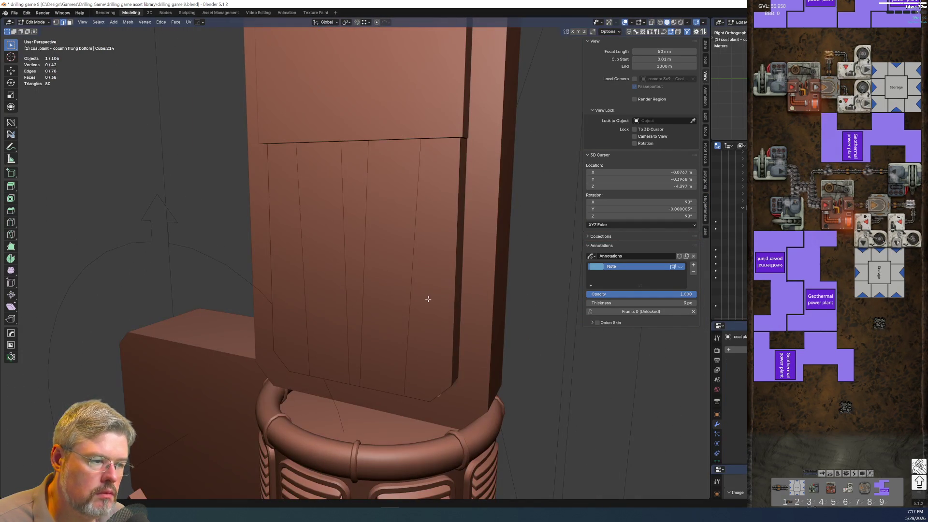
mouse_move(379, 295)
middle_mouse_down()
mouse_move(393, 259)
mouse_move(359, 308)
mouse_move(392, 360)
mouse_move(460, 310)
mouse_move(450, 299)
middle_mouse_up()
left_click(400, 342, "shift")
left_click(327, 363, "shift")
left_click(335, 371, "shift")
Show the model in wireframe from the right side view, zoomed on the column
key("z")
left_click(324, 206)
mouse_move(325, 206)
middle_mouse_down()
mouse_move(375, 228)
mouse_move(464, 238)
mouse_move(474, 212)
middle_mouse_up()
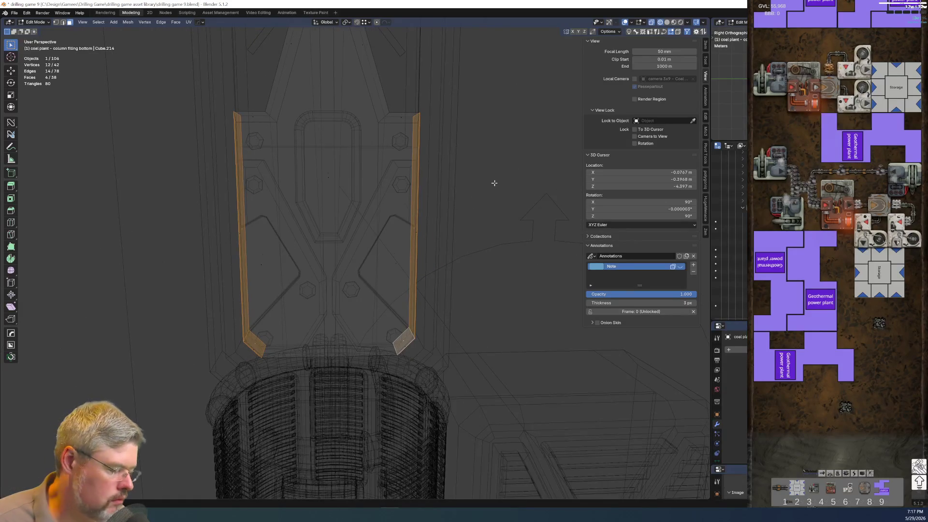
key("KP_3")
scroll(383, 331, "up", 5)
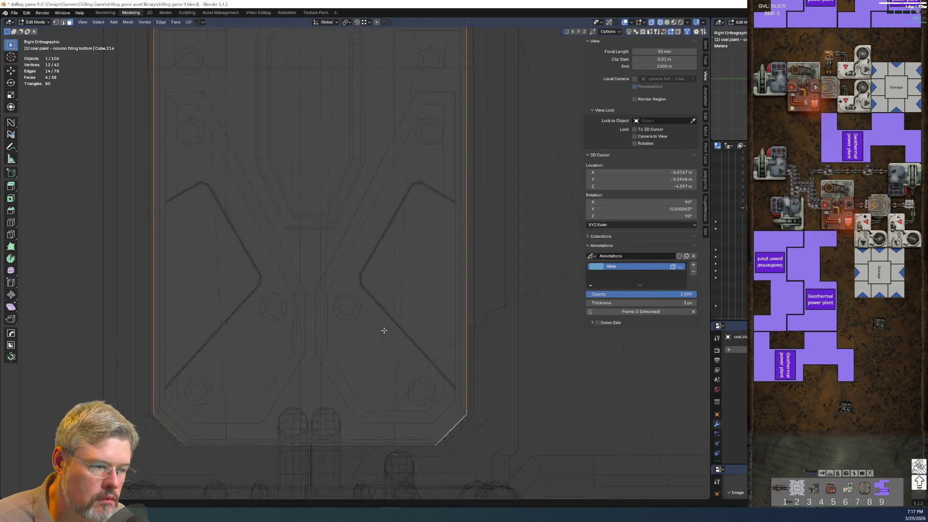
Resize the selected faces along Y until they fit, then return to solid object mode
key("s")
key("y")
key("y")
key("y")
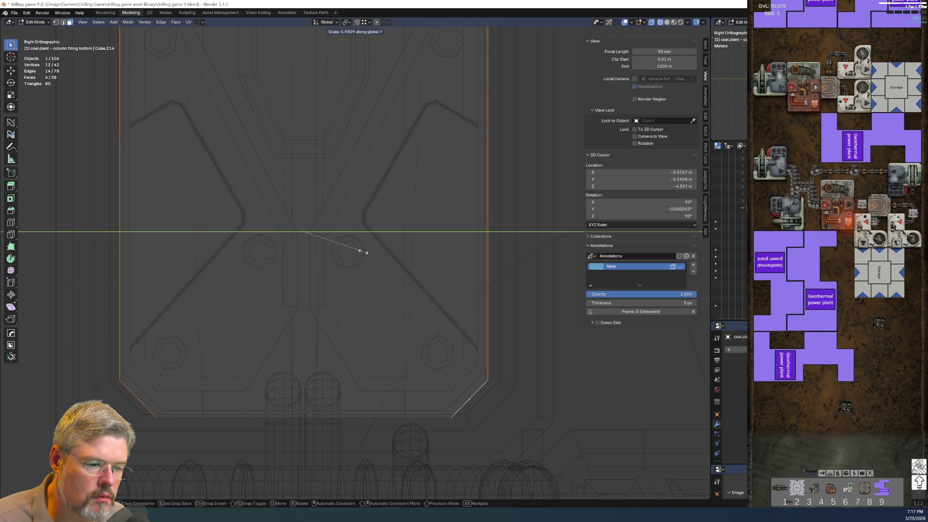
left_click(364, 252)
key("s")
key("y")
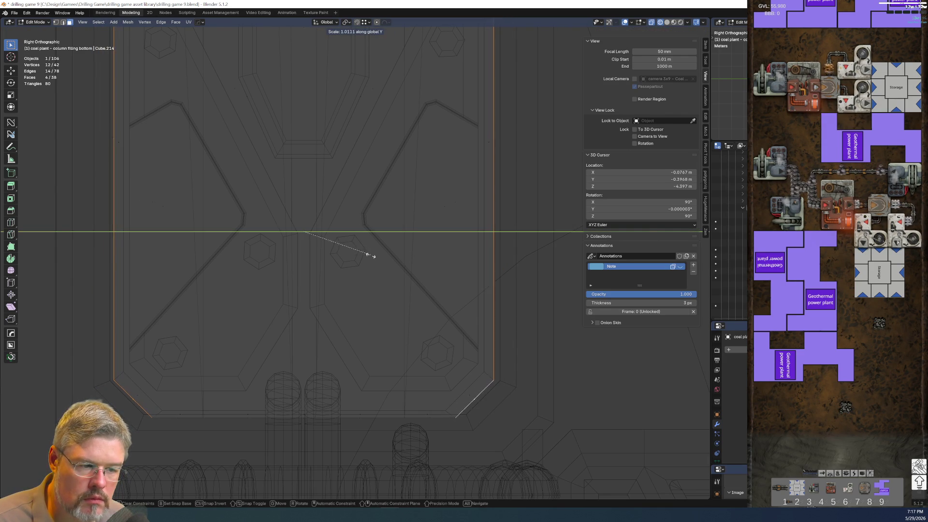
left_click(385, 267)
key("Tab")
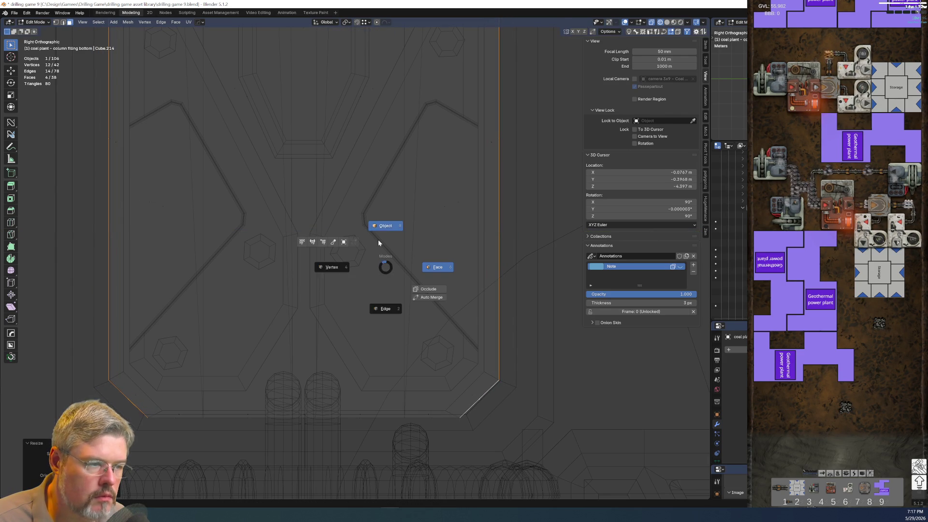
key("z")
left_click(416, 249)
Zoom in and select the body mid backing panel line lower piece
scroll(397, 244, "up", 3)
scroll(390, 270, "down", 3)
scroll(428, 306, "up", 5)
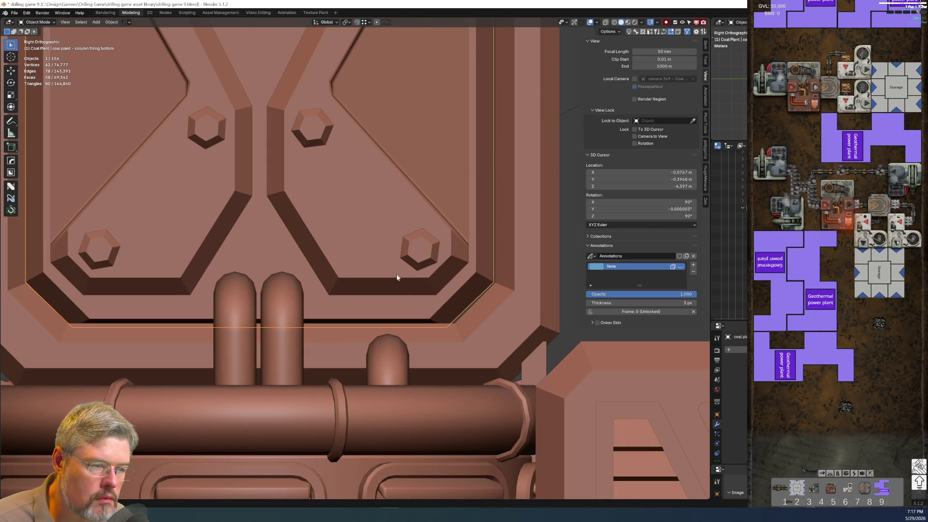
scroll(477, 317, "down", 3)
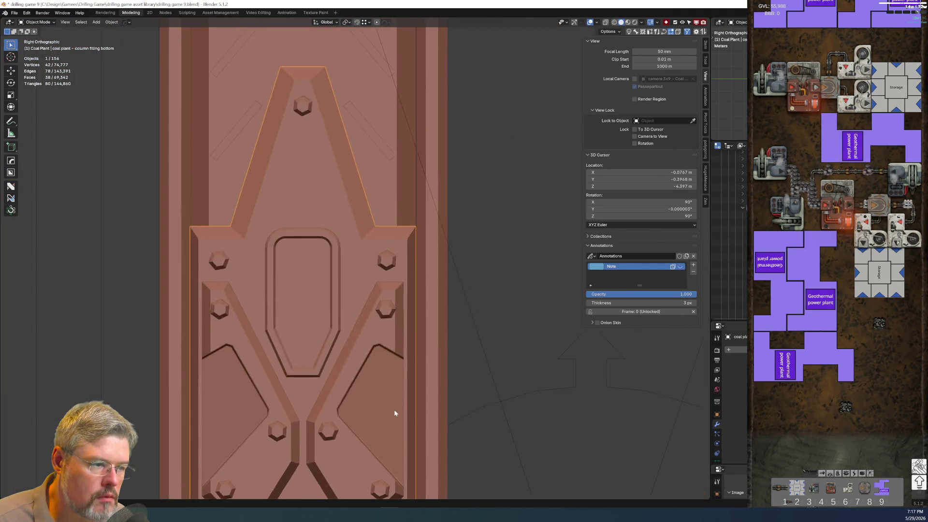
scroll(369, 162, "up", 4)
scroll(421, 295, "up", 2)
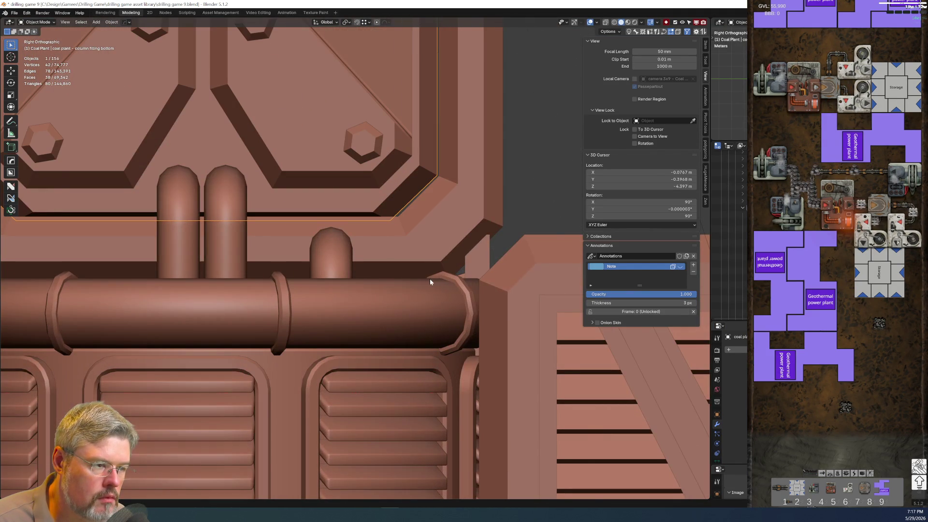
scroll(435, 277, "up", 1)
left_click(492, 261)
scroll(488, 264, "down", 5)
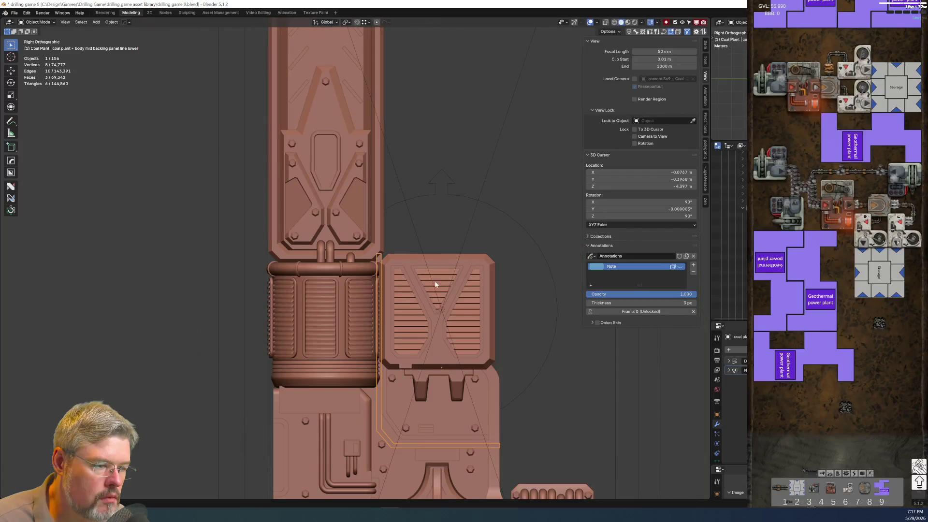
scroll(401, 308, "up", 5)
scroll(406, 259, "up", 4)
In the panel line's Edit Mode, box-select only its top edge
middle_click_drag(393, 260, 269, 208, "shift")
key("ctrl+Tab")
left_click(287, 160)
mouse_move(311, 140)
left_mouse_down()
mouse_move(418, 170)
mouse_move(401, 174)
left_mouse_up()
key("z")
left_click(353, 171)
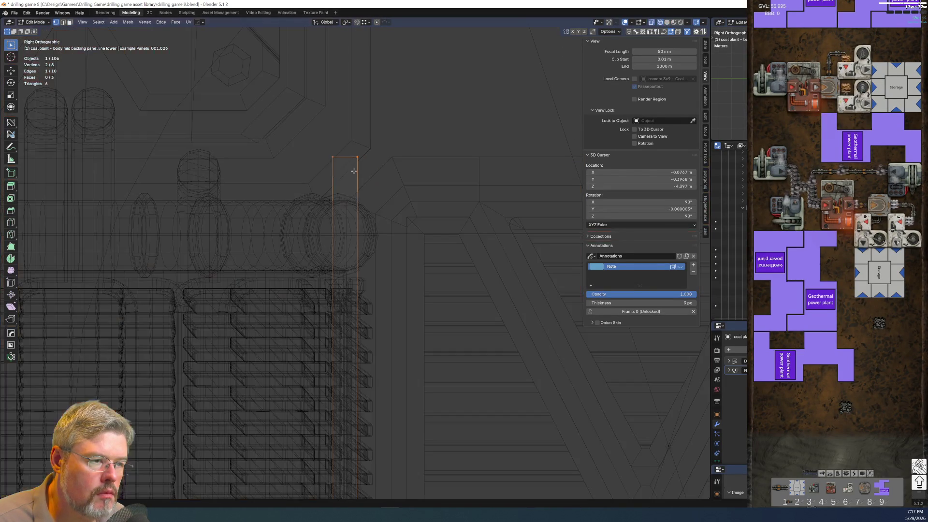
key("z")
left_click(368, 146)
Move the top edge down along Z and return to Object Mode
key("g")
key("z")
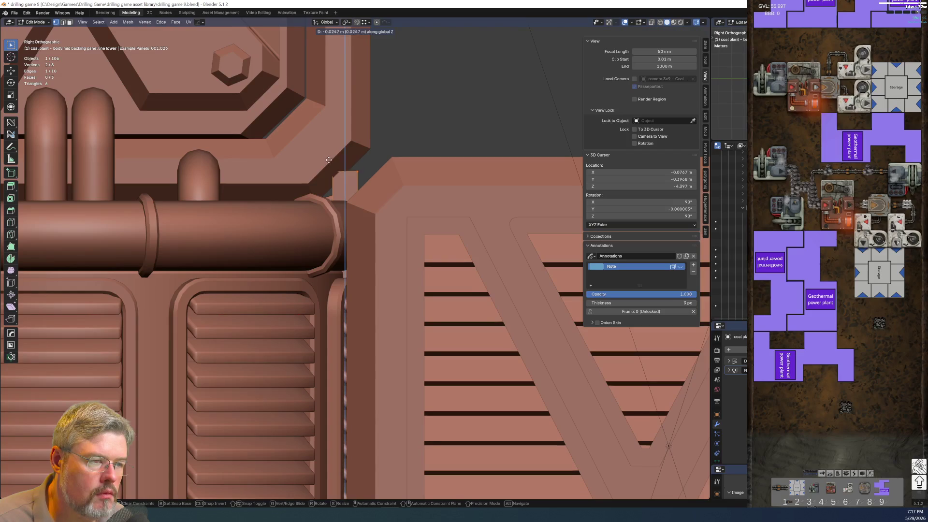
left_click(330, 204)
scroll(330, 208, "down", 2)
key("ctrl+Tab")
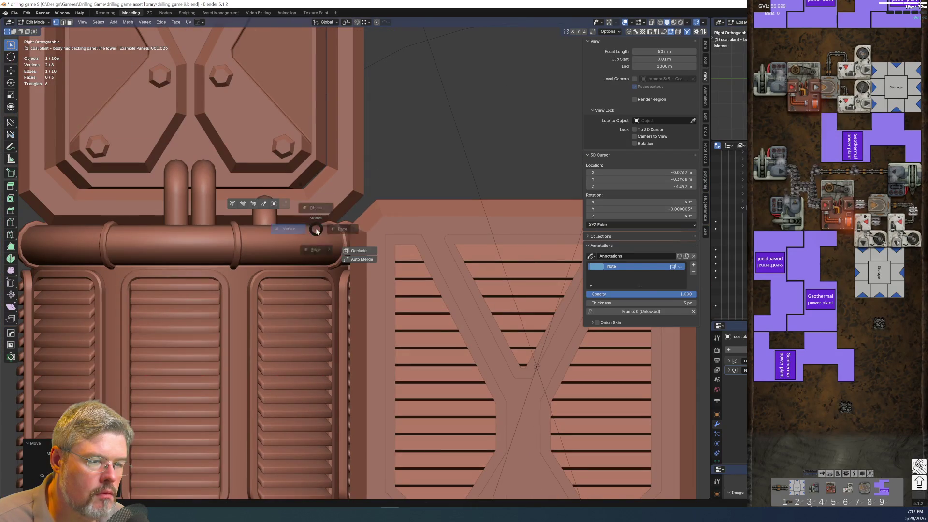
left_click(311, 206)
Edit the bottom column filling's mesh in the right side view
scroll(400, 266, "up", 4)
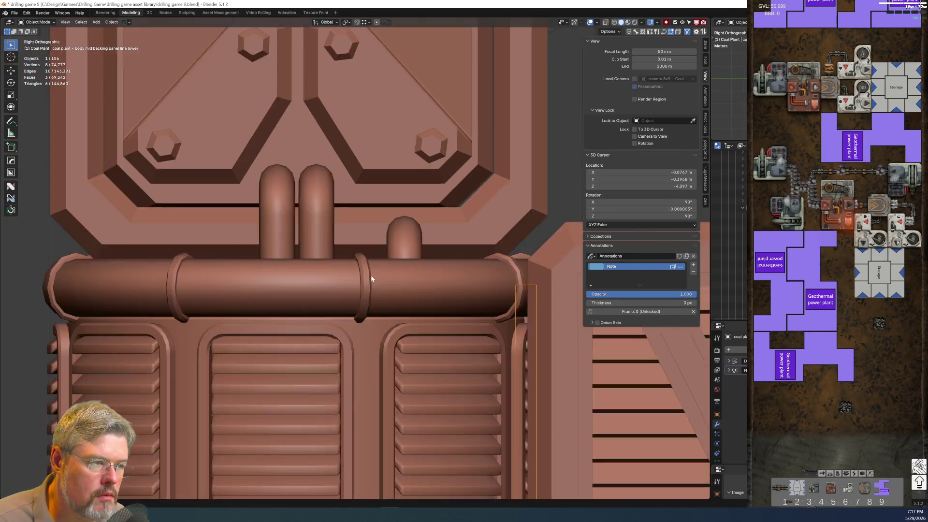
scroll(363, 286, "up", 4)
scroll(423, 201, "down", 5)
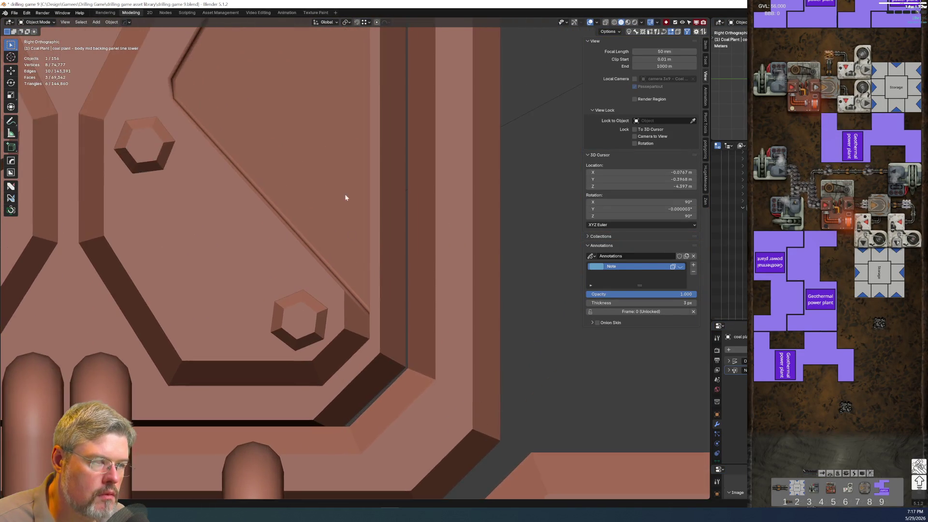
scroll(336, 306, "down", 2)
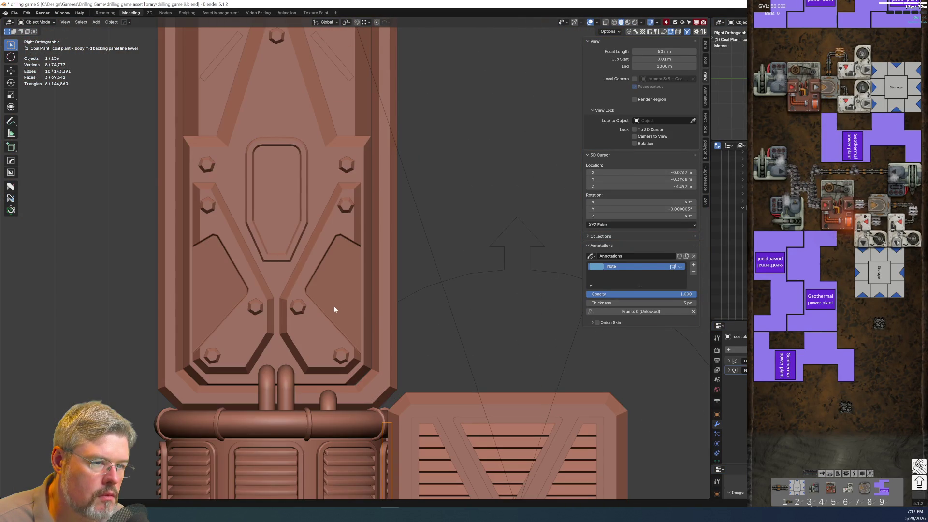
scroll(338, 293, "up", 2)
left_click(367, 227)
mouse_move(376, 178)
middle_mouse_down()
mouse_move(353, 191)
mouse_move(389, 302)
mouse_move(377, 300)
middle_mouse_up()
key("Tab")
scroll(389, 302, "up", 3)
key("KP_3")
Flatten the selected vertices with a Y scale of 0, then widen them slightly along Y
key("s")
key("y")
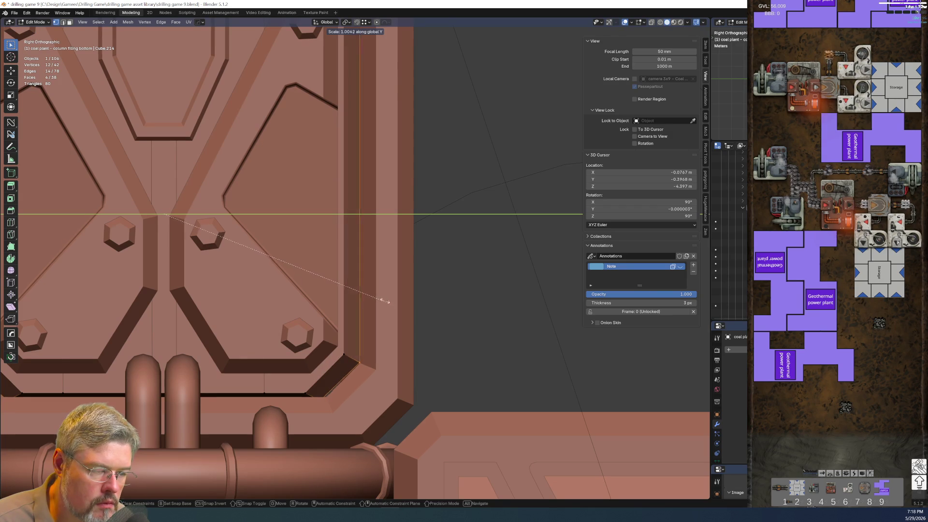
key("0")
key("Return")
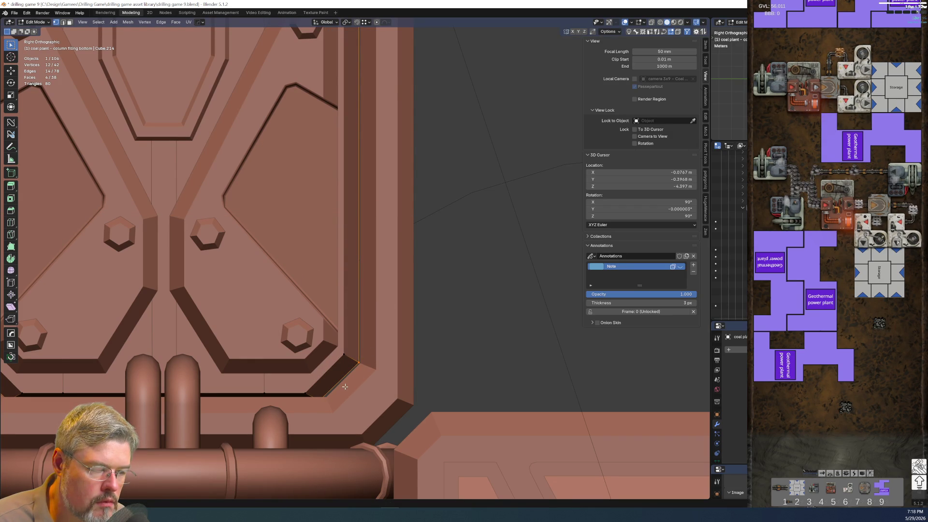
key("s")
key("y")
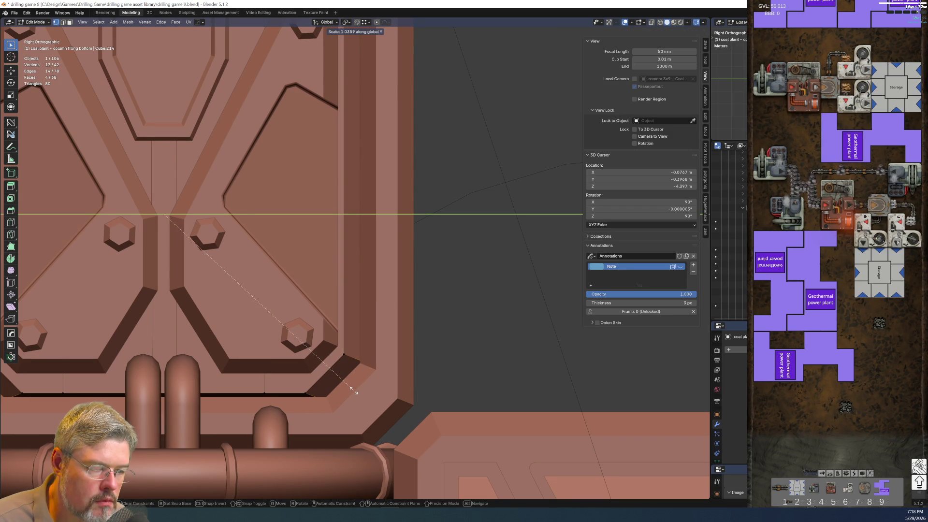
left_click(354, 390)
scroll(166, 274, "down", 4)
Leave Edit Mode and undo back to object selection
key("Tab")
left_click(201, 242)
key("ctrl+z")
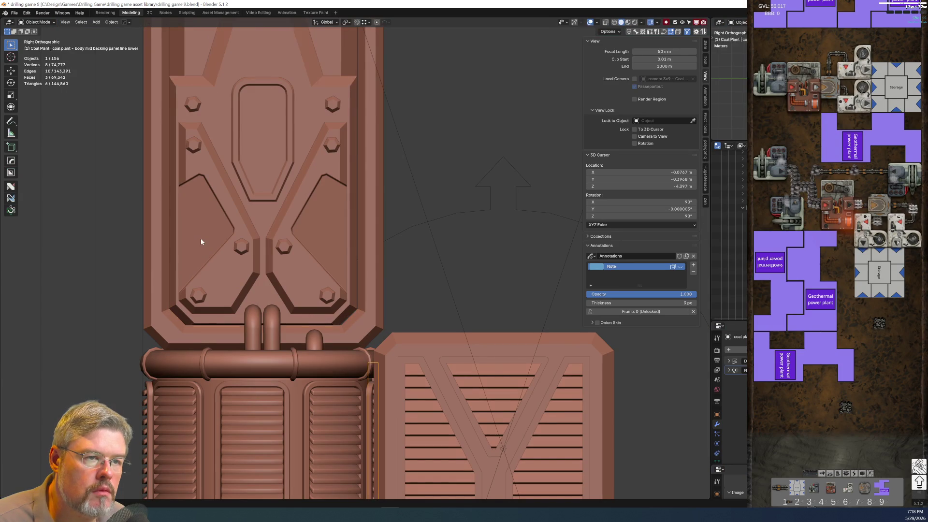
scroll(290, 323, "up", 2)
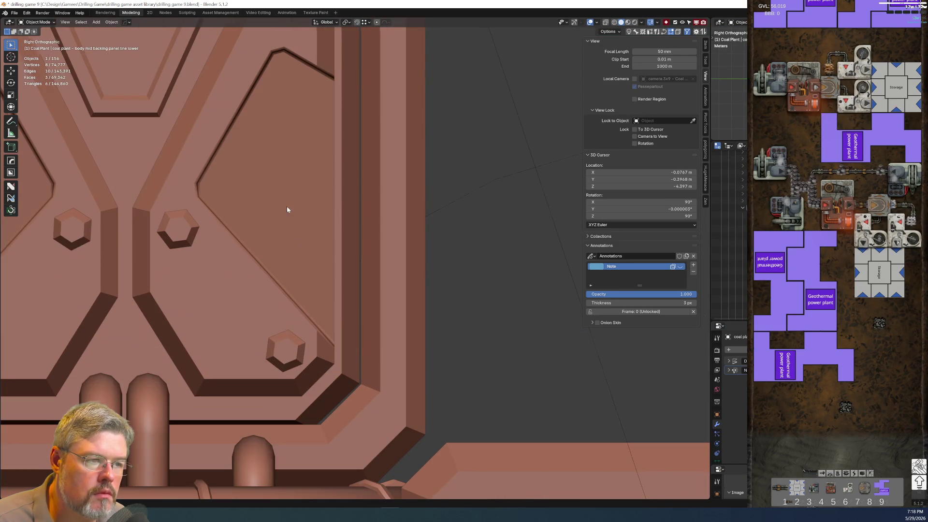
scroll(286, 206, "up", 4)
scroll(484, 474, "down", 3)
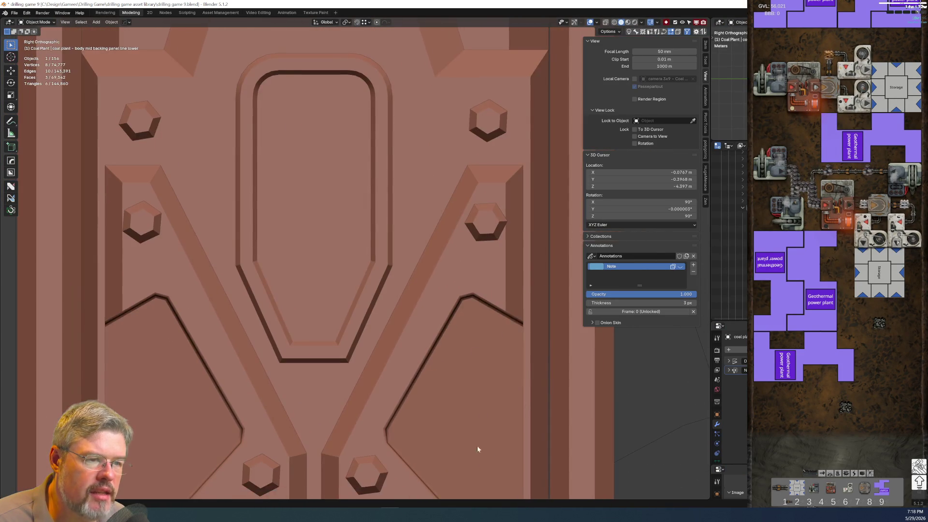
scroll(463, 354, "up", 3)
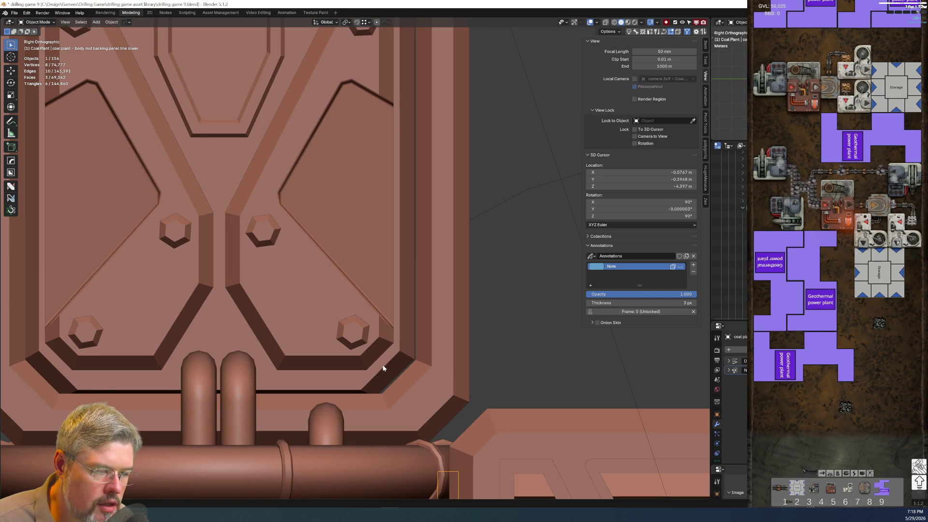
Rescale the bottom column filling along Y twice, to about 1.008, to fit beneath the panel
left_click(383, 367)
key("Tab")
key("s")
key("y")
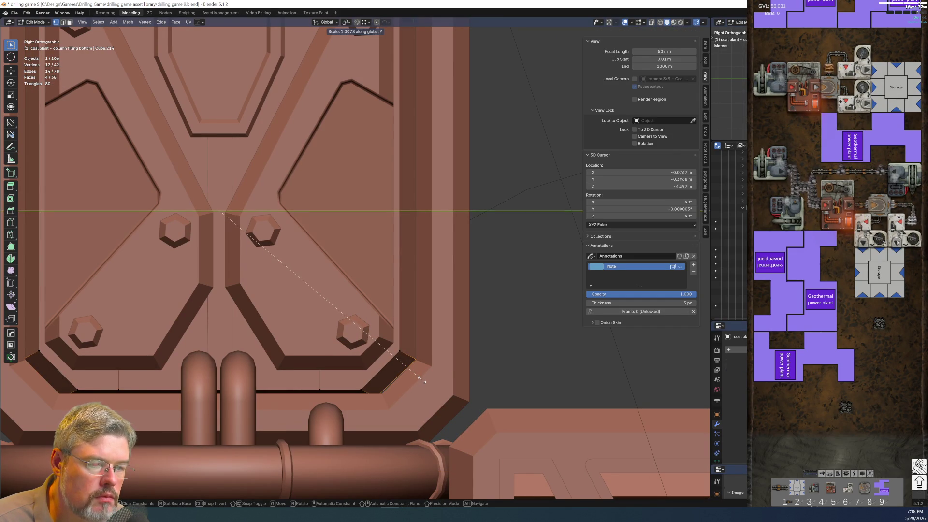
left_click(403, 375)
key("s")
key("y")
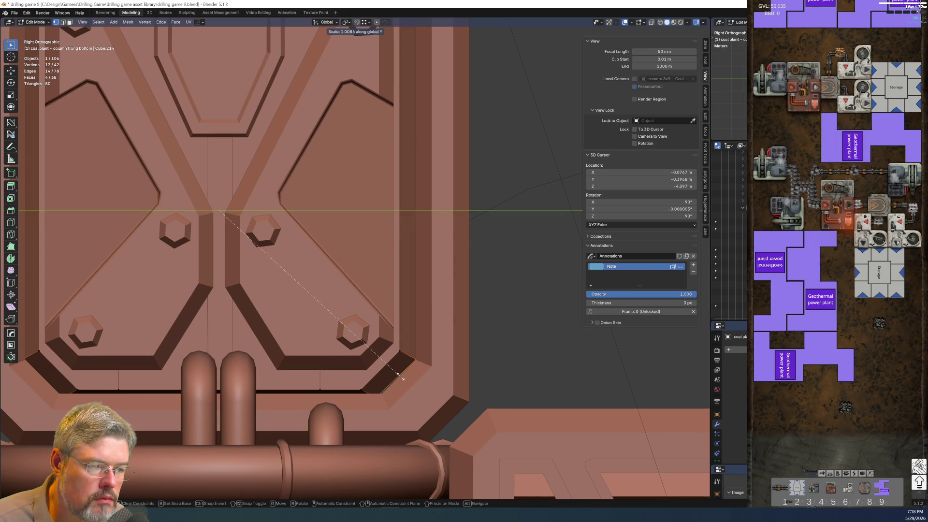
left_click(399, 375)
mouse_move(390, 387)
middle_mouse_down()
mouse_move(338, 290)
mouse_move(208, 100)
mouse_move(274, 257)
middle_mouse_up()
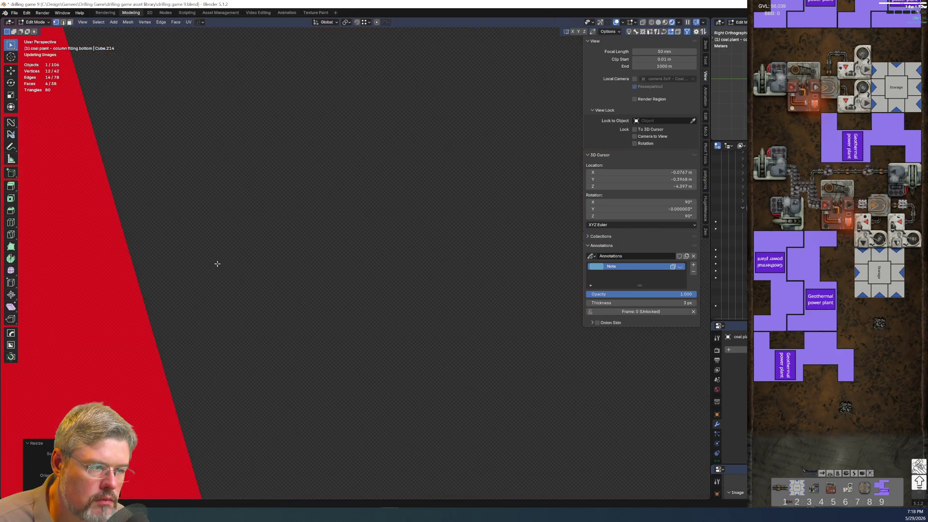
Clear the selection and, in wireframe, select one face of the column filling
key("alt+a")
key("z")
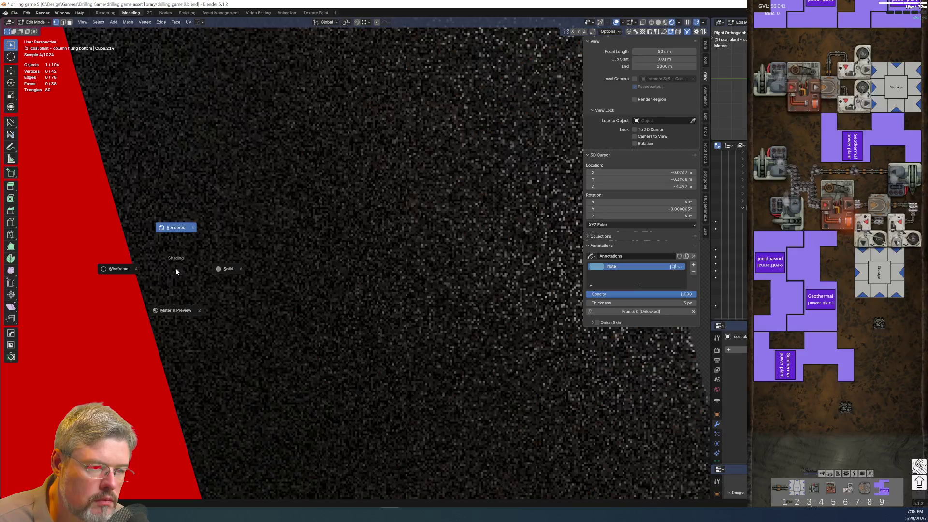
left_click(141, 274)
mouse_move(331, 321)
middle_mouse_down()
mouse_move(292, 321)
mouse_move(332, 365)
mouse_move(327, 321)
mouse_move(378, 356)
middle_mouse_up()
key("3")
left_click(353, 348)
Move the face along global Y to line up with the panel
key("g")
key("x")
key("y")
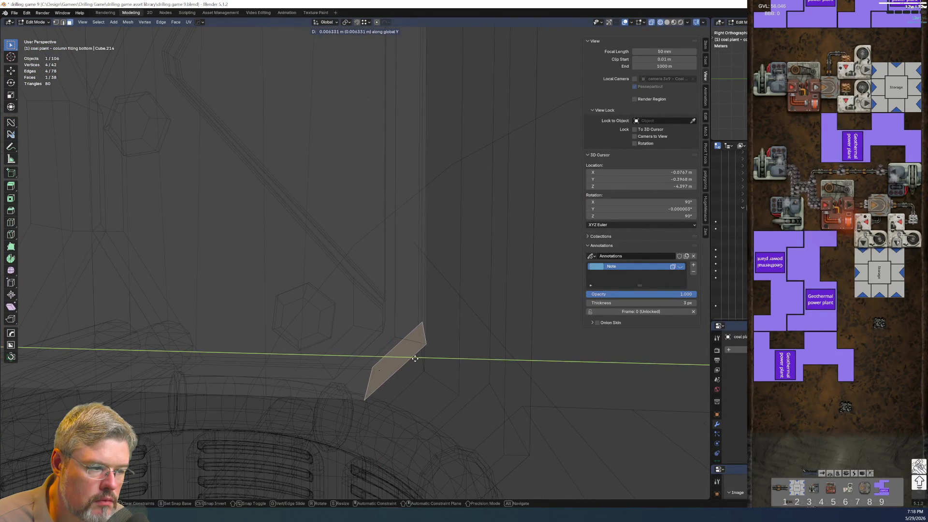
left_click(379, 358)
mouse_move(379, 357)
middle_mouse_down()
mouse_move(440, 361)
mouse_move(394, 381)
middle_mouse_up()
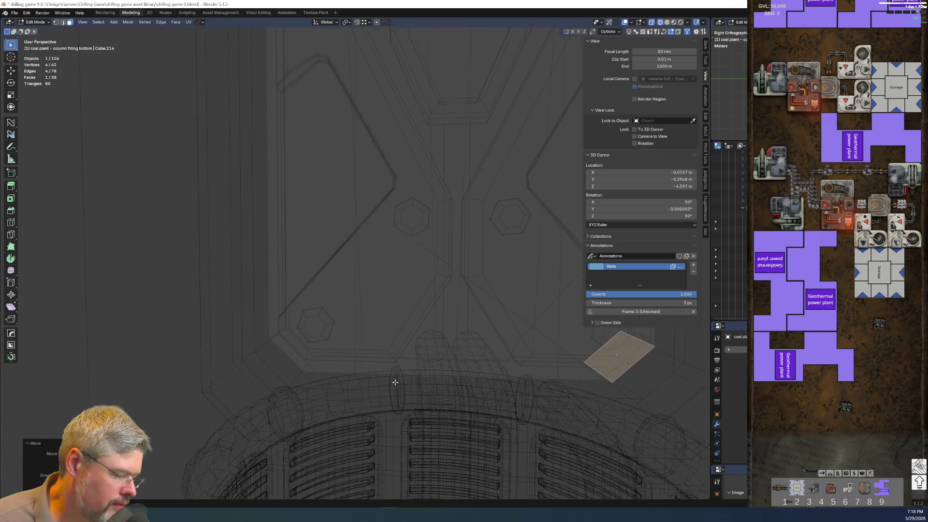
key("KP_3")
Preview the result in rendered shading, then return to solid and inspect the top vents
key("z")
left_click(385, 325)
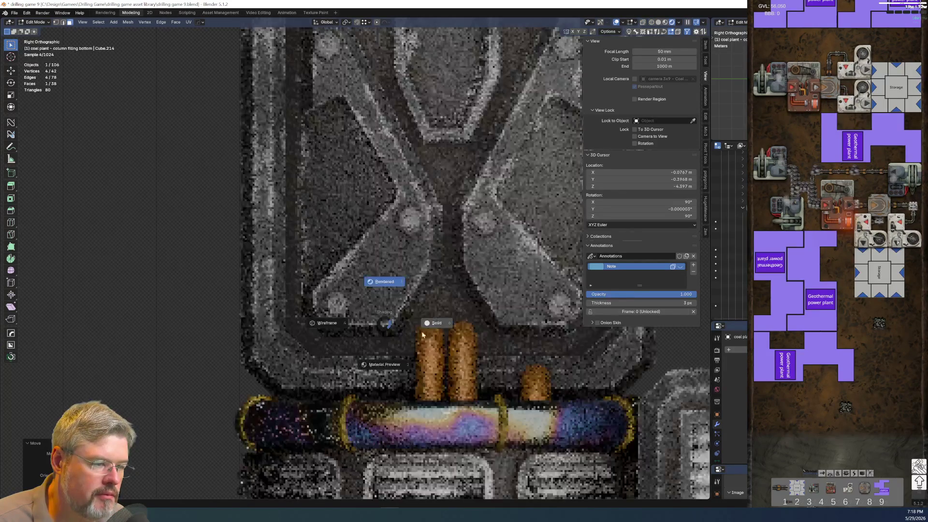
left_click(432, 326)
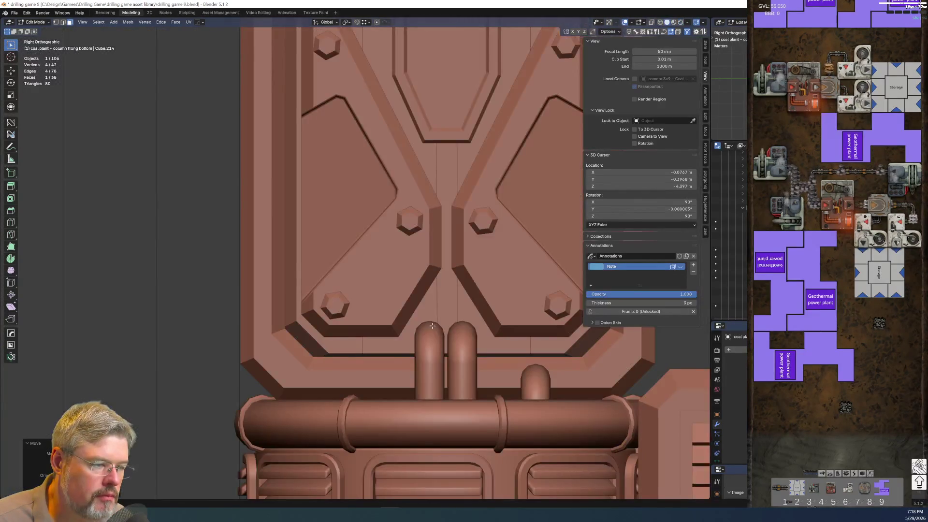
scroll(432, 326, "down", 3)
scroll(240, 42, "up", 5)
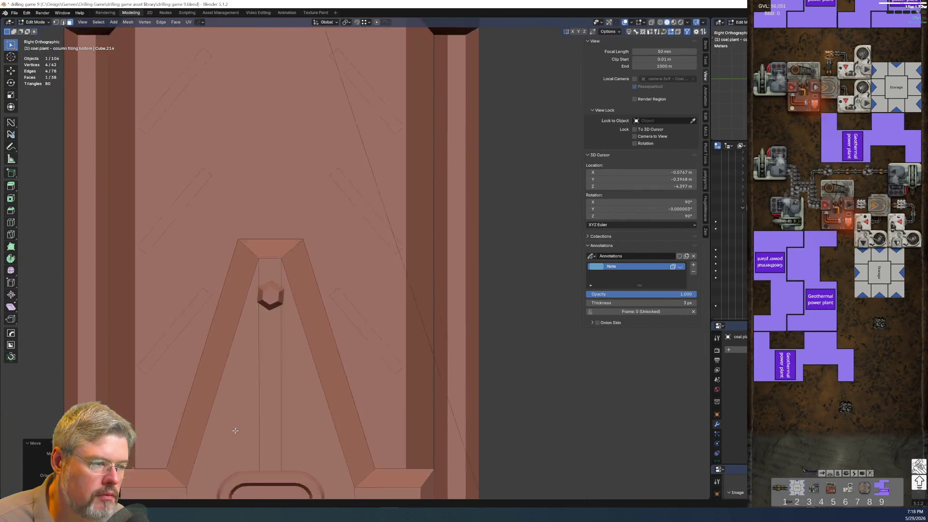
scroll(186, 198, "down", 4, "shift")
middle_click_drag(396, 282, 369, 276)
Back in Object Mode, select the top column filling piece in right orthographic view
key("ctrl+Tab")
left_click(373, 263)
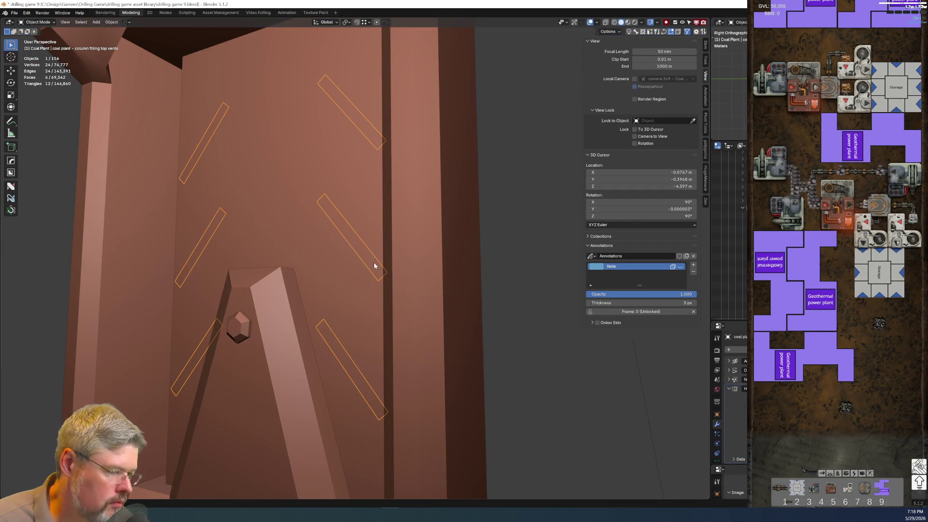
left_click(344, 272)
key("KP_3")
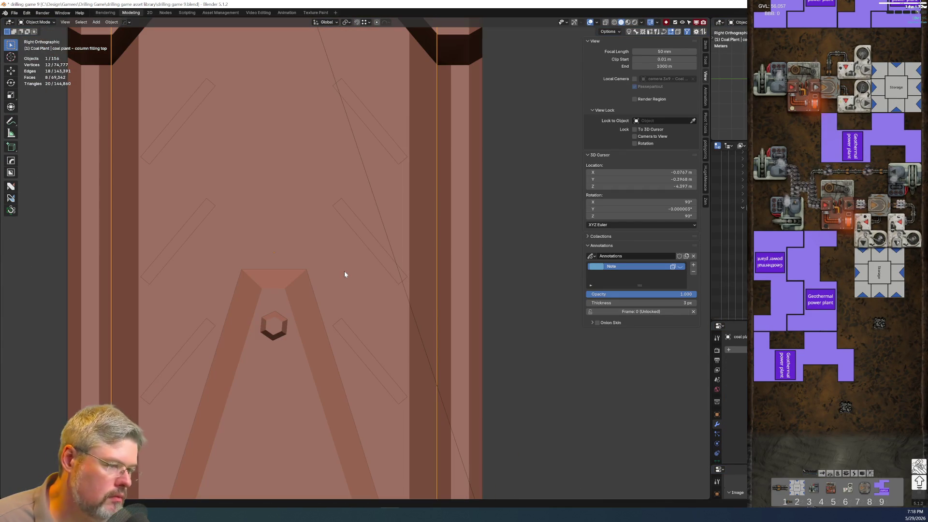
Scale the top column filling's mesh along Y in Edit Mode, then return to Object Mode
key("ctrl+Tab")
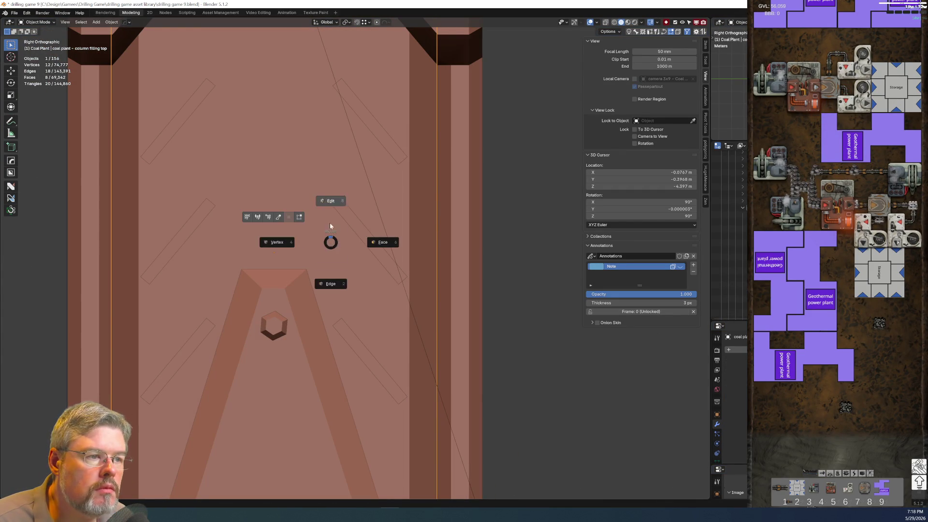
left_click(326, 197)
key("s")
key("y")
key("Escape")
key("ctrl+Tab")
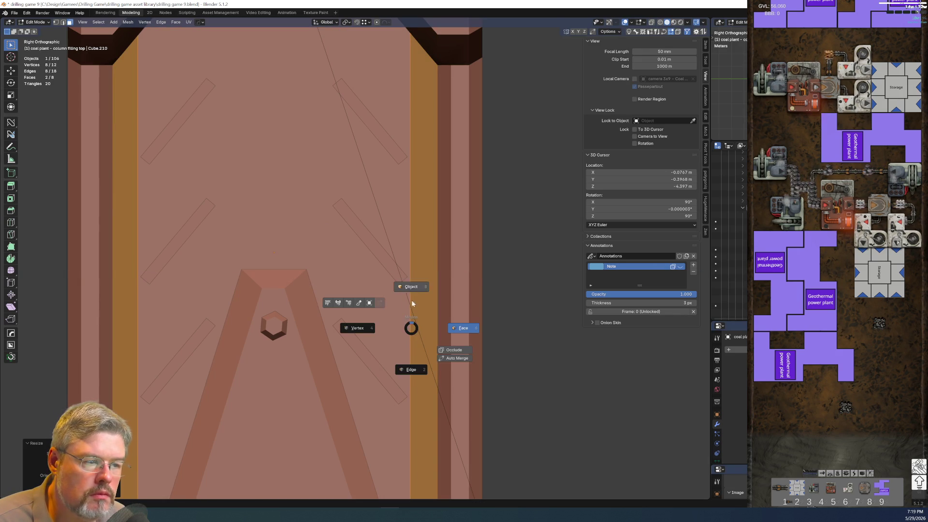
left_click(408, 254)
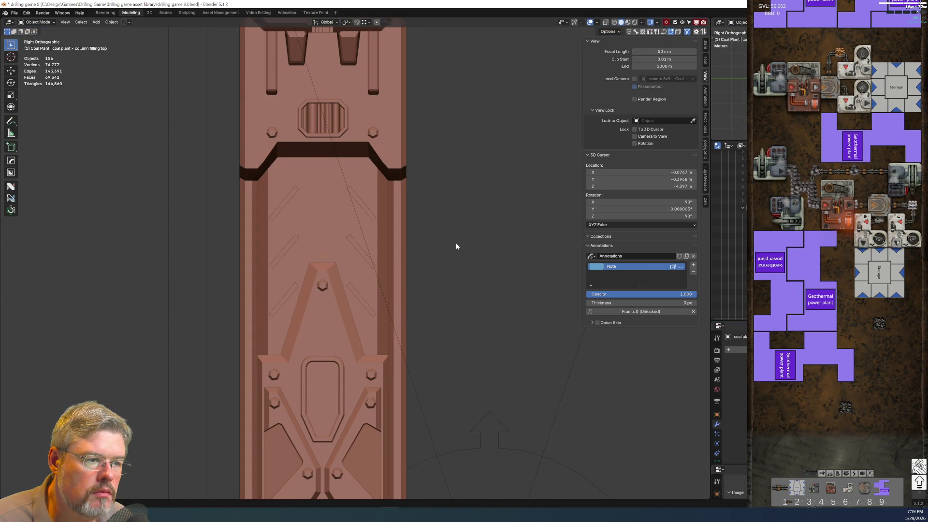
left_click(14, 12)
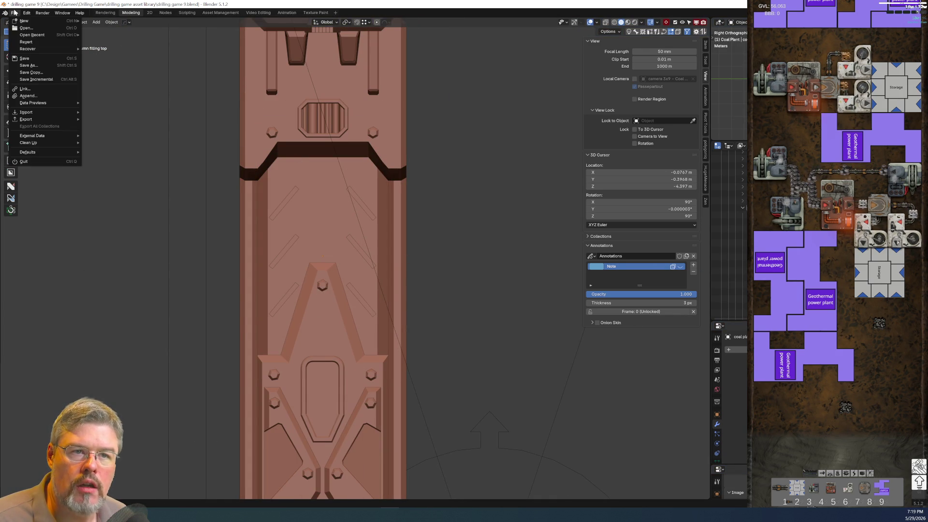
Save drilling game 9.blend and compare the bottom and top column fillings' transform values
left_click(35, 58)
left_click(349, 373)
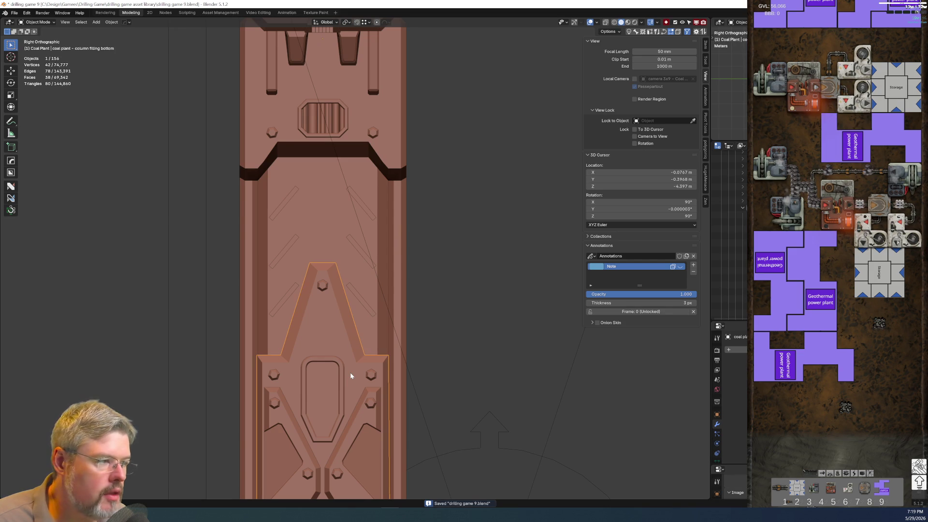
left_click(705, 52)
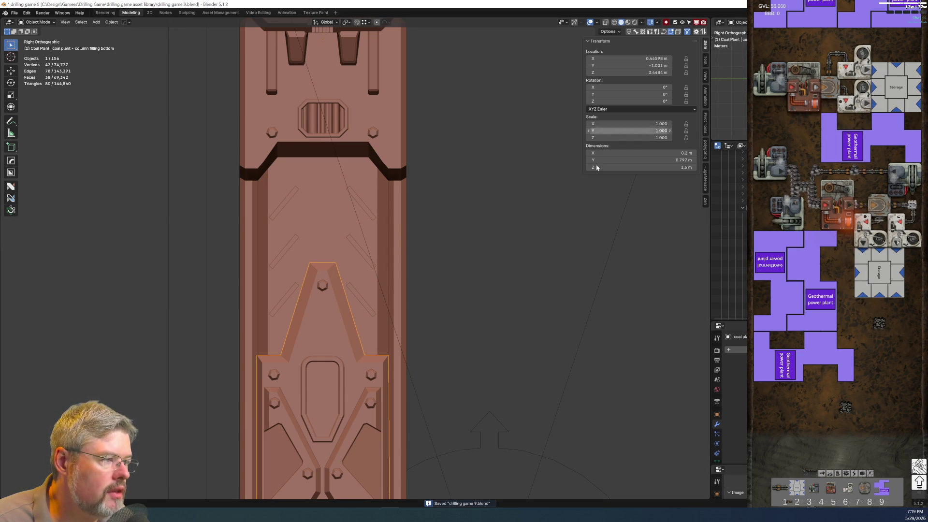
left_click(355, 263)
scroll(371, 291, "down", 5)
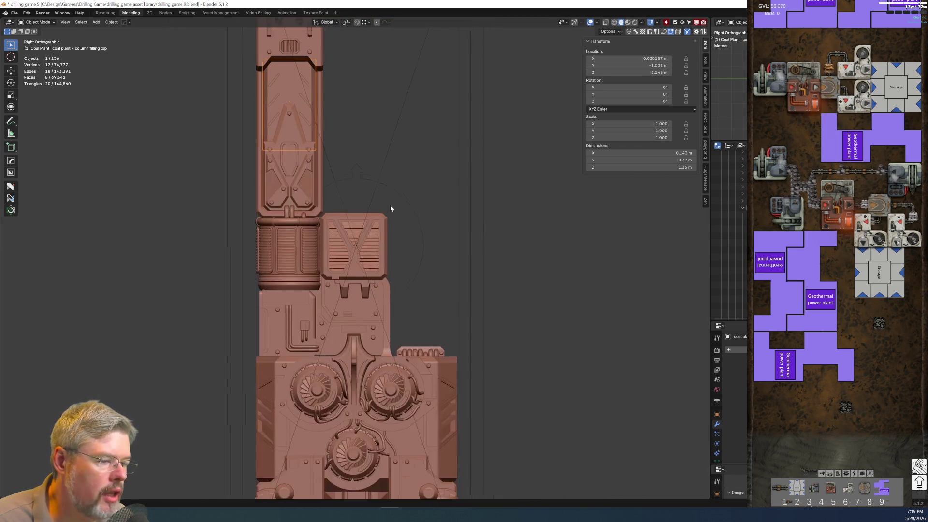
scroll(391, 321, "up", 5)
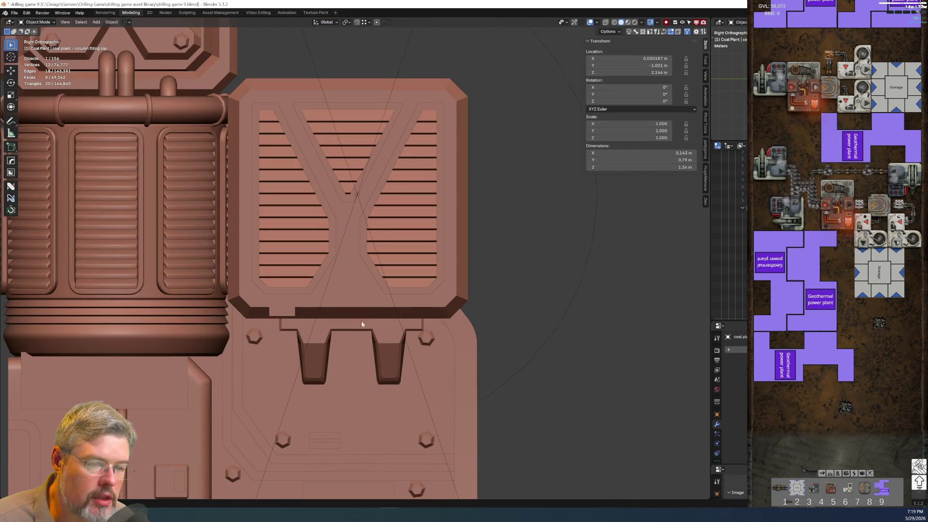
scroll(301, 269, "left", 5)
scroll(301, 270, "left", 3)
scroll(311, 318, "down", 3)
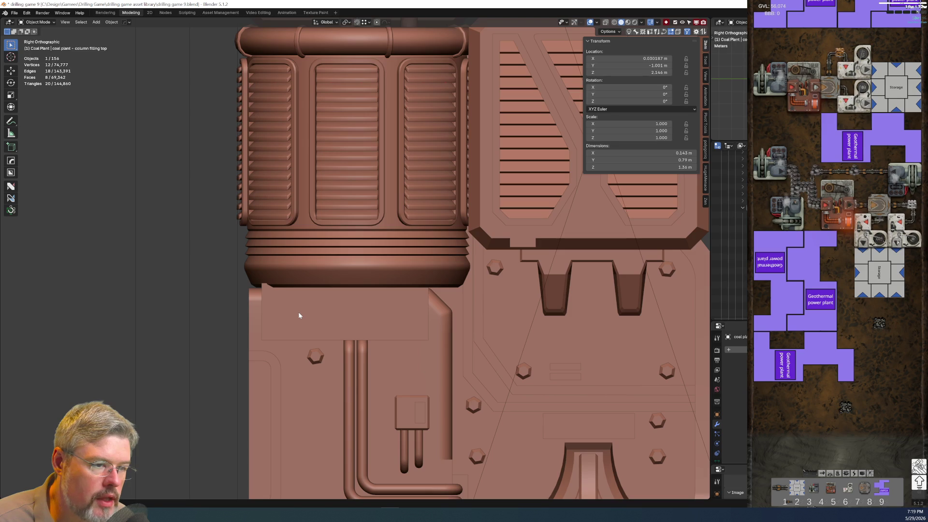
scroll(291, 221, "up", 4, "shift")
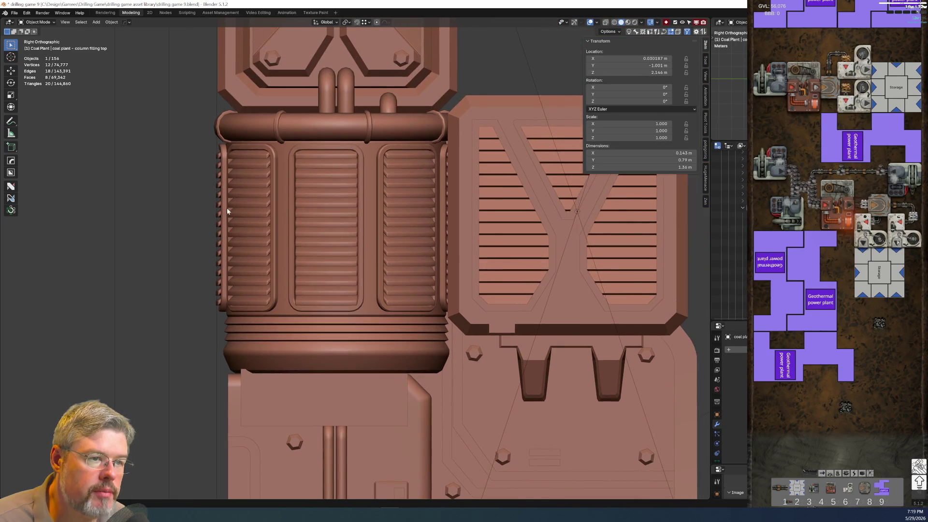
scroll(184, 150, "up", 2)
Select the vent cylinder mid slat bezels and enter Edit Mode on them
left_click(195, 130)
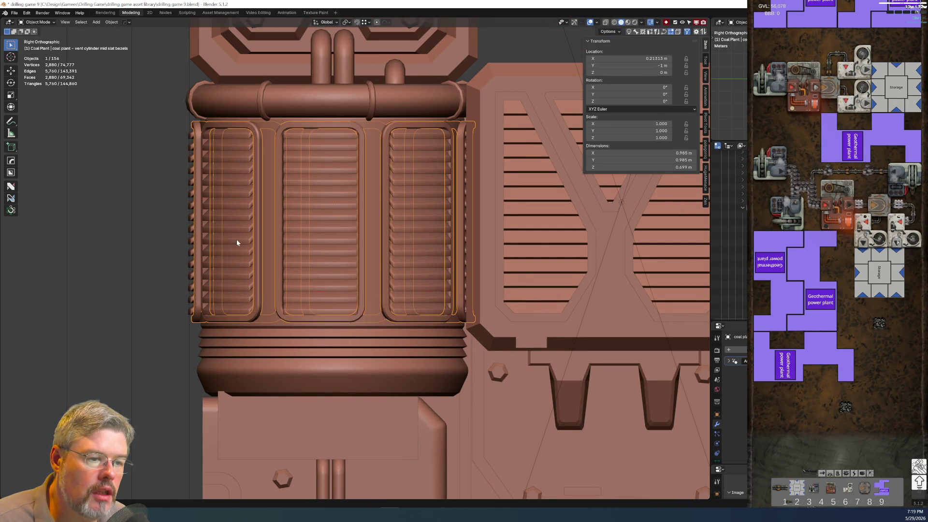
scroll(237, 240, "down", 7)
middle_click_drag(434, 164, 363, 333, "shift")
key("ctrl+Tab")
left_click(392, 236)
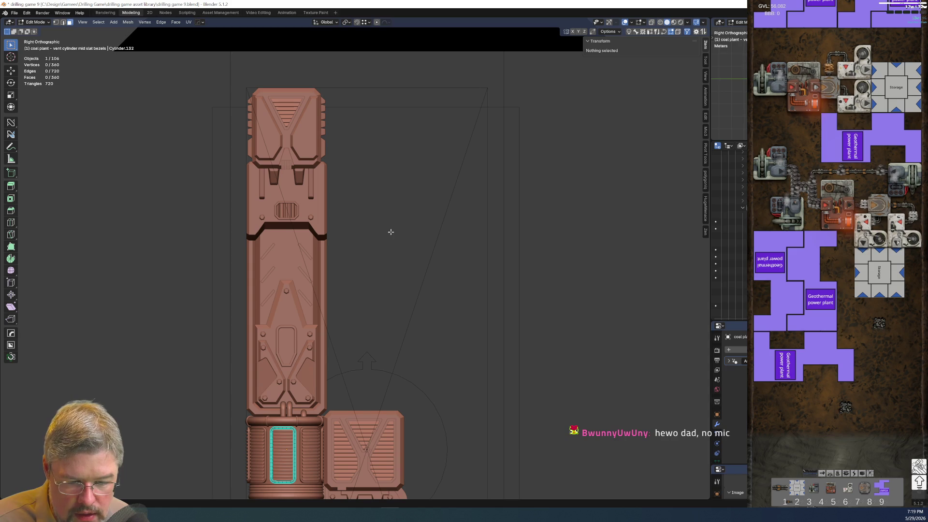
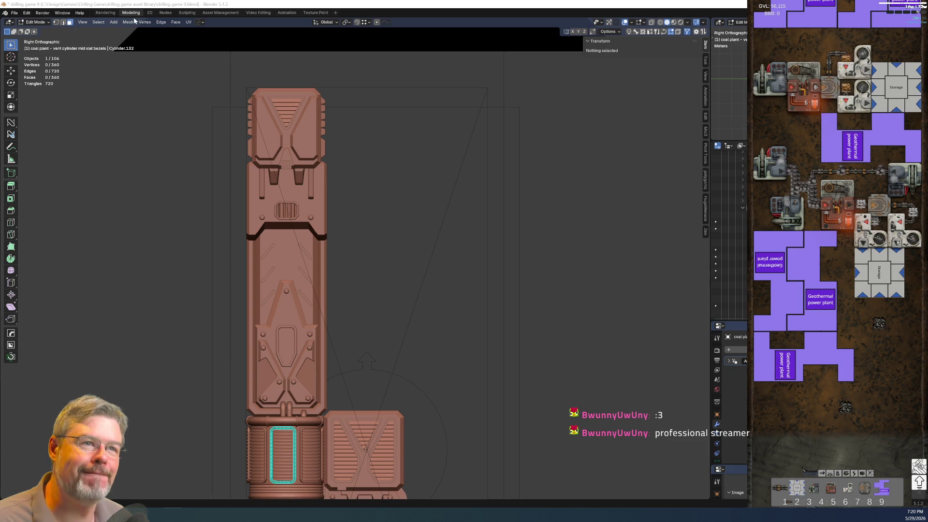
Save the coal plant model as drilling game 9.blend
left_click(14, 13)
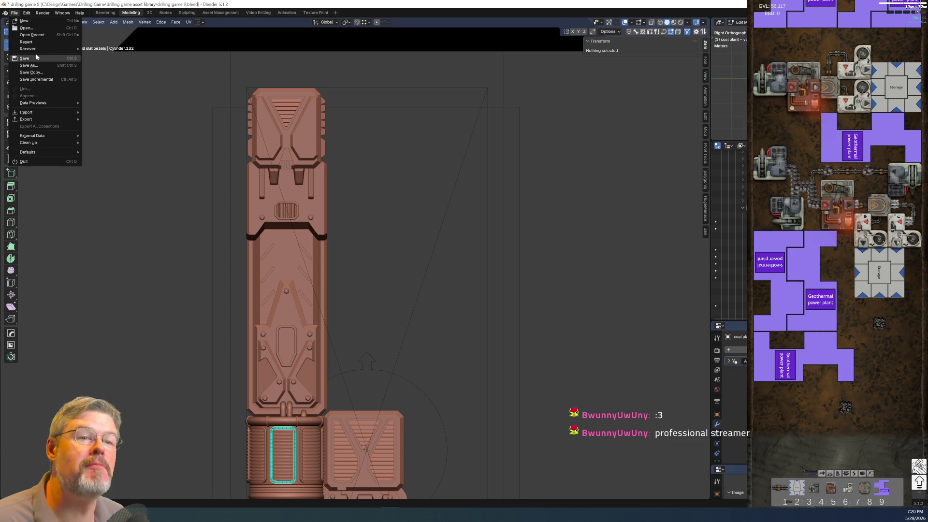
scroll(423, 222, "down", 7)
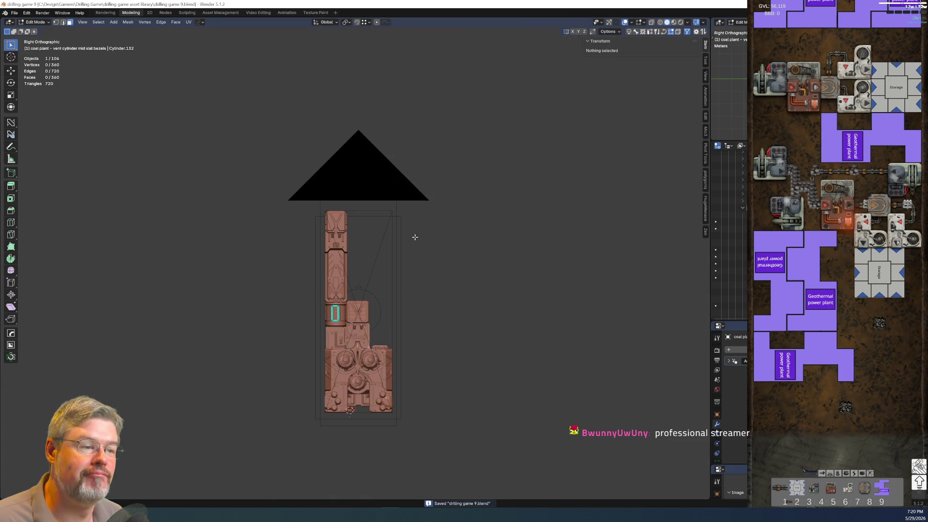
scroll(422, 261, "up", 7)
Switch the model from Edit Mode back to Object Mode and clear the selection
key("ctrl+Tab")
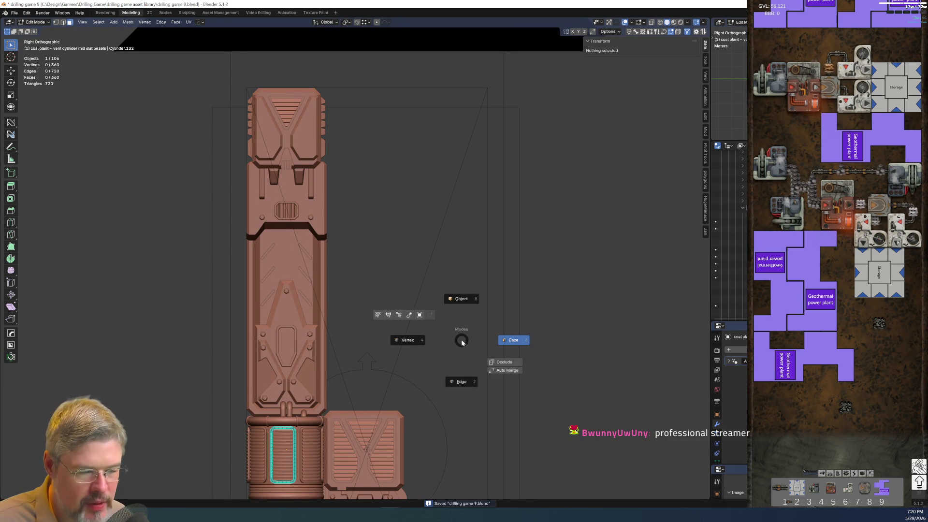
left_click(466, 300)
left_click(549, 284)
Pan and zoom around the fans, the lower section and the area between the fans
scroll(501, 332, "down", 4)
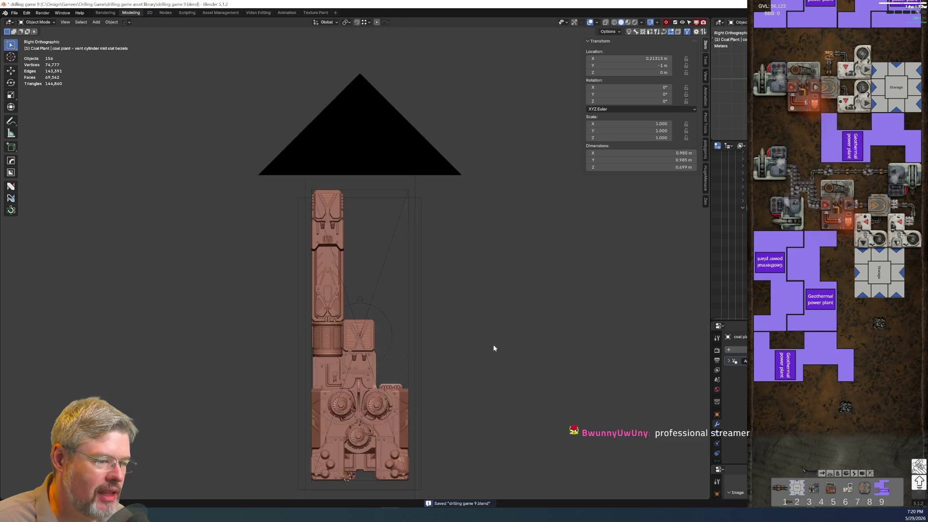
middle_click_drag(500, 332, 460, 140, "shift")
scroll(342, 166, "up", 6)
scroll(335, 172, "up", 5)
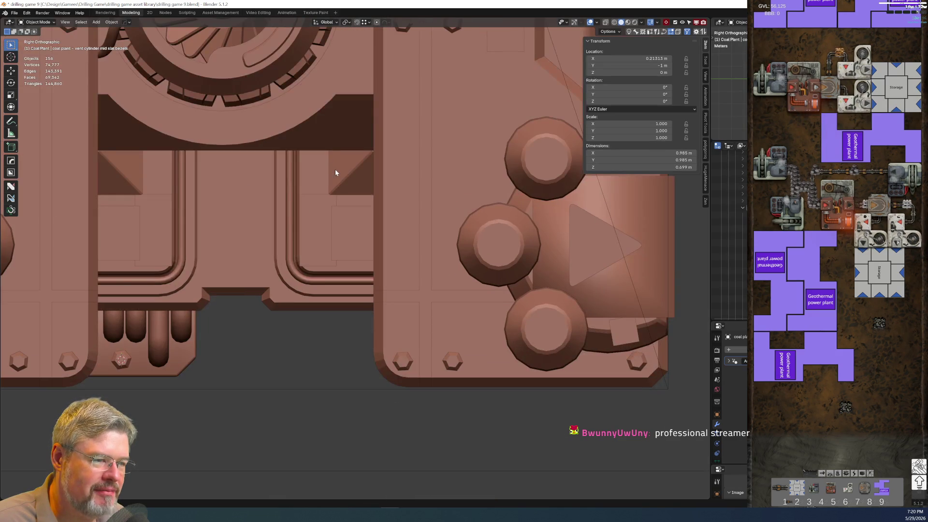
scroll(288, 278, "down", 2)
scroll(285, 269, "down", 1)
middle_click_drag(254, 208, 319, 380, "shift")
middle_click_drag(283, 290, 315, 478, "shift")
scroll(333, 281, "up", 5)
scroll(333, 280, "up", 1)
scroll(266, 266, "down", 2)
scroll(315, 220, "down", 2)
Isolate the body mid backing slab in Edit Mode and select its thin side face
left_click(316, 222)
key("Tab")
scroll(294, 232, "up", 4)
middle_click_drag(295, 232, 282, 242)
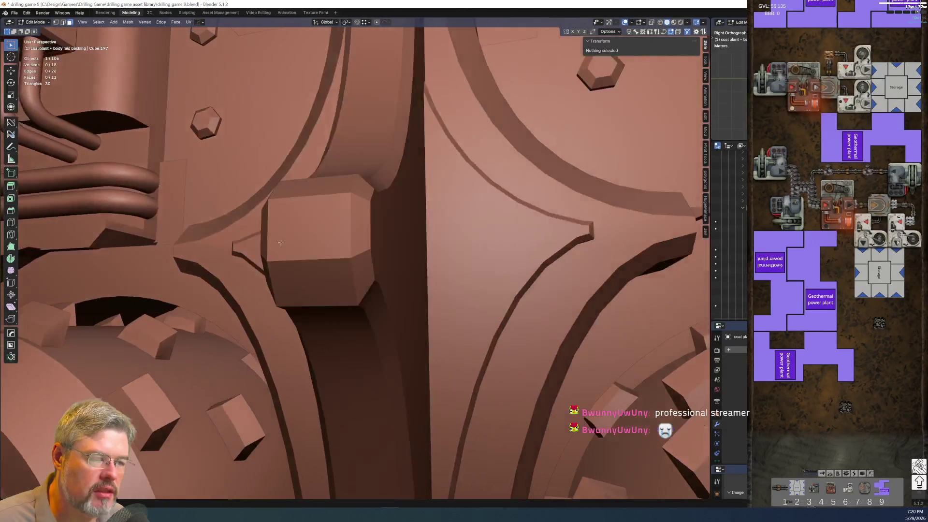
scroll(283, 242, "up", 8)
scroll(194, 258, "down", 2)
key("KP_Divide")
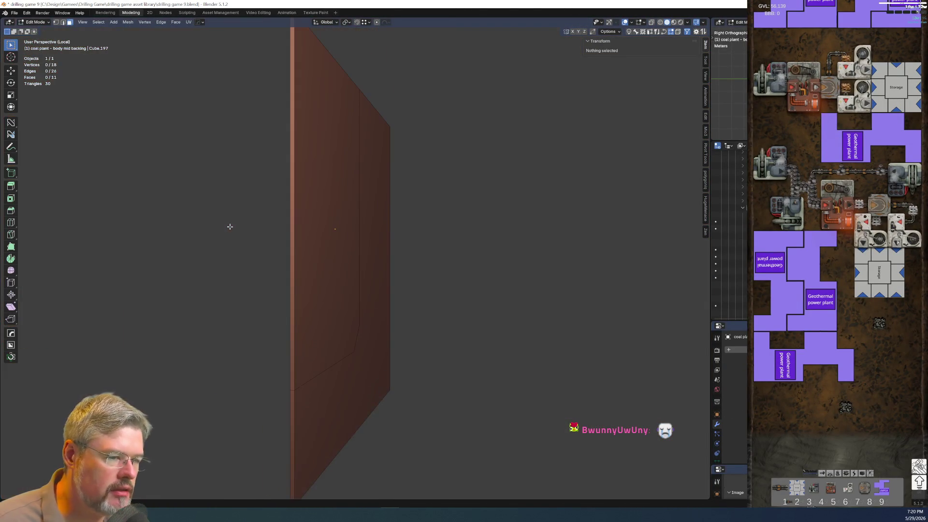
mouse_move(451, 304)
middle_mouse_down()
mouse_move(452, 251)
mouse_move(319, 283)
middle_mouse_up()
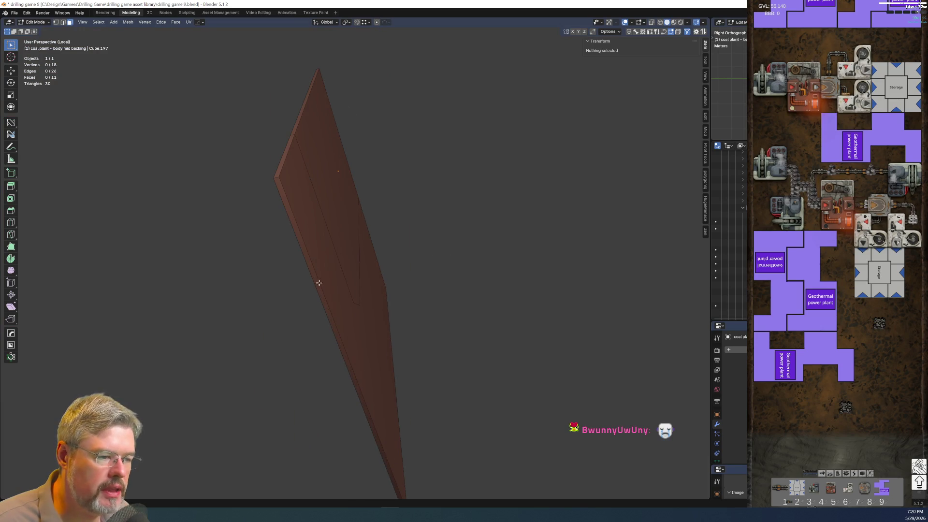
left_click(332, 321)
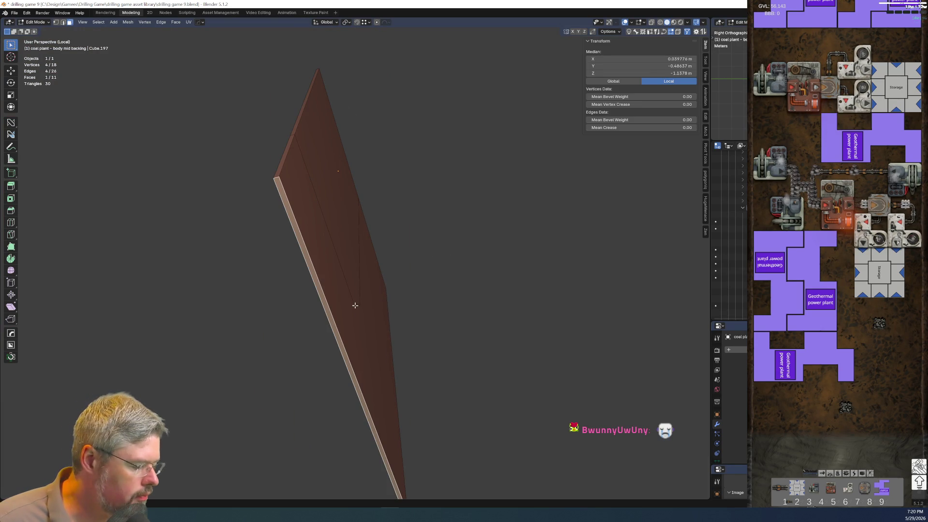
Lower the selected side face slightly along the Z axis
key("KP_Divide")
mouse_move(300, 244)
middle_mouse_down()
mouse_move(364, 263)
mouse_move(380, 243)
middle_mouse_up()
scroll(380, 243, "up", 5)
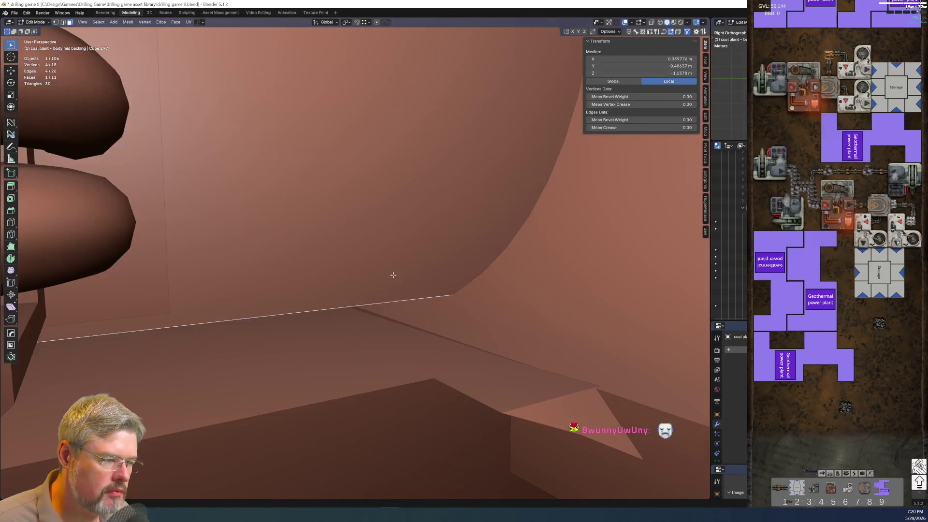
key("g")
key("z")
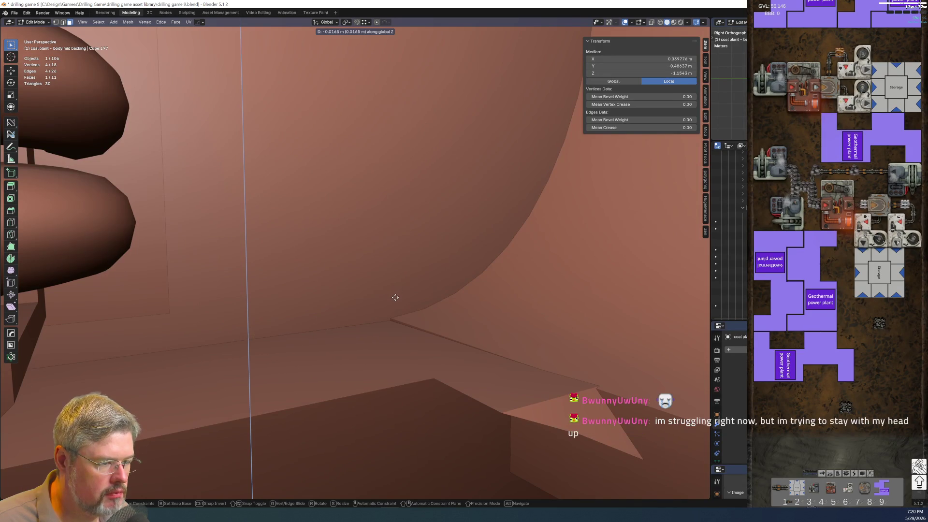
left_click(391, 290)
scroll(391, 290, "down", 5)
Check the change in side view, save drilling game 9.blend, and return to Object Mode
key("KP_3")
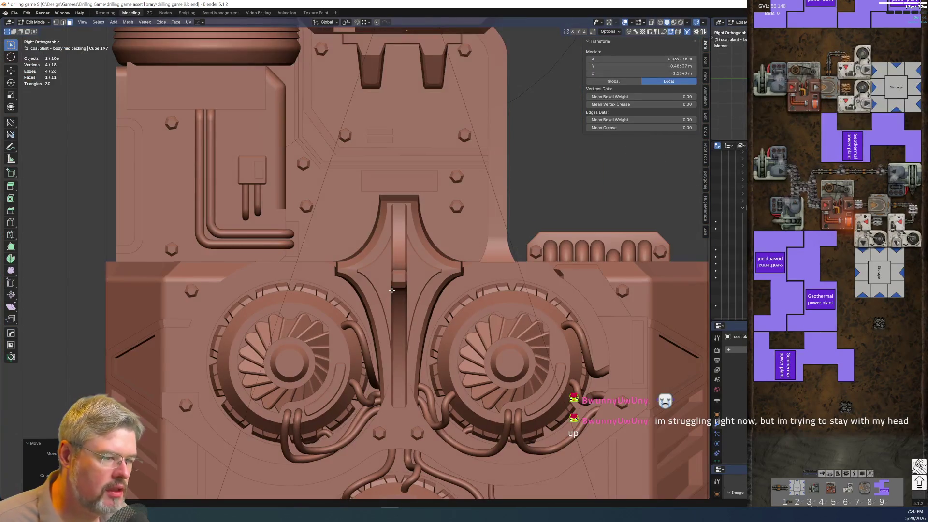
mouse_move(391, 290)
middle_mouse_down("shift")
mouse_move(348, 116)
mouse_move(318, 98)
mouse_move(343, 284)
mouse_move(419, 326)
mouse_move(411, 334)
mouse_move(396, 297)
middle_mouse_up("shift")
scroll(318, 99, "up", 1)
scroll(317, 98, "down", 1)
scroll(344, 283, "up", 1)
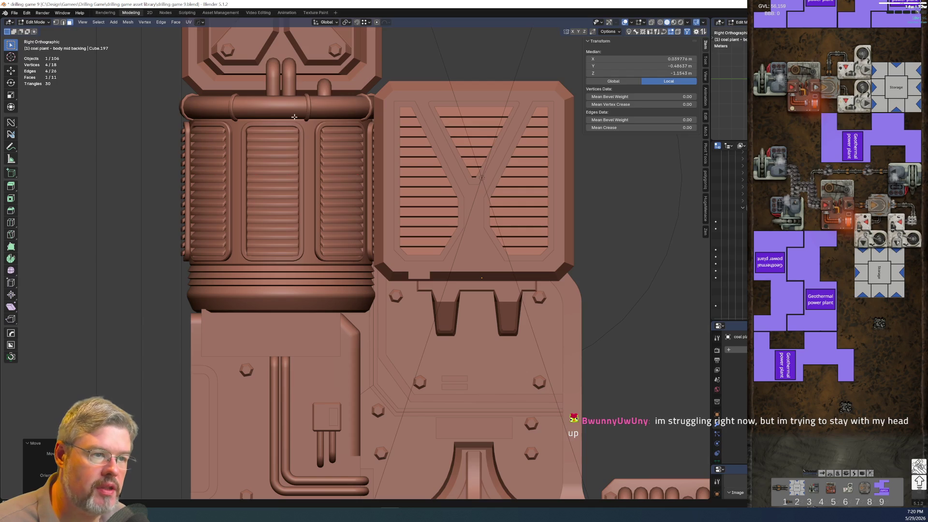
scroll(293, 116, "up", 5, "shift")
scroll(425, 299, "up", 6, "shift")
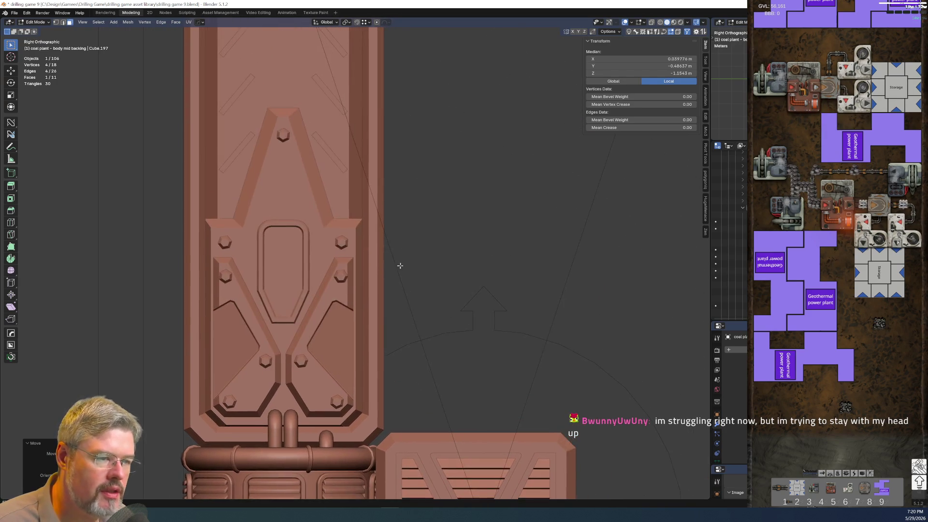
left_click(15, 13)
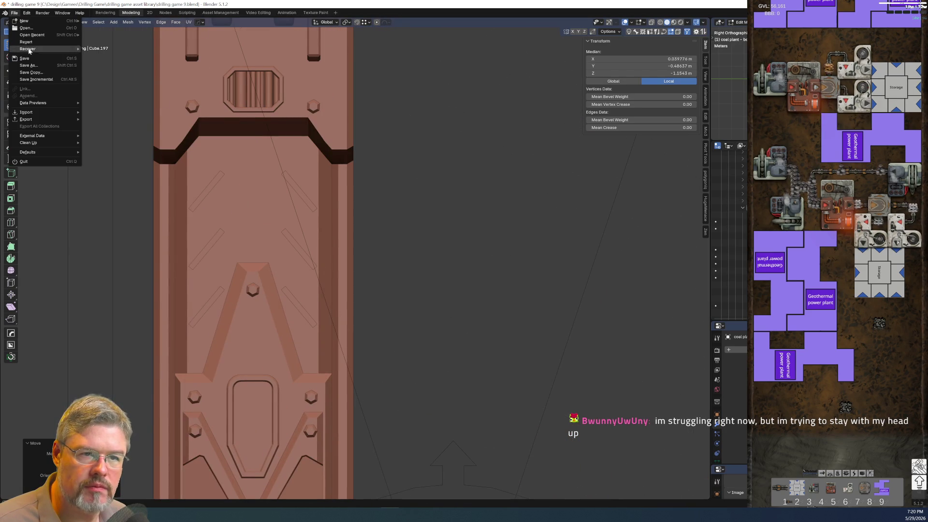
key("ctrl+s")
scroll(334, 328, "up", 7, "shift")
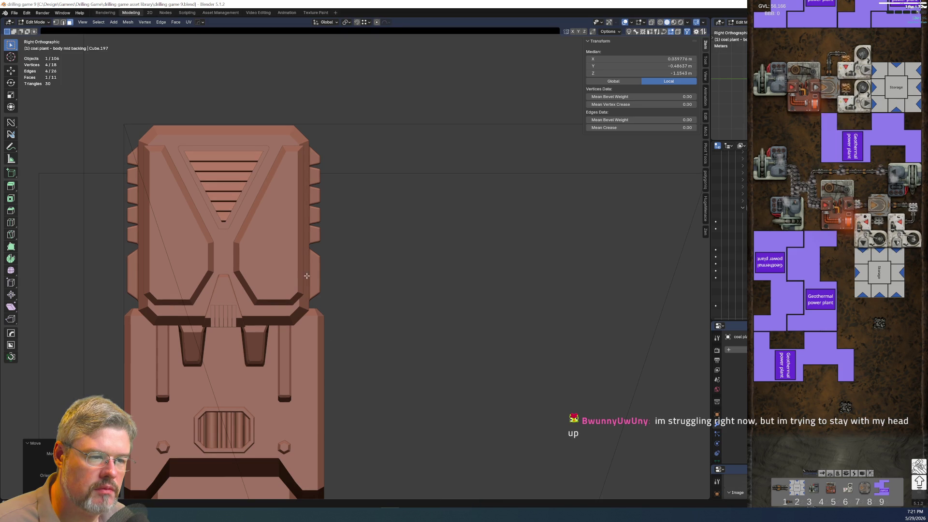
key("Tab")
Frame the column top vent plate in Edit Mode and select its vertical strip and corner faces
left_click(274, 259)
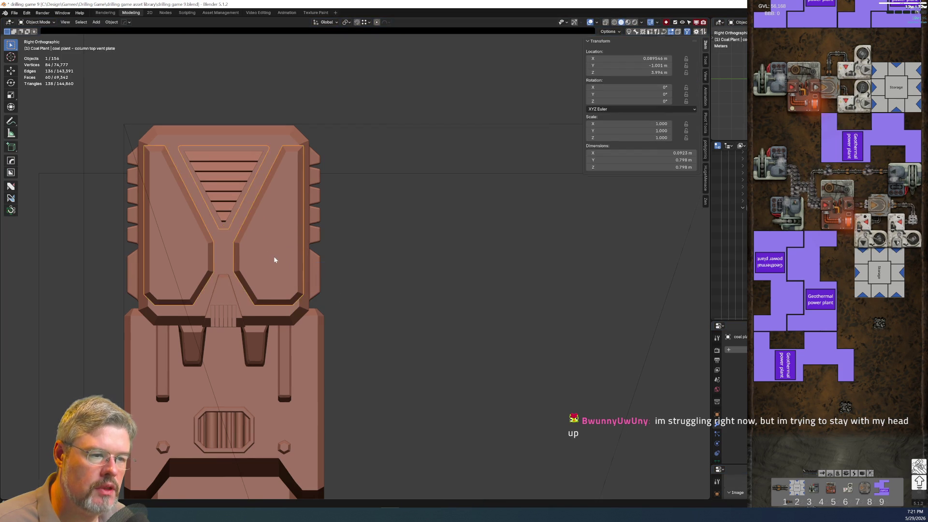
key("KP_Decimal")
key("Tab")
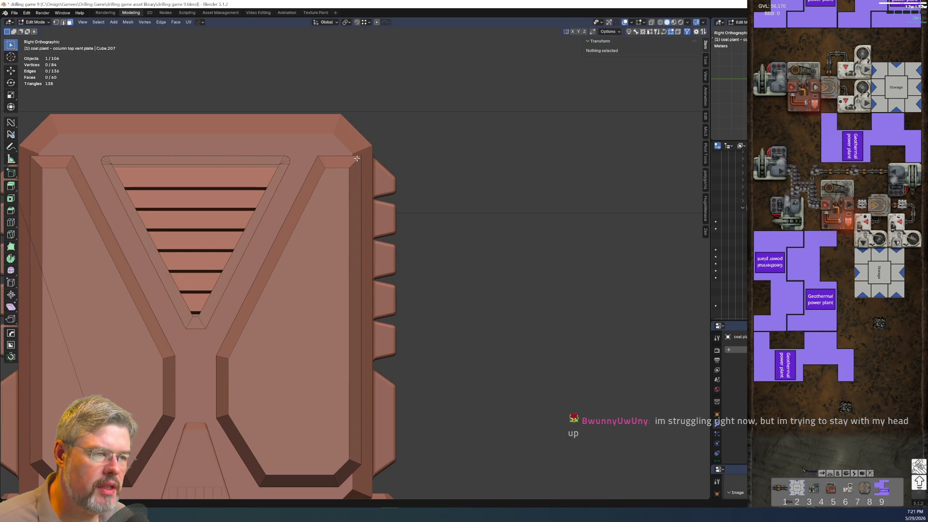
left_click(353, 257)
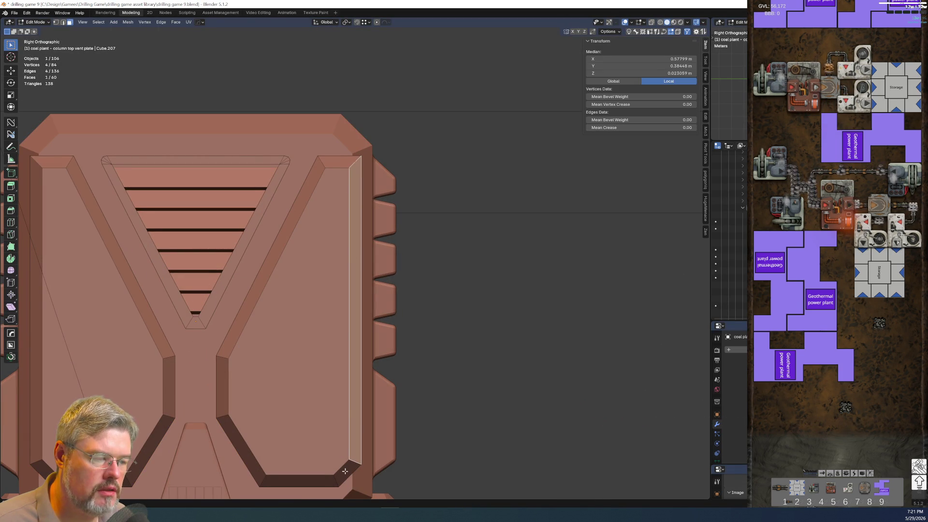
left_click(345, 471, "shift")
middle_click_drag(321, 425, 414, 403, "shift")
left_click(127, 407, "shift")
left_click(140, 451, "shift")
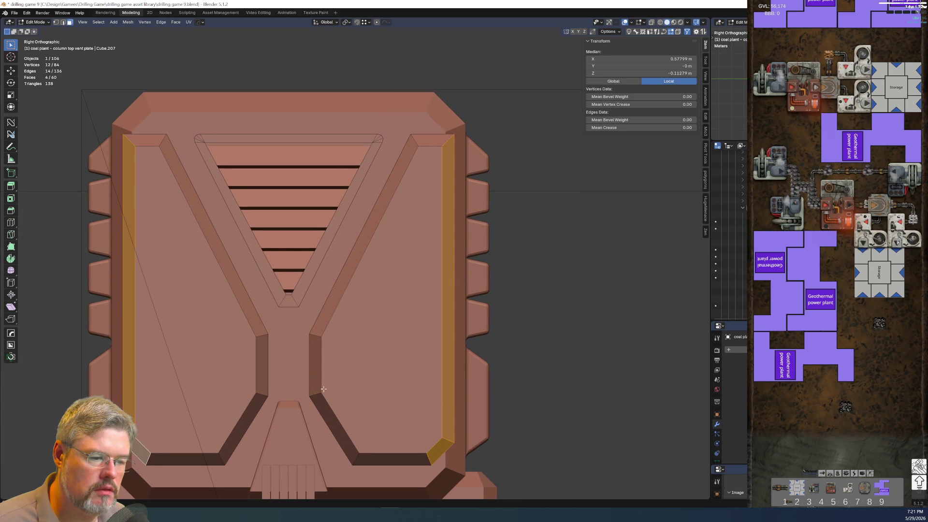
key("s")
key("y")
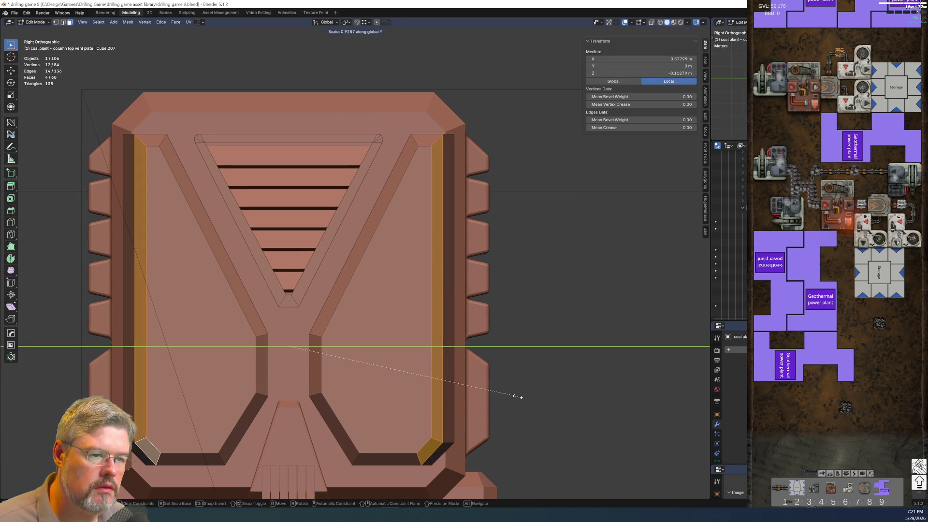
key("Escape")
Add the hidden corner faces and scale all selected strips inward along Y
mouse_move(418, 386)
middle_mouse_down()
mouse_move(301, 259)
mouse_move(193, 232)
mouse_move(339, 253)
middle_mouse_up()
left_click(202, 224, "shift")
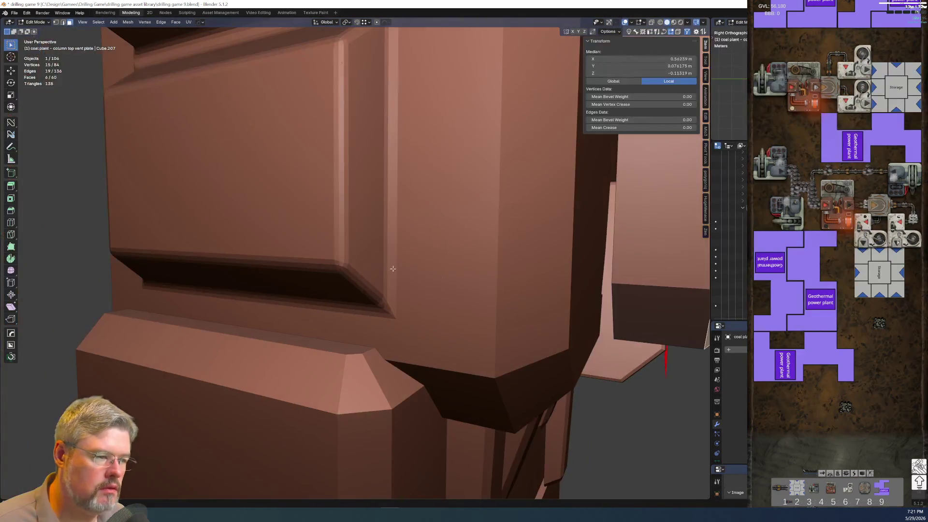
left_click(627, 290, "shift")
mouse_move(627, 290)
middle_mouse_down()
mouse_move(330, 270)
mouse_move(303, 187)
mouse_move(380, 290)
middle_mouse_up()
key("KP_3")
key("s")
key("y")
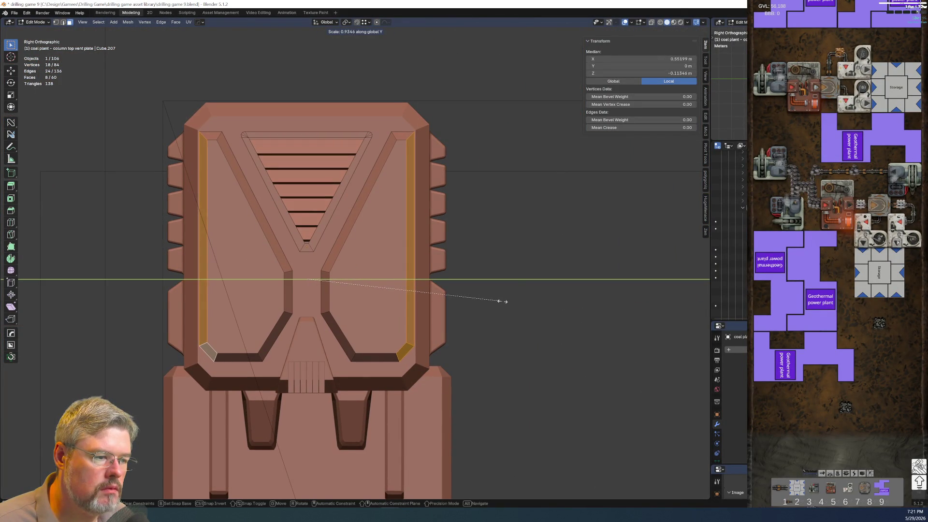
left_click(498, 300)
Back in Object Mode, shift the vent plate along the X axis
middle_click_drag(498, 300, 305, 269)
mouse_move(333, 273)
middle_mouse_down()
mouse_move(427, 271)
mouse_move(276, 234)
mouse_move(334, 233)
middle_mouse_up()
key("ctrl+Tab")
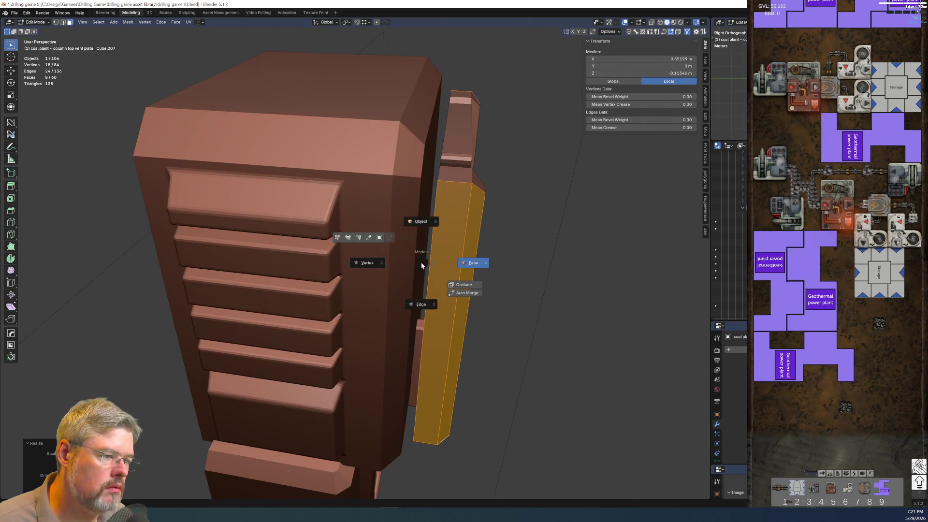
left_click(457, 290)
key("g")
key("x")
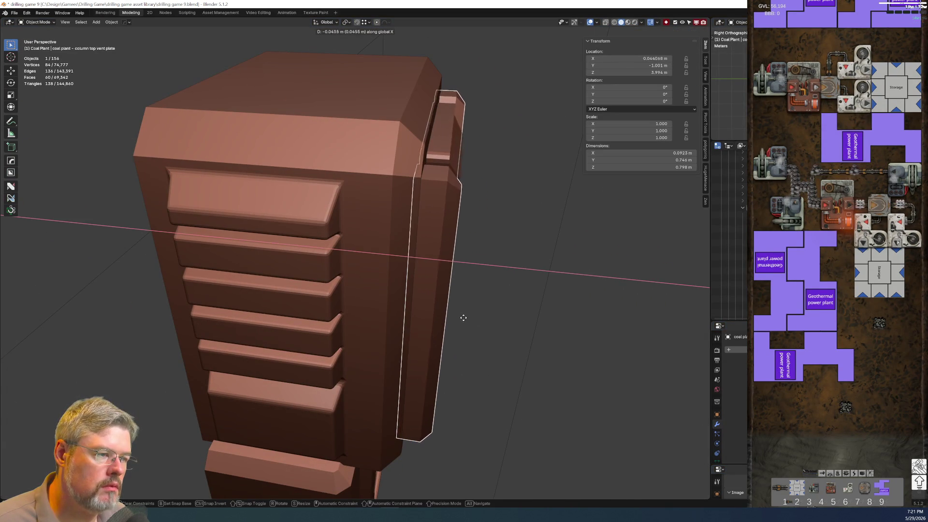
left_click(456, 318)
Move the vent slats along the X axis to match the plate
mouse_move(455, 319)
middle_mouse_down()
mouse_move(423, 263)
mouse_move(424, 233)
mouse_move(389, 312)
mouse_move(411, 313)
mouse_move(318, 339)
middle_mouse_up()
left_click(422, 262)
key("g")
key("x")
left_click(470, 251)
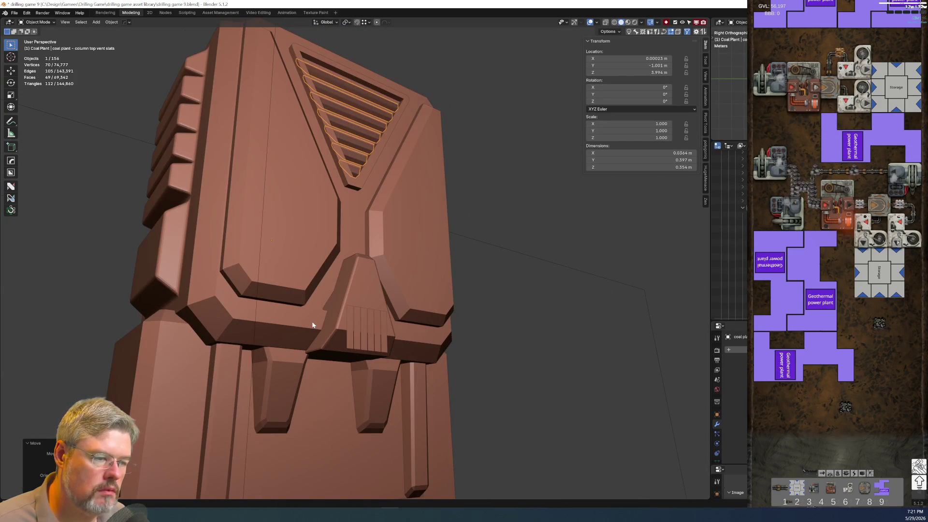
Isolate the column top vent in Edit Mode and select the V-slot triangle face with its dark band
key("Tab")
left_click(313, 288)
key("KP_Divide")
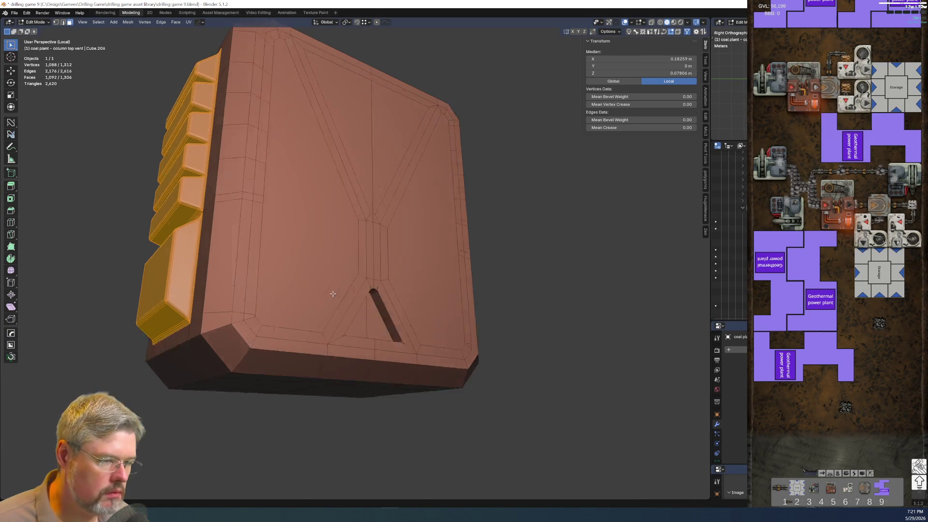
mouse_move(332, 292)
middle_mouse_down()
mouse_move(400, 375)
mouse_move(361, 340)
middle_mouse_up()
scroll(388, 363, "up", 3)
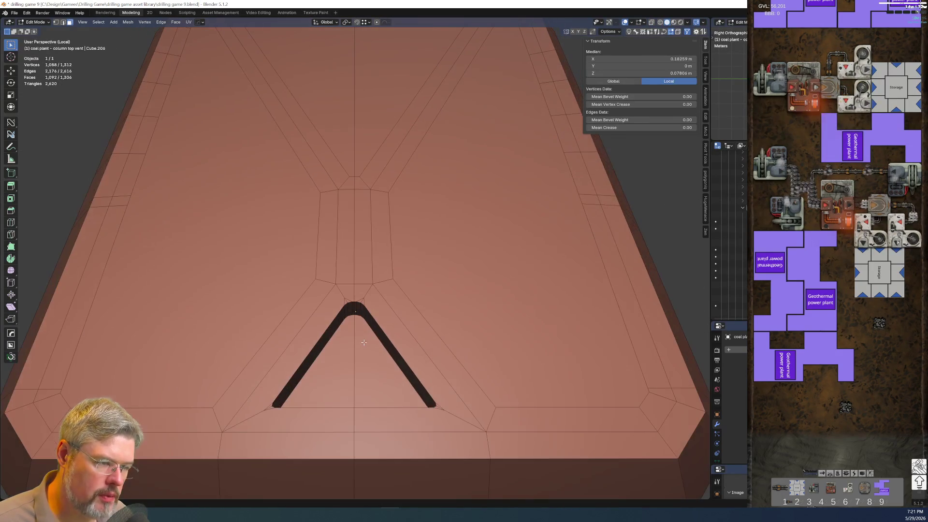
left_click(356, 369, "shift")
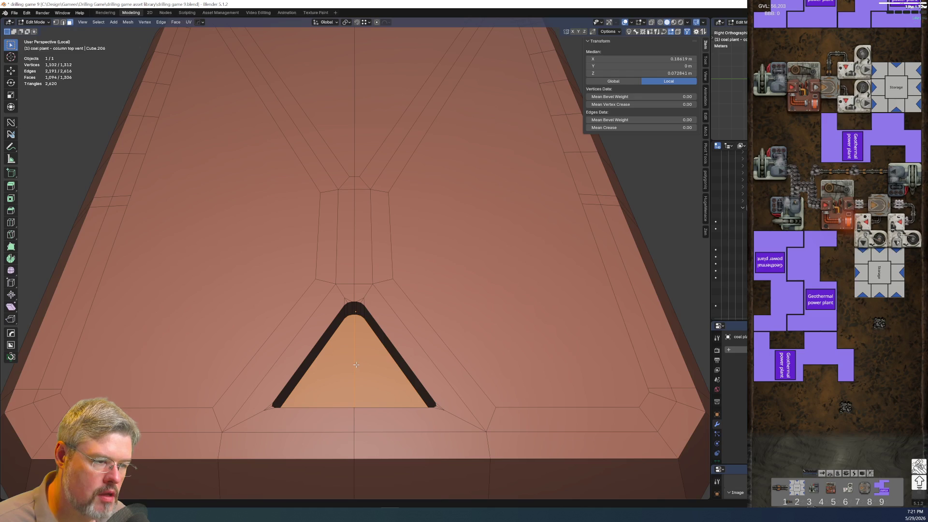
key("ctrl+KP_Add")
scroll(358, 368, "down", 6)
mouse_move(356, 352)
middle_mouse_down()
mouse_move(404, 373)
mouse_move(372, 338)
mouse_move(374, 348)
middle_mouse_up()
Reselect the V-slot triangle and surrounding band and dissolve them into one face
key("alt+a")
scroll(386, 352, "up", 3)
scroll(385, 353, "up", 4)
left_click(374, 346)
key("ctrl+KP_Add")
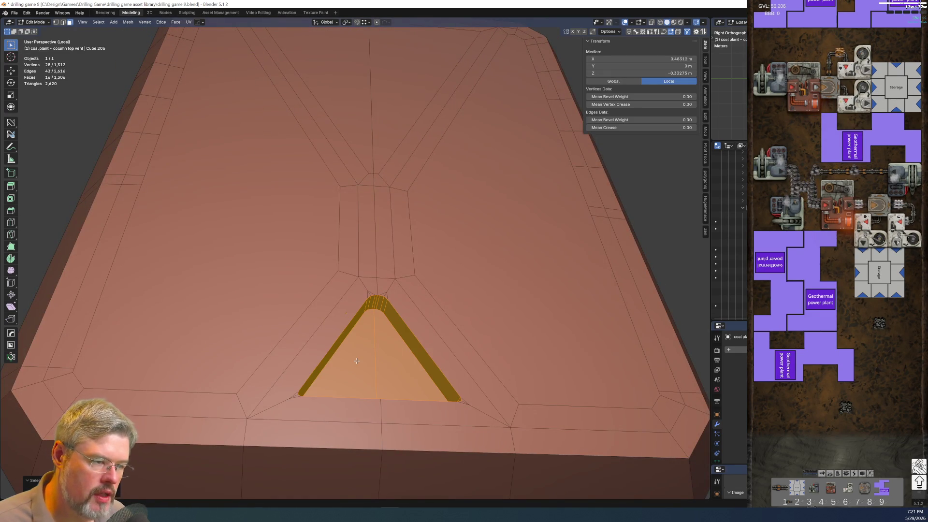
scroll(356, 361, "down", 2)
key("ctrl+x")
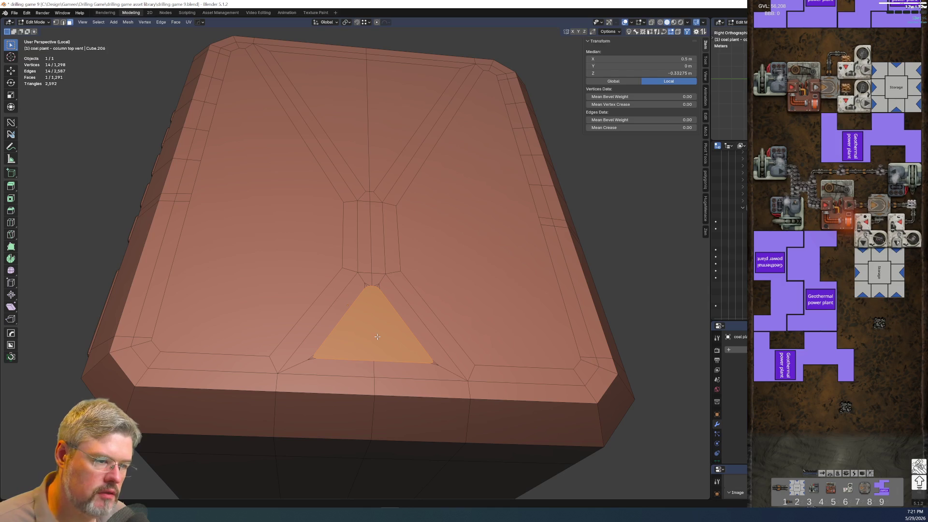
key("ctrl+KP_Add")
key("Tab")
Circle-select the inset faces on top of the vent and dissolve them into one flat face
mouse_move(405, 355)
middle_mouse_down()
mouse_move(396, 259)
mouse_move(436, 291)
mouse_move(417, 299)
mouse_move(381, 187)
mouse_move(369, 196)
middle_mouse_up()
key("Tab")
key("Tab")
key("alt+a")
key("c")
mouse_move(394, 166)
left_mouse_down()
mouse_move(387, 227)
mouse_move(401, 298)
mouse_move(319, 326)
left_mouse_up()
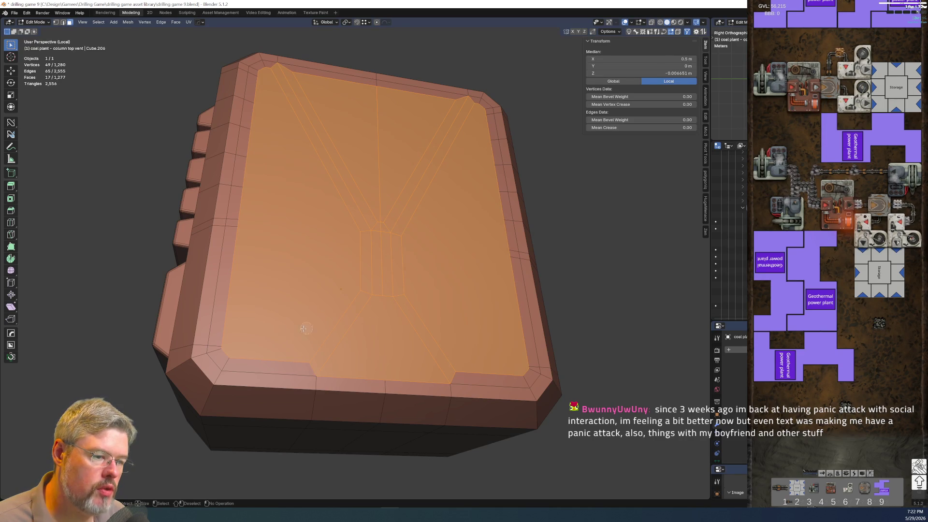
left_click_drag(229, 344, 238, 357)
left_click_drag(384, 351, 484, 370)
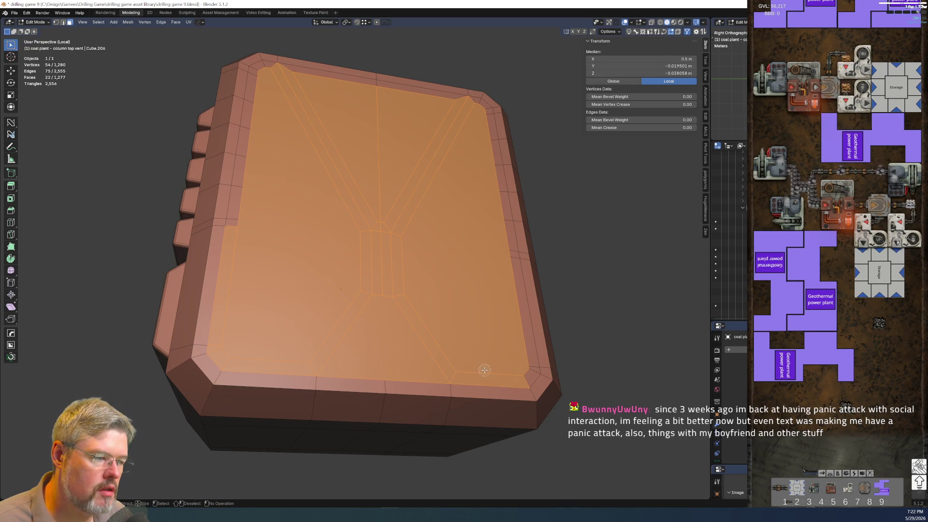
key("ctrl+x")
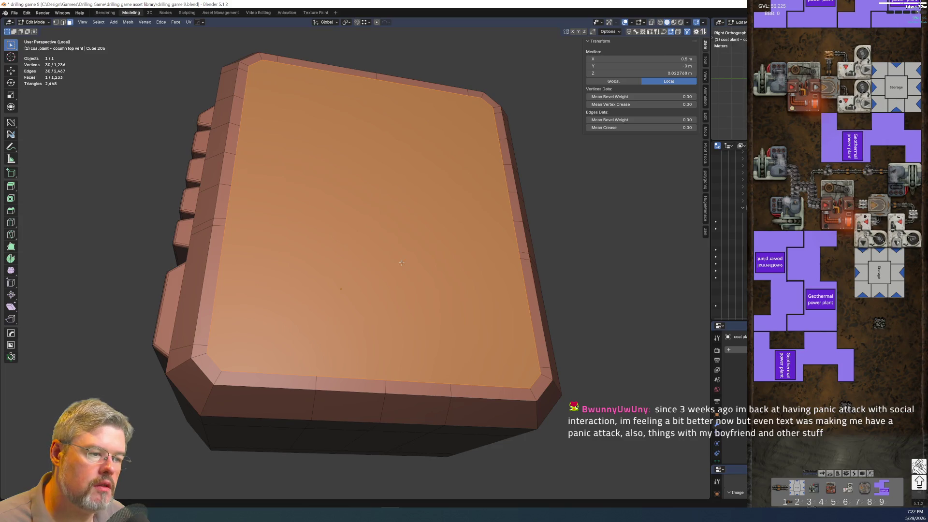
Return the column top vent to Object Mode
key("Tab")
left_click(411, 227)
mouse_move(411, 228)
middle_mouse_down()
mouse_move(547, 289)
mouse_move(483, 286)
mouse_move(544, 266)
mouse_move(589, 286)
mouse_move(75, 71)
middle_mouse_up()
left_click(15, 13)
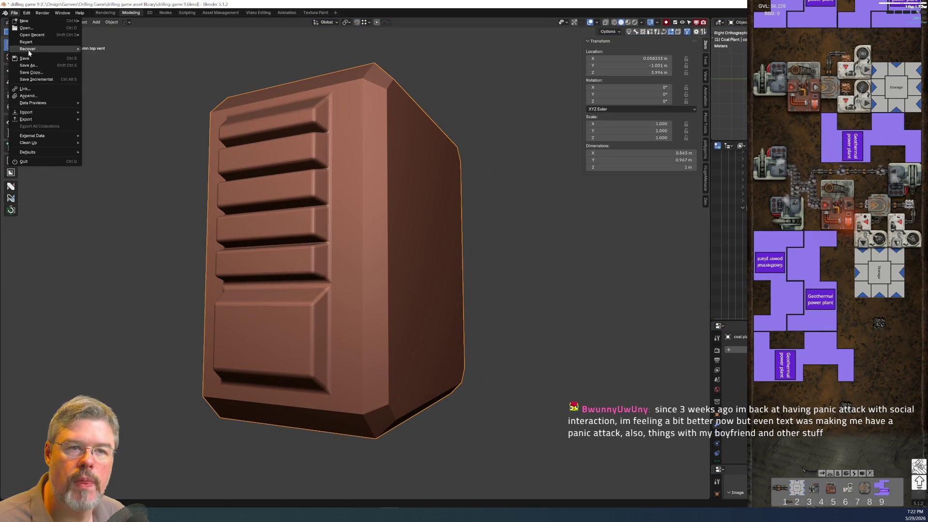
Save drilling game 9.blend
left_click(21, 59)
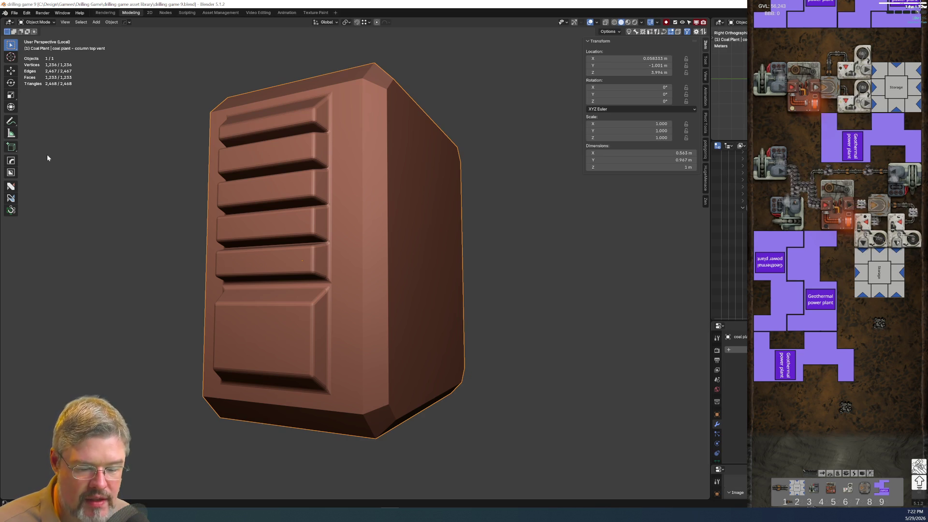
left_click(14, 13)
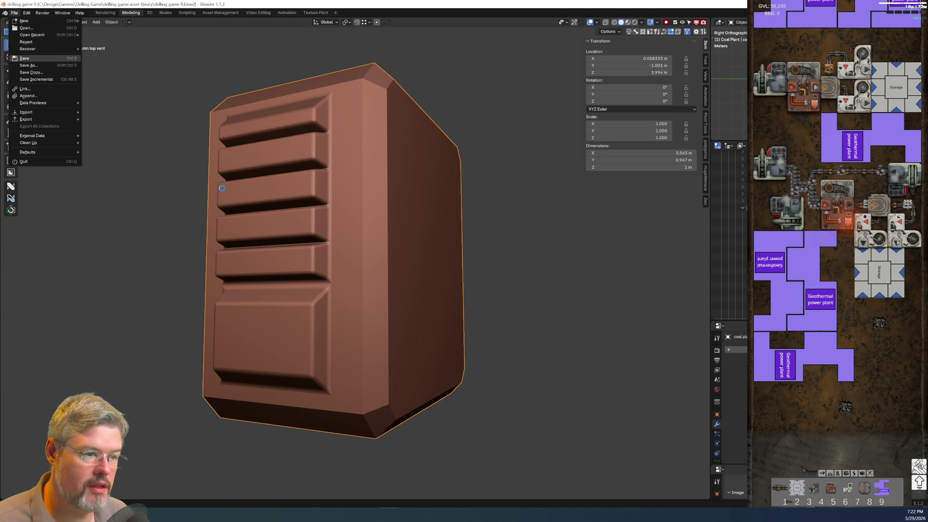
mouse_move(271, 225)
middle_mouse_down()
mouse_move(364, 231)
mouse_move(341, 204)
mouse_move(280, 195)
middle_mouse_up()
scroll(341, 204, "up", 5)
Apply the HardOps Sharpen operation to the column top vent's edges
right_click(341, 201)
left_click(338, 198)
scroll(338, 207, "down", 5)
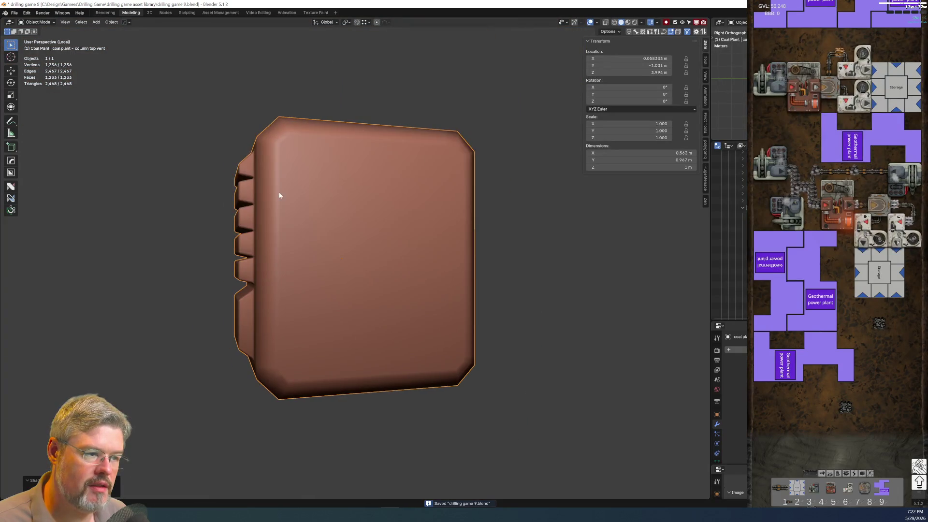
mouse_move(310, 259)
middle_mouse_down()
mouse_move(300, 214)
mouse_move(327, 248)
middle_mouse_up()
scroll(300, 253, "up", 1)
key("q")
left_click(300, 249)
mouse_move(300, 249)
middle_mouse_down()
mouse_move(320, 299)
mouse_move(311, 259)
mouse_move(317, 223)
mouse_move(306, 227)
mouse_move(322, 229)
middle_mouse_up()
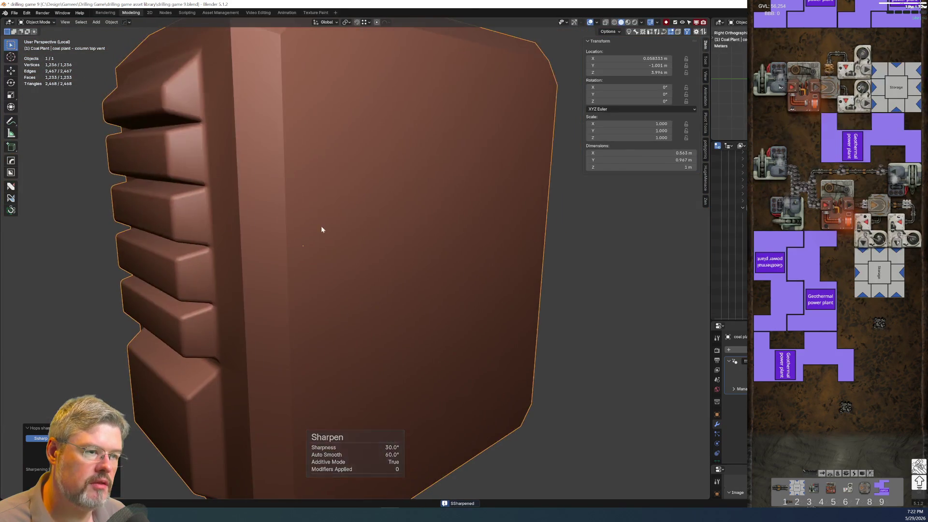
scroll(314, 225, "down", 4)
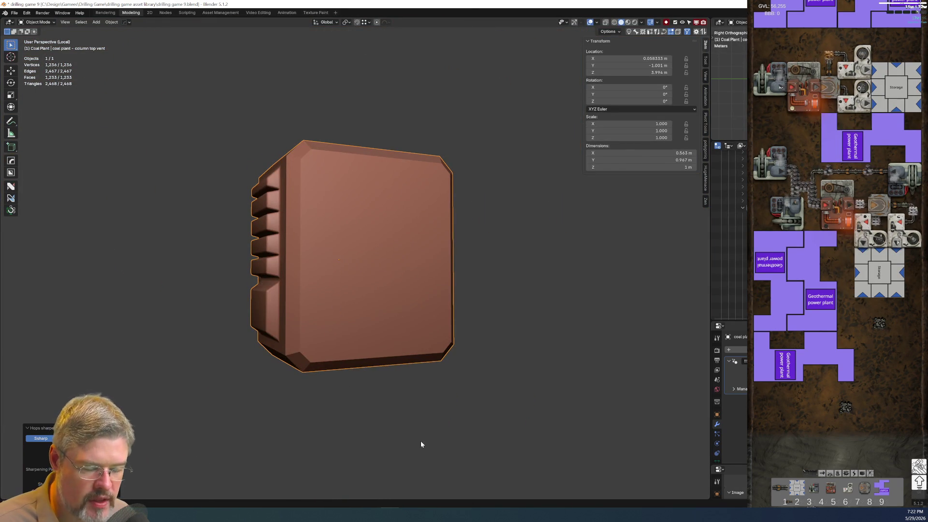
Toggle the vent through face Edit Mode and save the file again
key("Tab")
left_click(401, 327)
key("Tab")
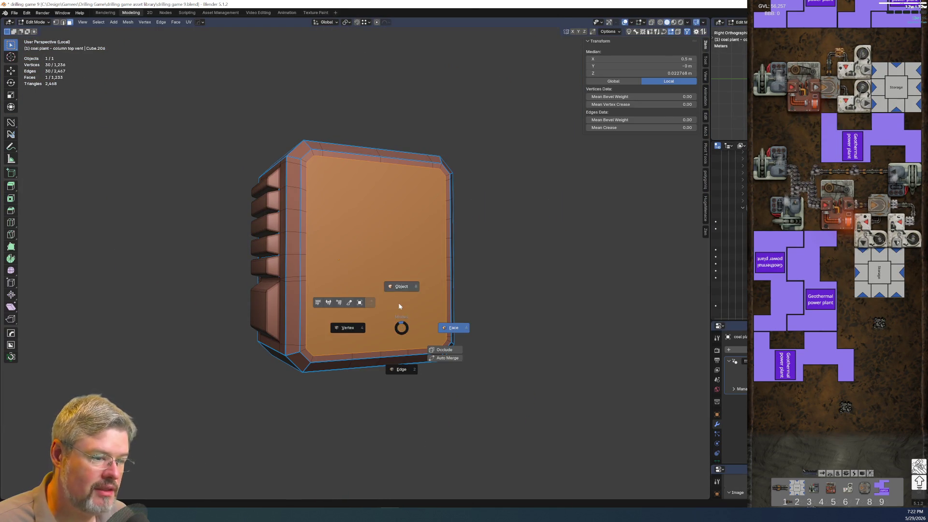
left_click(15, 13)
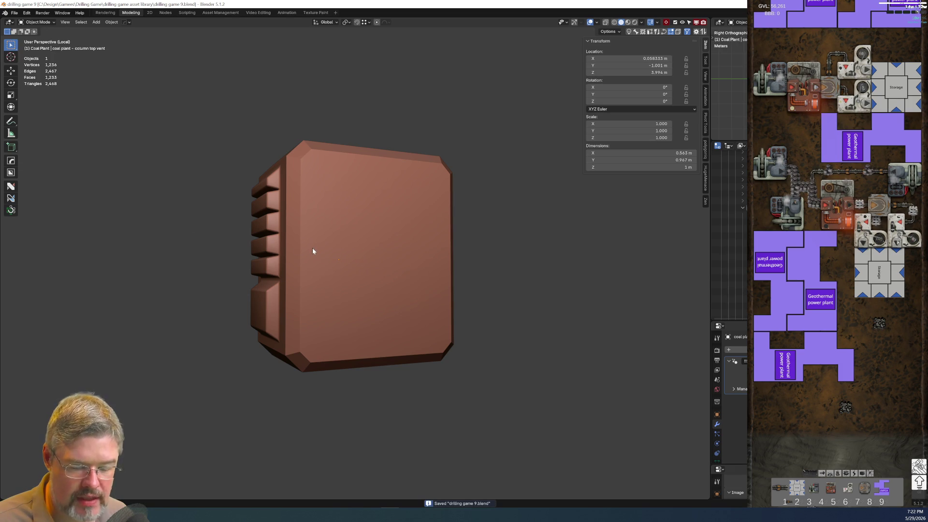
Exit local view to bring the whole coal plant model back into view
key("KP_Divide")
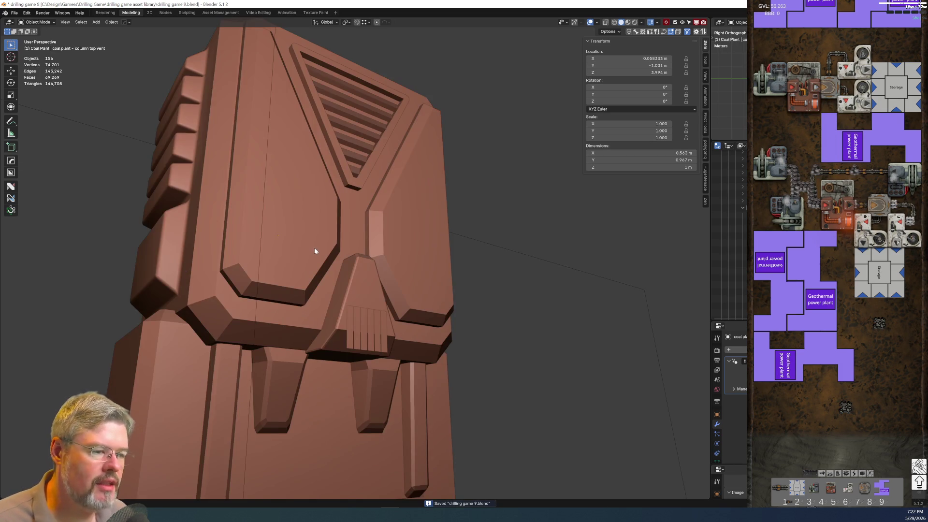
mouse_move(437, 305)
middle_mouse_down()
mouse_move(414, 343)
mouse_move(421, 317)
mouse_move(375, 323)
mouse_move(400, 317)
middle_mouse_up()
scroll(414, 343, "up", 5)
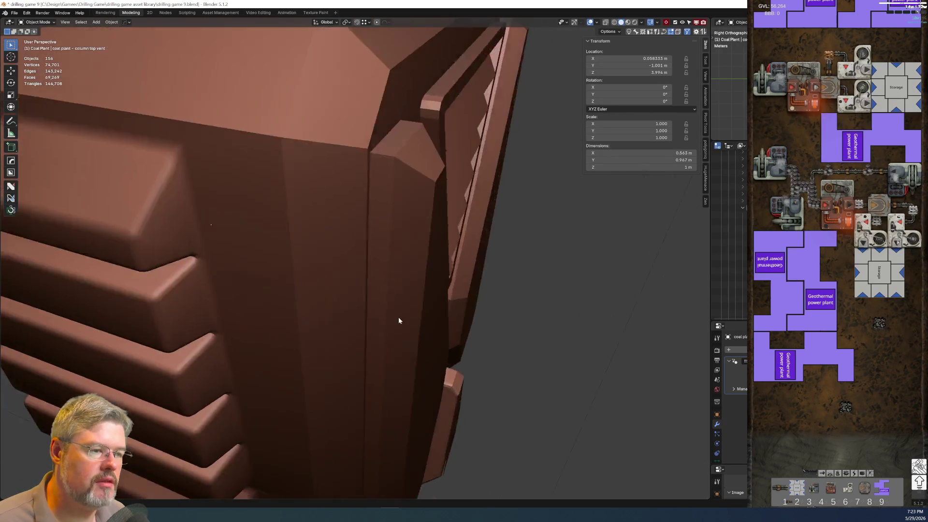
scroll(399, 317, "down", 6)
mouse_move(308, 271)
middle_mouse_down()
mouse_move(359, 266)
mouse_move(352, 197)
mouse_move(375, 207)
mouse_move(369, 190)
mouse_move(322, 158)
mouse_move(353, 183)
mouse_move(357, 291)
mouse_move(320, 306)
mouse_move(304, 279)
mouse_move(245, 265)
mouse_move(203, 242)
mouse_move(239, 263)
mouse_move(269, 219)
mouse_move(268, 187)
middle_mouse_up()
scroll(360, 267, "up", 3)
In Edit Mode on the column main, subdivide its corner edge
key("Tab")
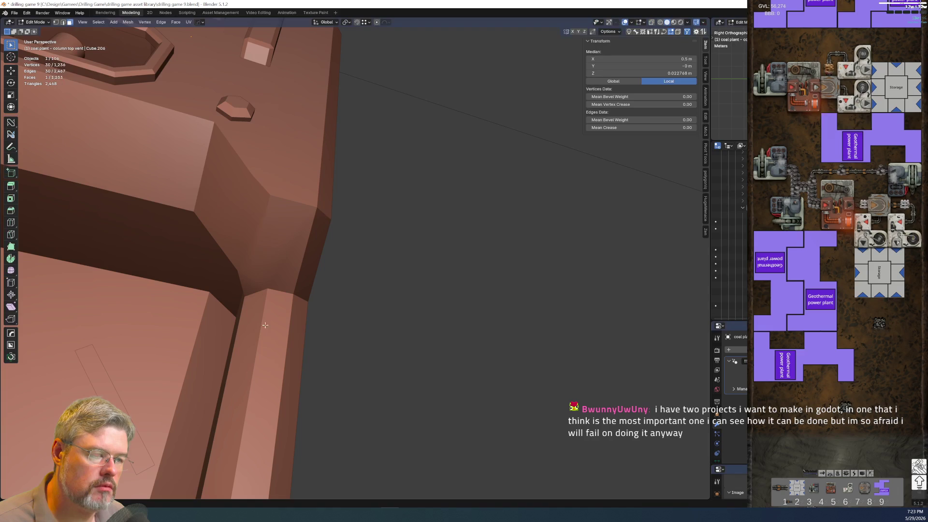
key("Tab")
left_click(269, 259)
key("Tab")
left_click(274, 217)
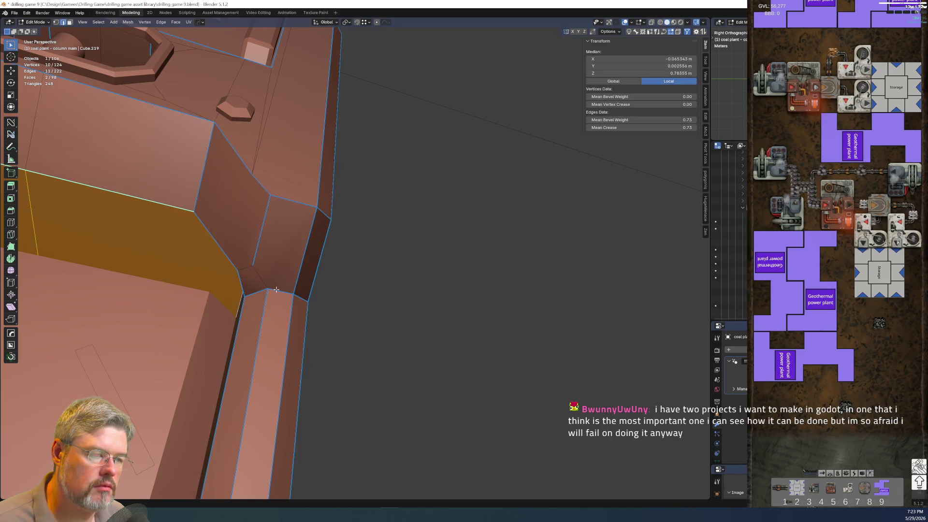
left_click(289, 200)
right_click(281, 219)
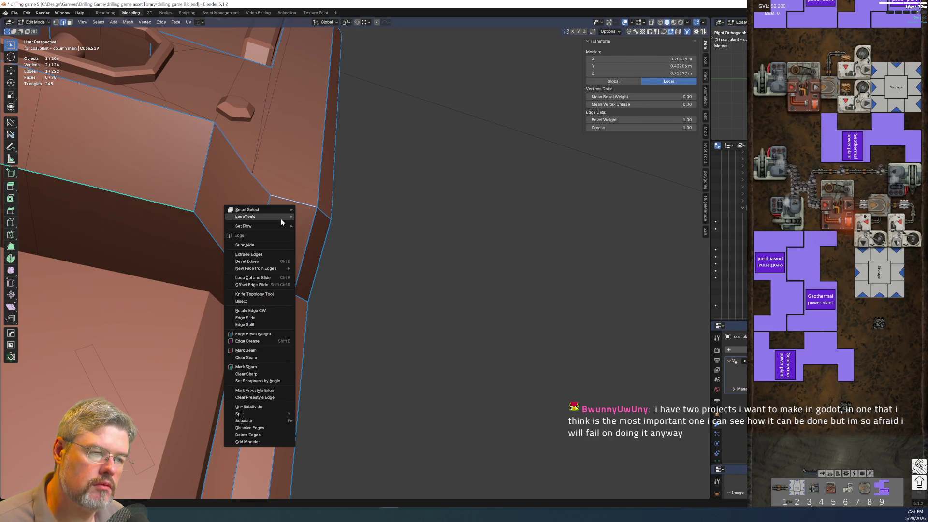
left_click(274, 243)
Join the new midpoint vertex to the opposite vertex with J, cutting a new edge
key("1")
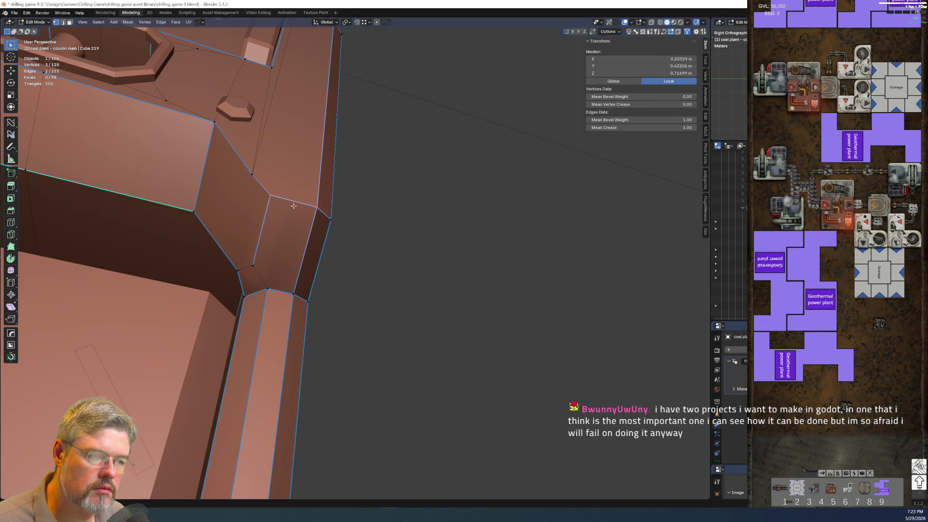
left_click(293, 201)
left_click(266, 288, "shift")
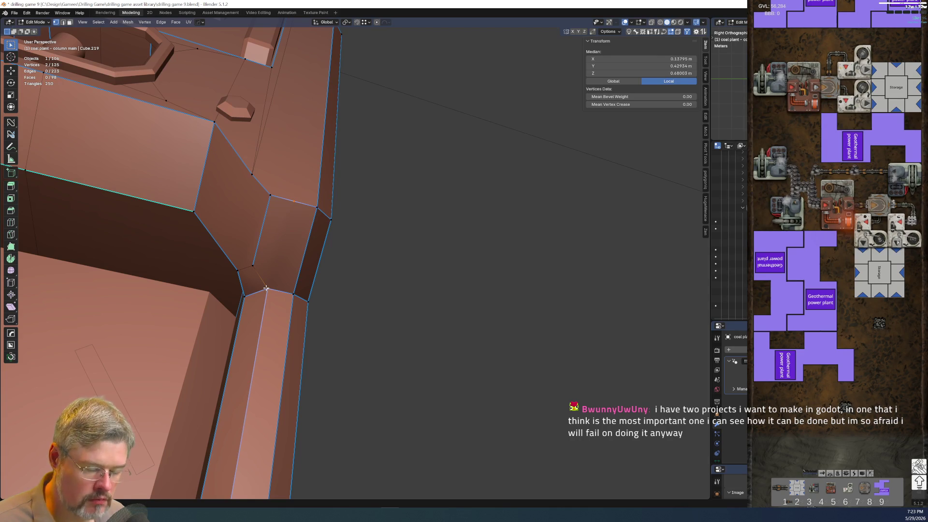
key("j")
right_click(280, 259)
key("Escape")
Give the new edge a crease of 1.00 and a bevel weight of 1.00
key("2")
right_click(275, 260)
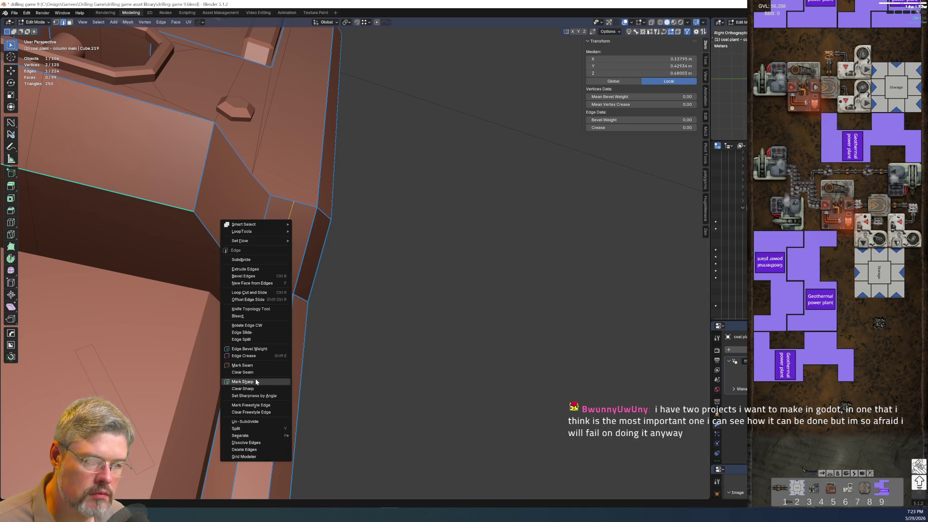
mouse_move(623, 127)
left_mouse_down()
mouse_move(667, 128)
mouse_move(667, 119)
left_mouse_up()
key("Tab")
left_click(381, 206)
Orbit around the column back in Object Mode and switch the viewport to rendered shading
mouse_move(342, 325)
middle_mouse_down()
mouse_move(259, 290)
mouse_move(244, 338)
mouse_move(264, 270)
mouse_move(232, 220)
mouse_move(197, 209)
mouse_move(258, 203)
mouse_move(342, 213)
mouse_move(367, 195)
mouse_move(164, 168)
mouse_move(167, 142)
middle_mouse_up()
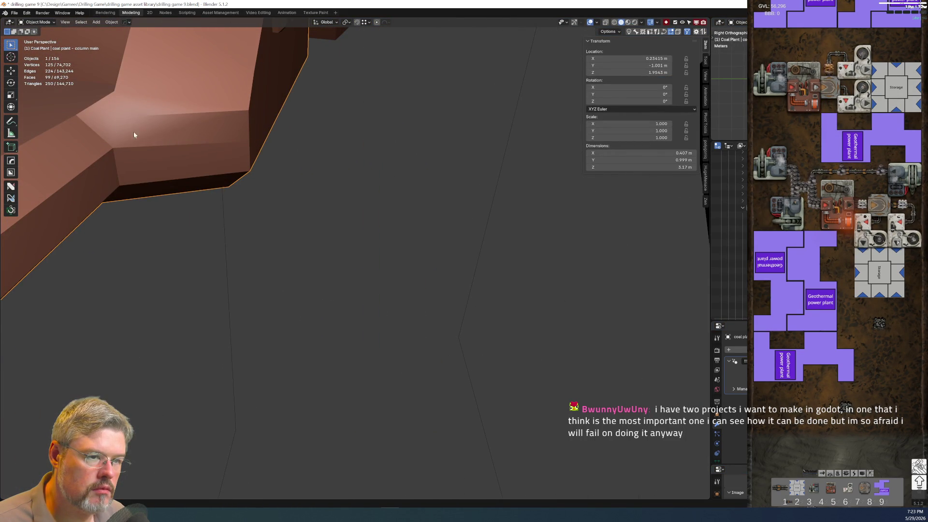
key("Tab")
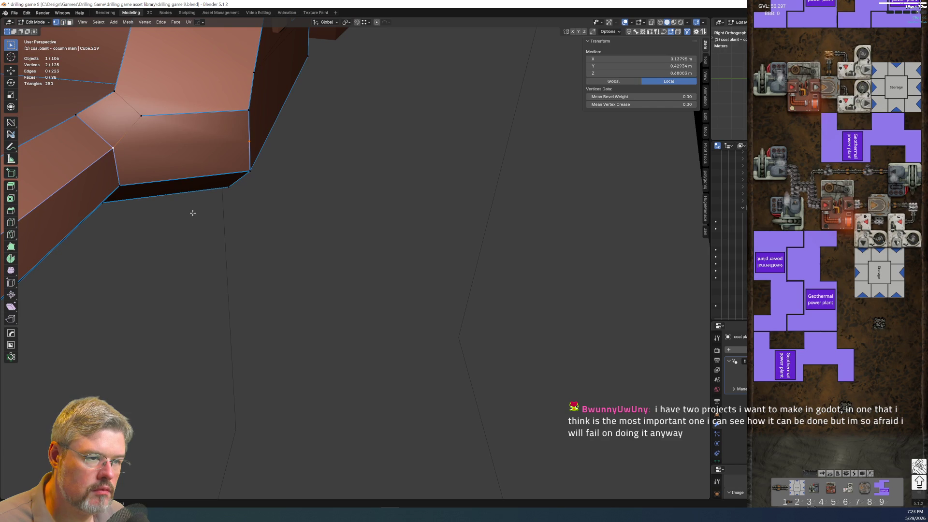
key("2")
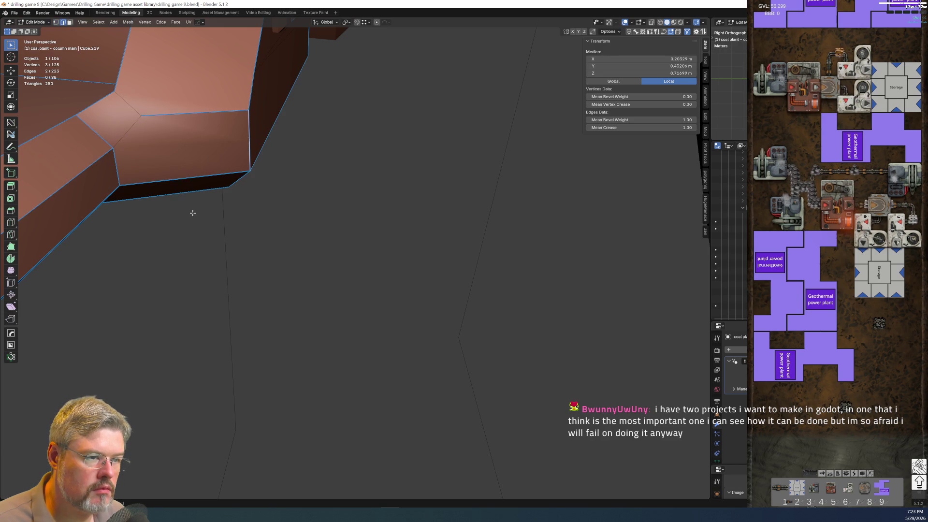
key("Tab")
middle_click_drag(292, 194, 214, 240)
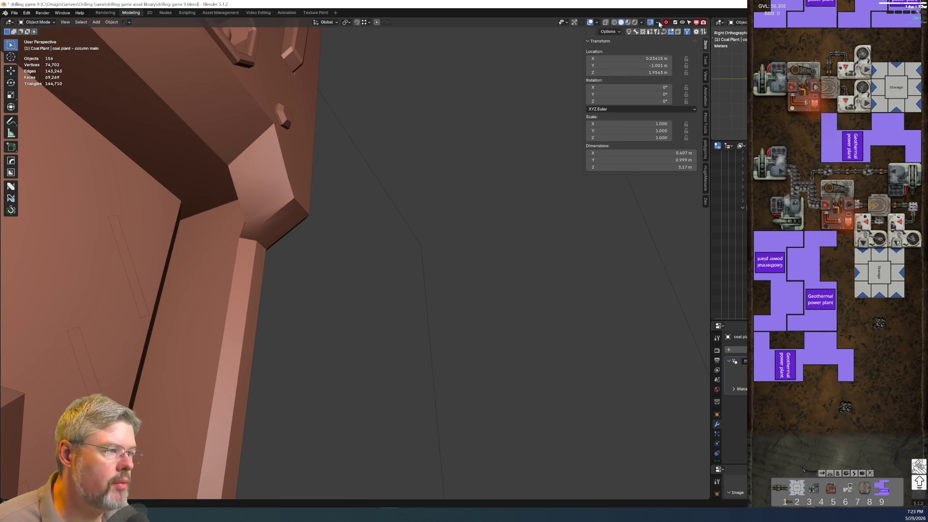
left_click(634, 22)
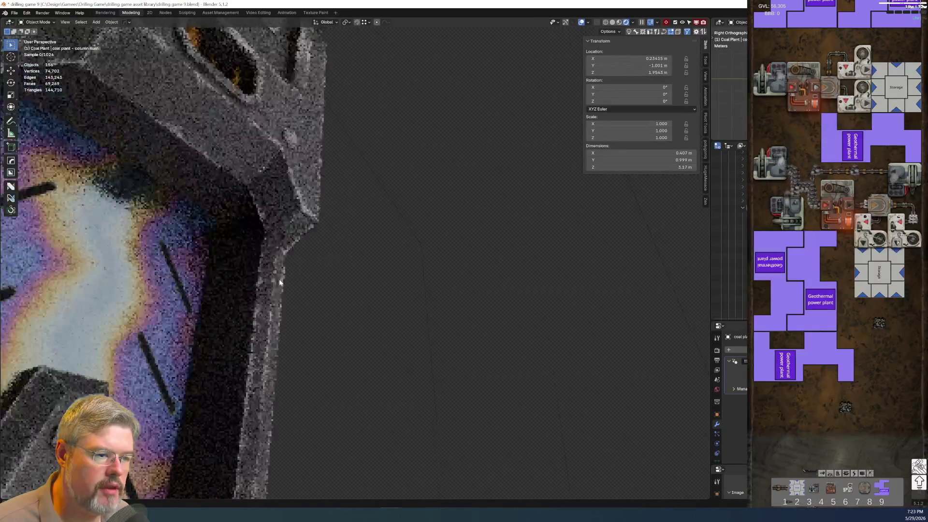
Preview the rendered column through the scene camera and save Drilling game 9.blend
key("KP_0")
scroll(310, 154, "up", 5, "shift")
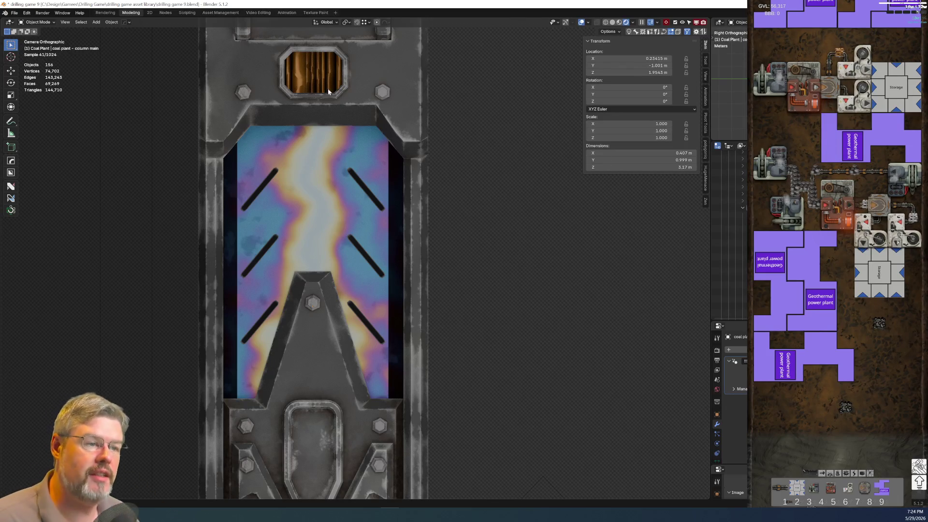
scroll(339, 350, "down", 1)
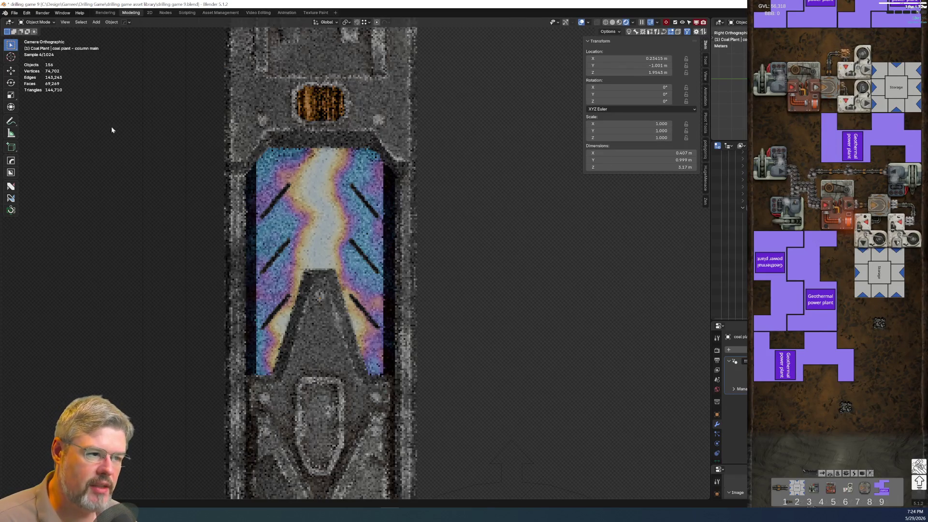
left_click(14, 13)
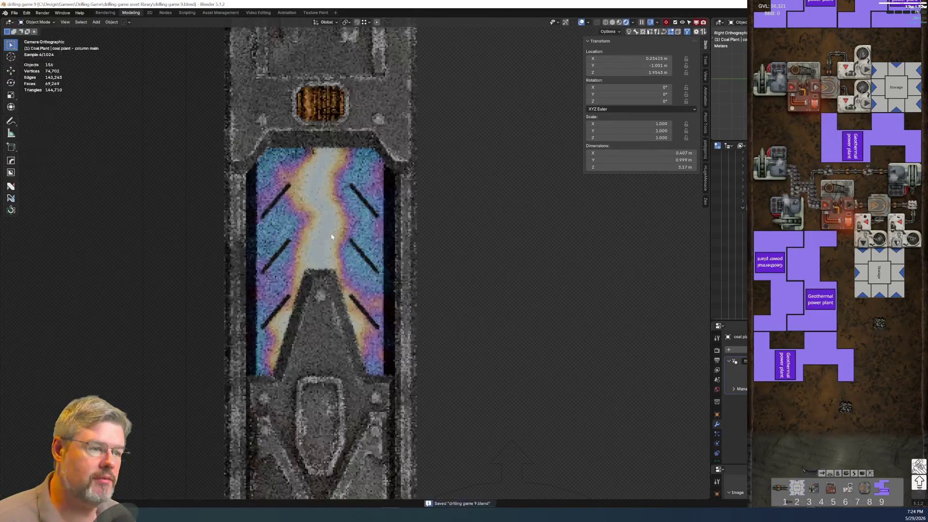
key("Tab")
Isolate the column filling top, select its side edges, and check them in Right Ortho view
middle_click_drag(340, 206, 310, 217)
key("KP_Divide")
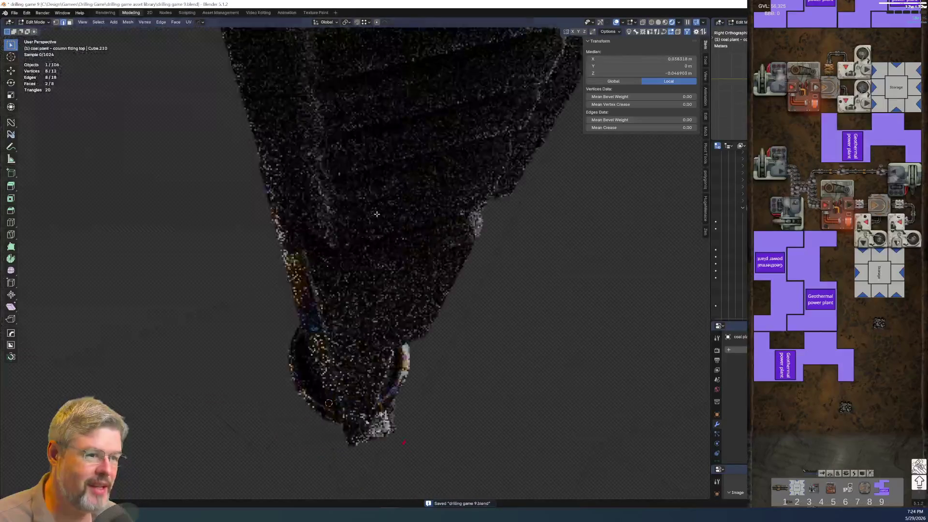
mouse_move(382, 254)
middle_mouse_down()
mouse_move(365, 228)
mouse_move(341, 239)
mouse_move(314, 215)
mouse_move(269, 200)
mouse_move(313, 170)
middle_mouse_up()
left_click(315, 216)
left_click(423, 158, "shift")
mouse_move(423, 157)
middle_mouse_down()
mouse_move(429, 182)
mouse_move(445, 192)
middle_mouse_up()
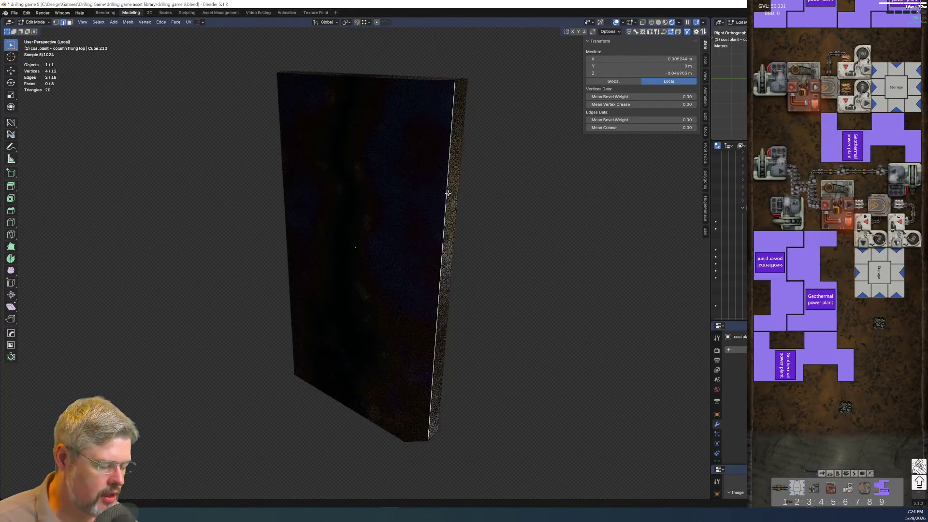
key("KP_3")
key("KP_Divide")
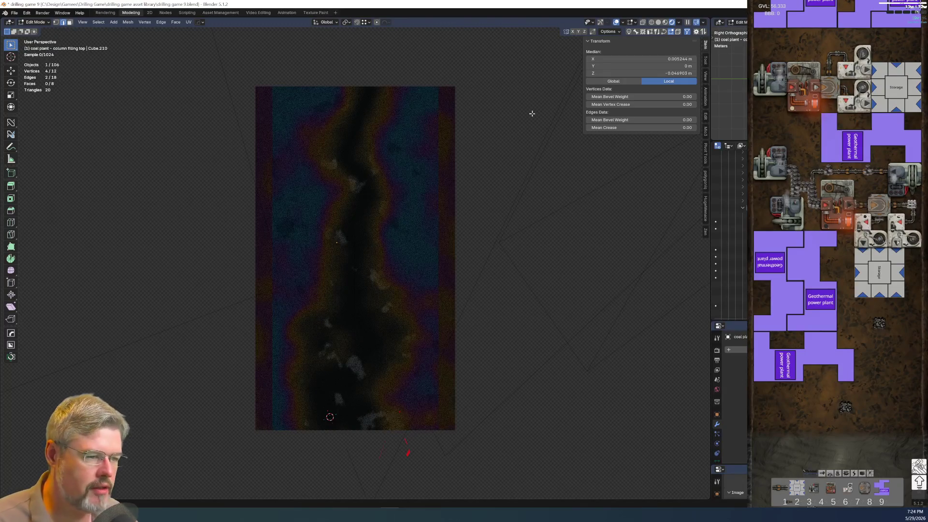
mouse_move(484, 173)
middle_mouse_down()
mouse_move(433, 209)
mouse_move(338, 163)
mouse_move(346, 268)
mouse_move(325, 265)
mouse_move(350, 249)
middle_mouse_up()
key("KP_3")
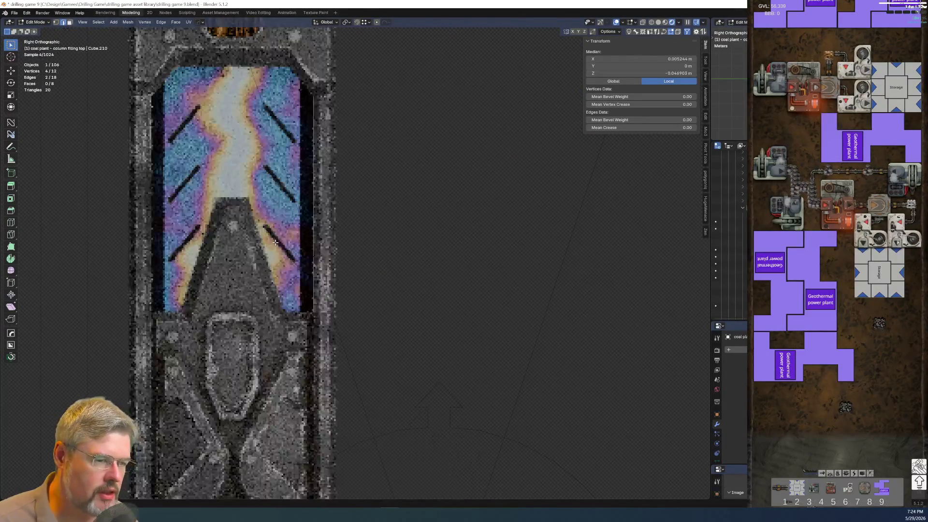
Shift the selected side edge sideways along the X axis
key("g")
key("x")
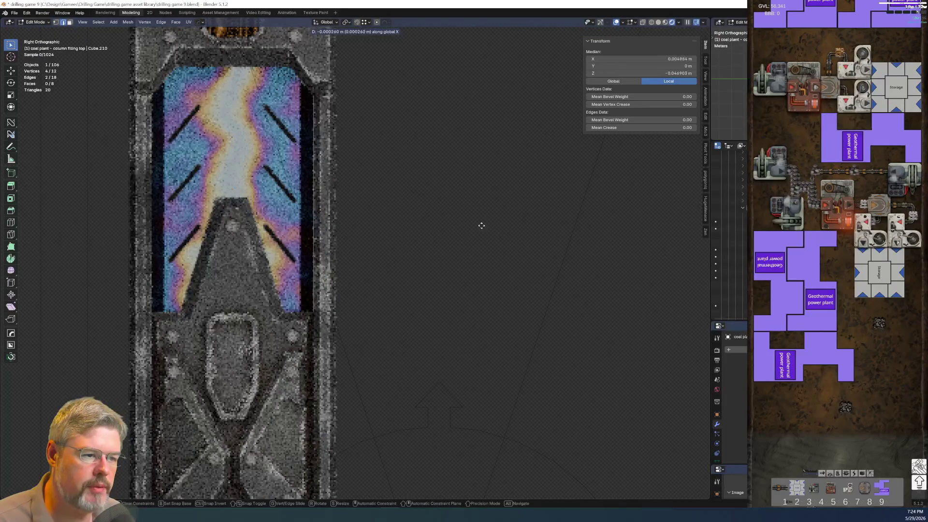
key("Escape")
mouse_move(393, 269)
middle_mouse_down()
mouse_move(400, 234)
mouse_move(175, 218)
mouse_move(167, 233)
mouse_move(207, 207)
middle_mouse_up()
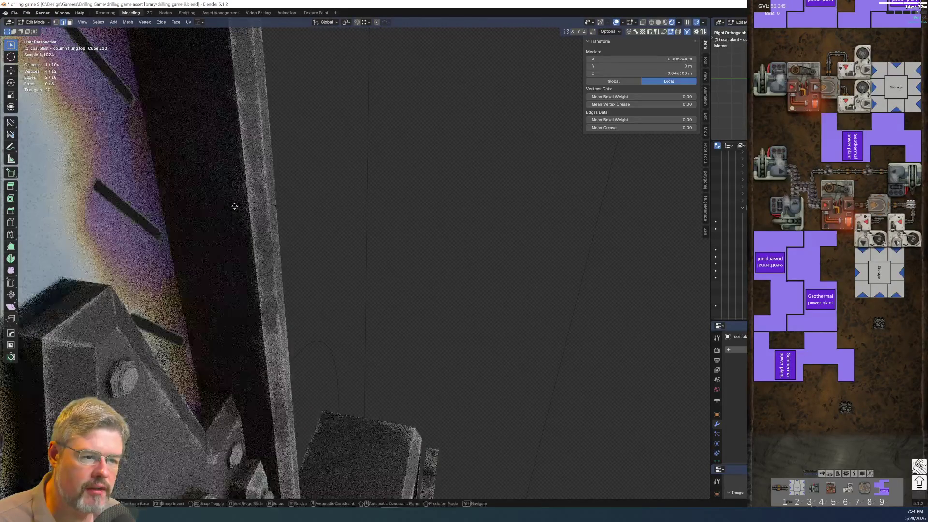
key("g")
key("x")
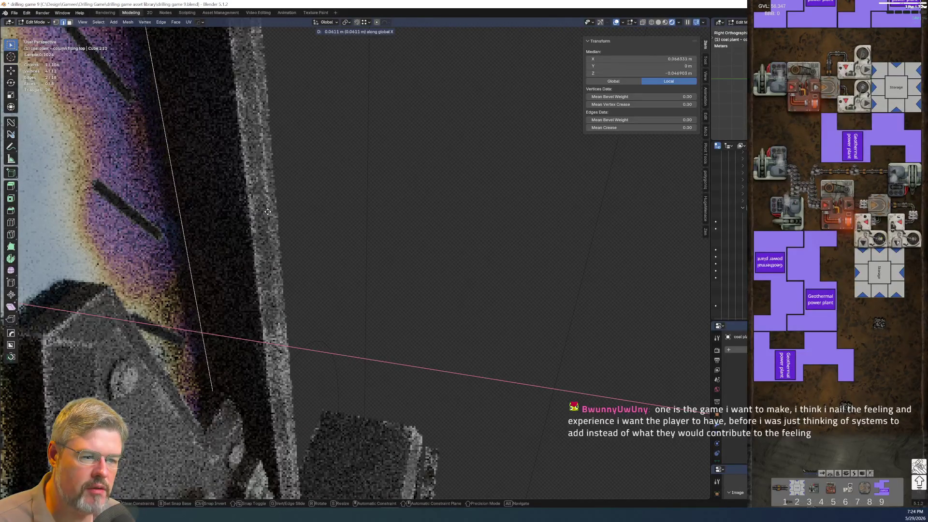
left_click(270, 209)
mouse_move(270, 209)
middle_mouse_down()
mouse_move(280, 198)
mouse_move(401, 171)
middle_mouse_up()
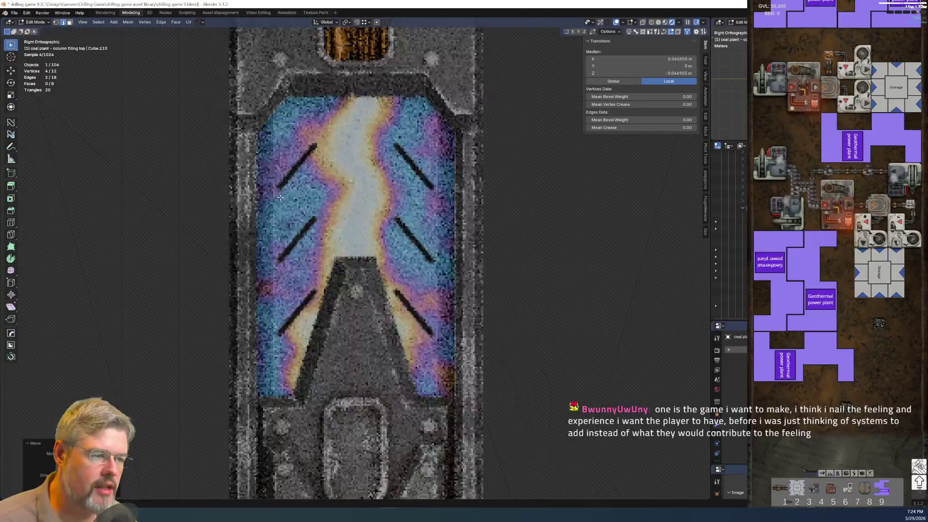
middle_click_drag(532, 331, 553, 335)
Scale the side vertices along X, move them along X, then undo that last move
key("s")
key("x")
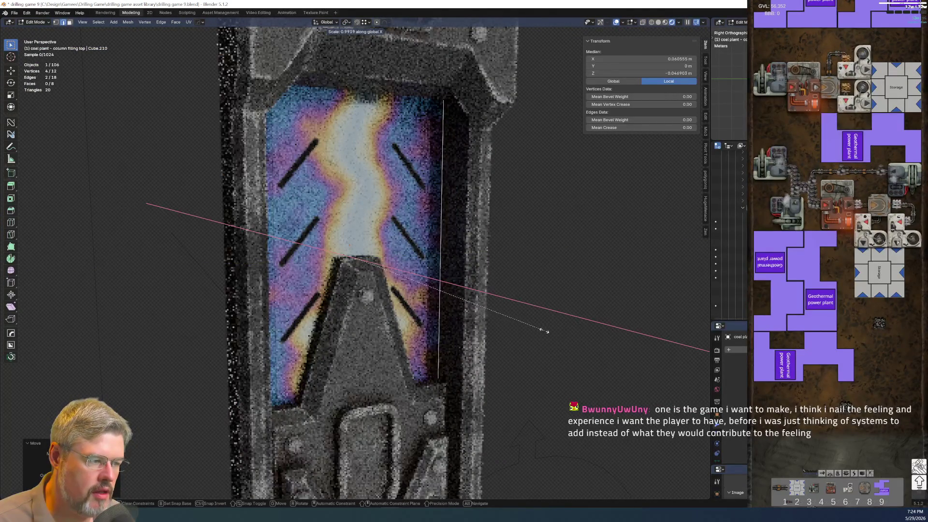
key("Escape")
key("g")
key("x")
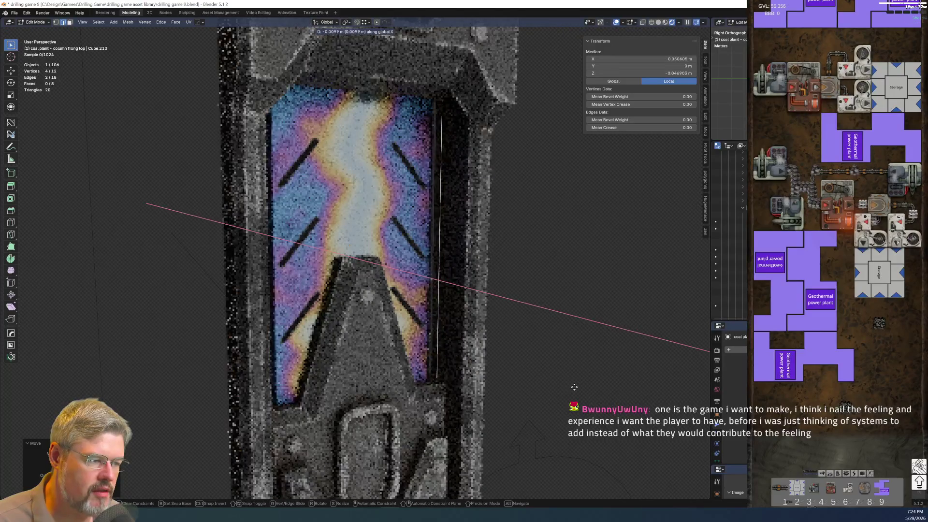
left_click(658, 321)
key("KP_0")
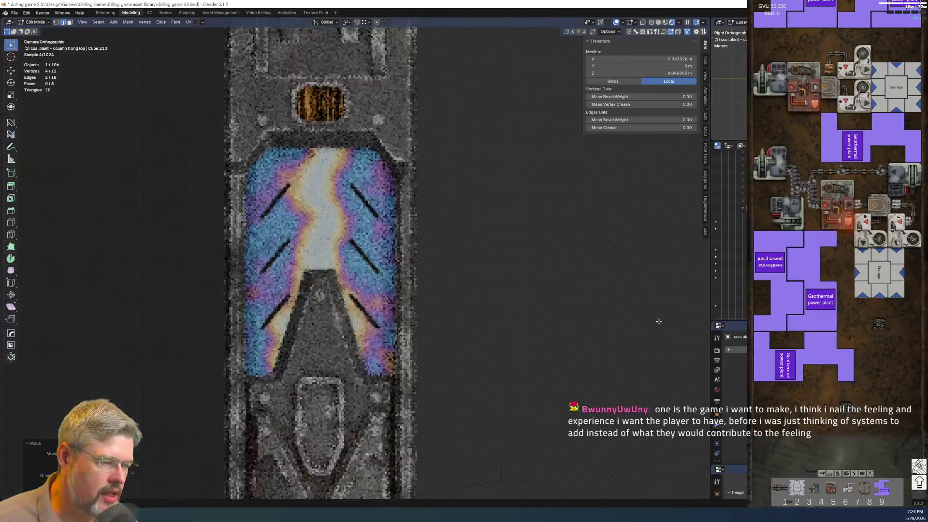
key("ctrl+z")
Nudge the edge along X twice more, checking the panel alignment in Right Ortho view
middle_click_drag(463, 306, 392, 290)
scroll(392, 290, "up", 8)
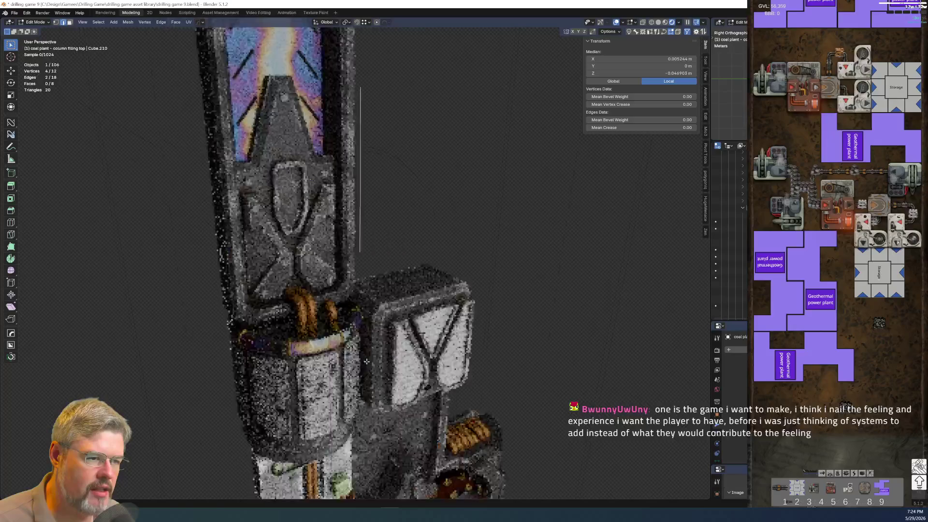
scroll(409, 267, "up", 2)
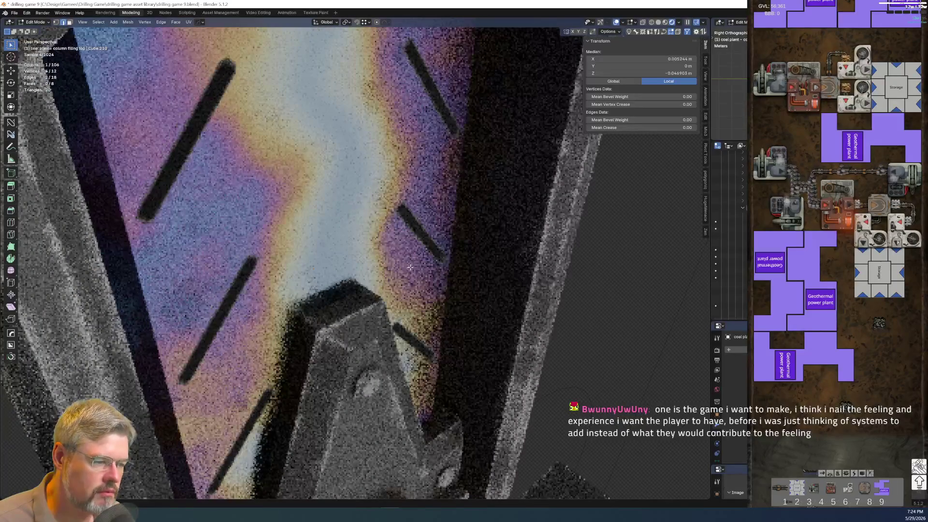
key("g")
key("x")
left_click(478, 336)
key("KP_3")
middle_click_drag(293, 127, 406, 341)
key("g")
key("x")
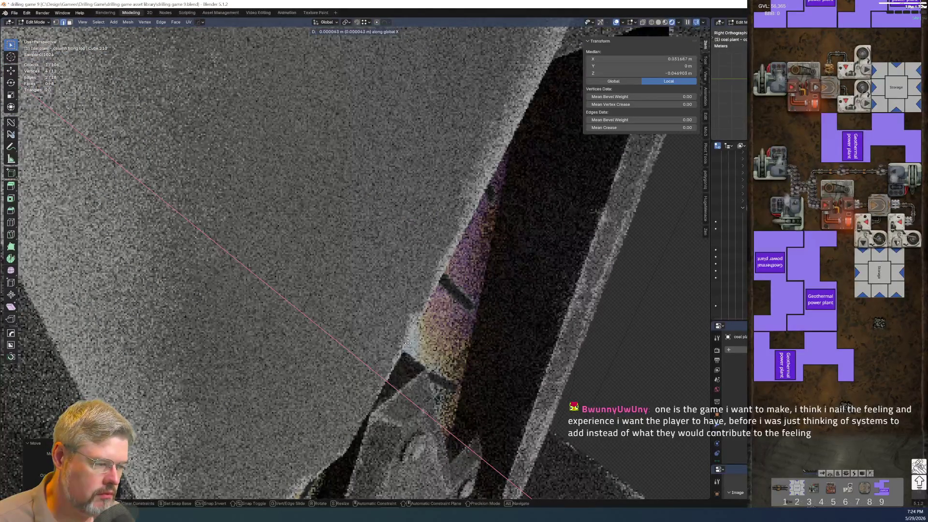
left_click(425, 354)
key("KP_3")
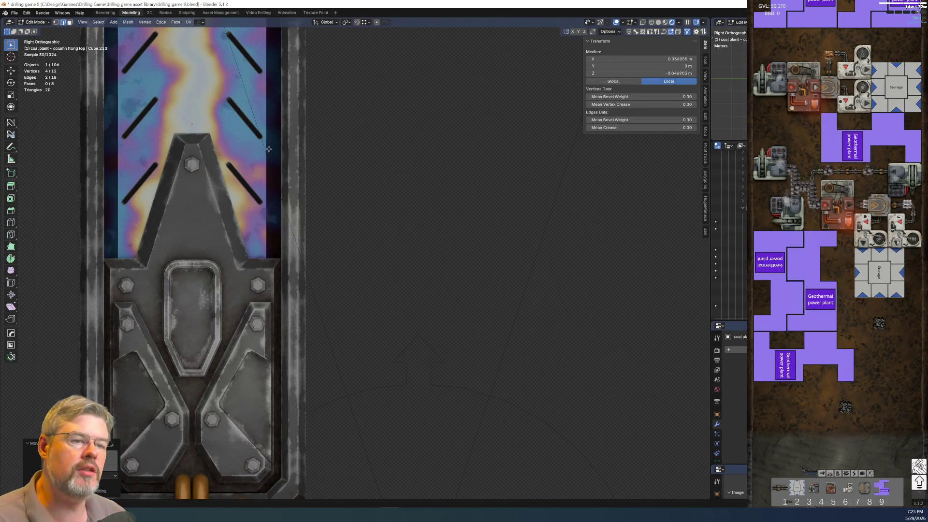
Fine-tune the side edges along X to 0.05784 m so the panel fits its frame
scroll(268, 148, "down", 2)
middle_click_drag(269, 149, 303, 244)
scroll(304, 245, "up", 3)
key("g")
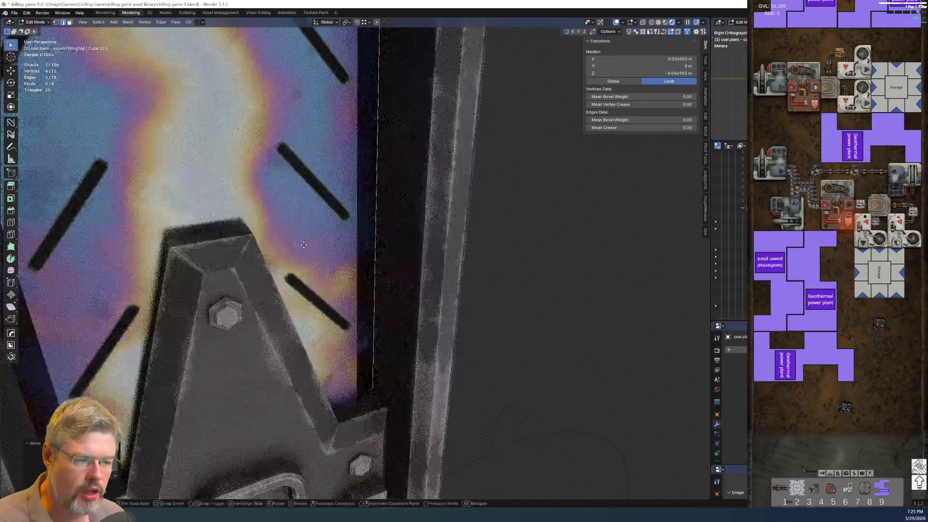
key("x")
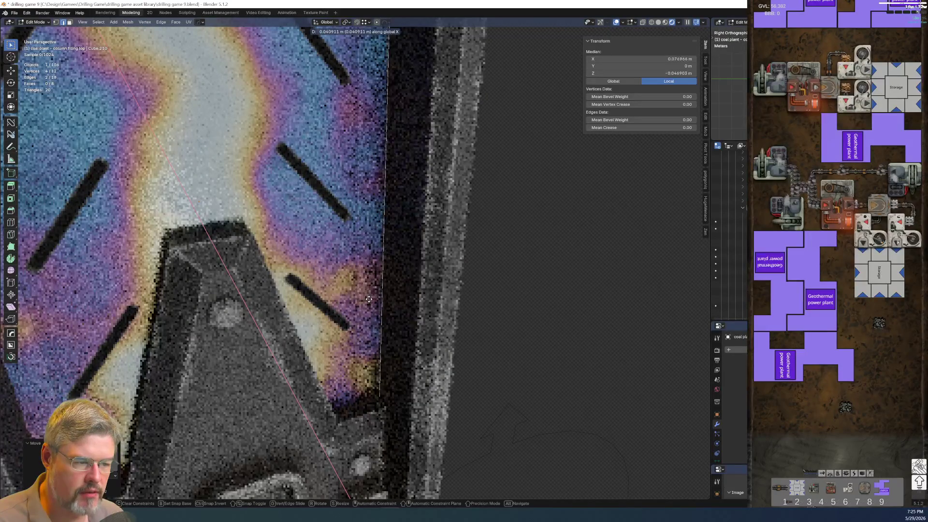
left_click(347, 281)
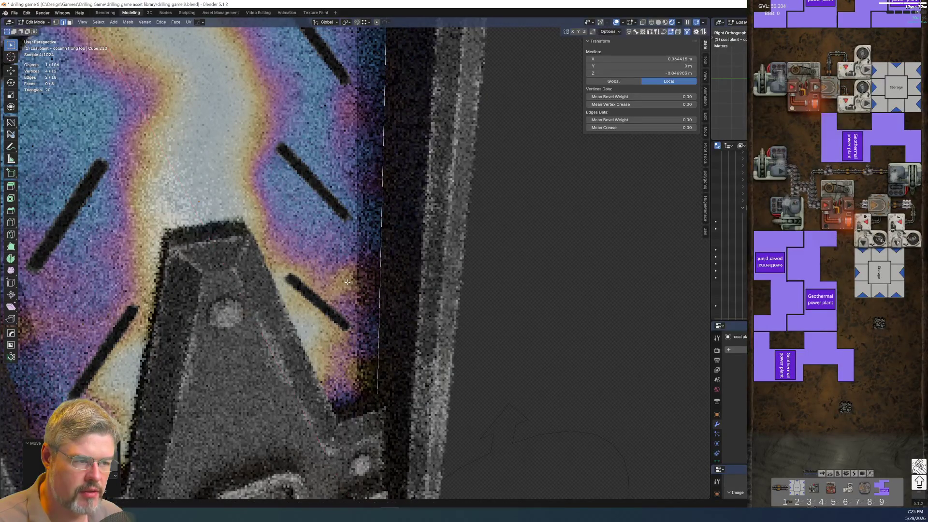
scroll(347, 282, "down", 4)
middle_click_drag(320, 221, 428, 327)
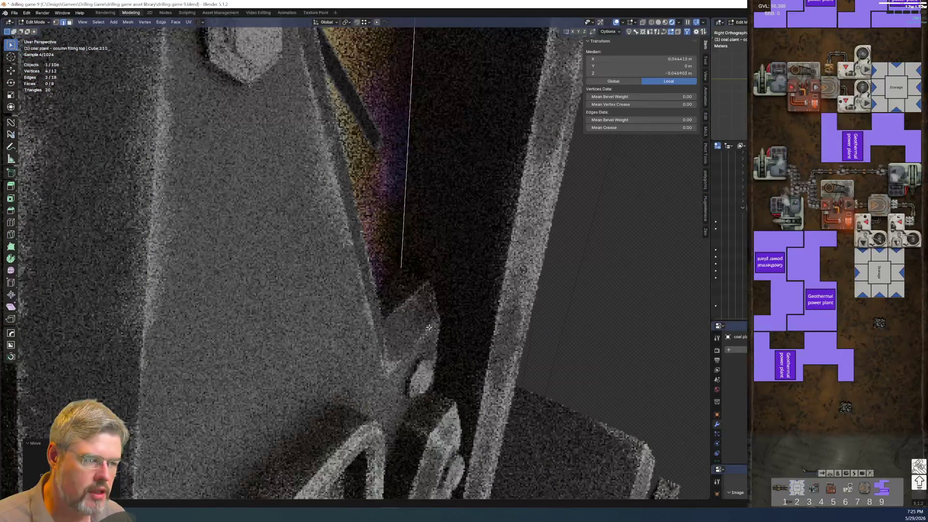
key("g")
key("x")
left_click(367, 270)
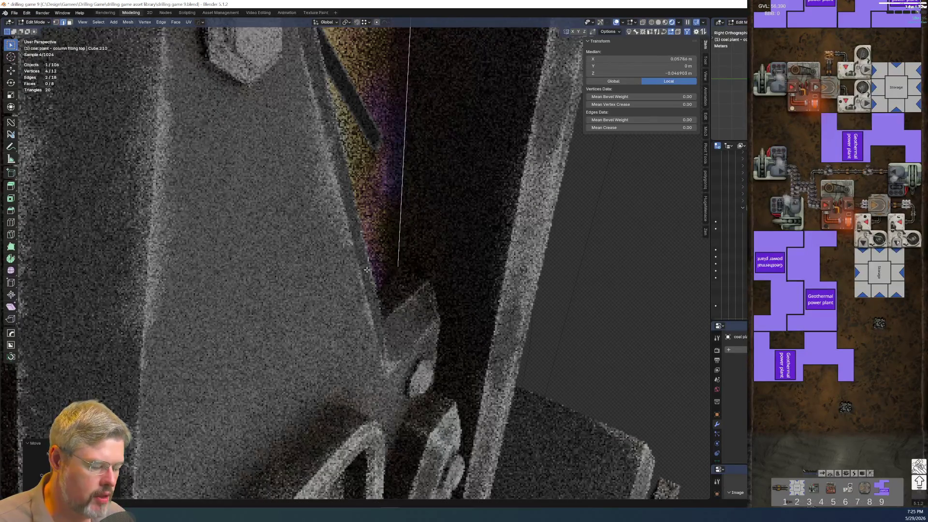
key("KP_3")
middle_click_drag(302, 171, 365, 325, "shift")
scroll(317, 238, "down", 3)
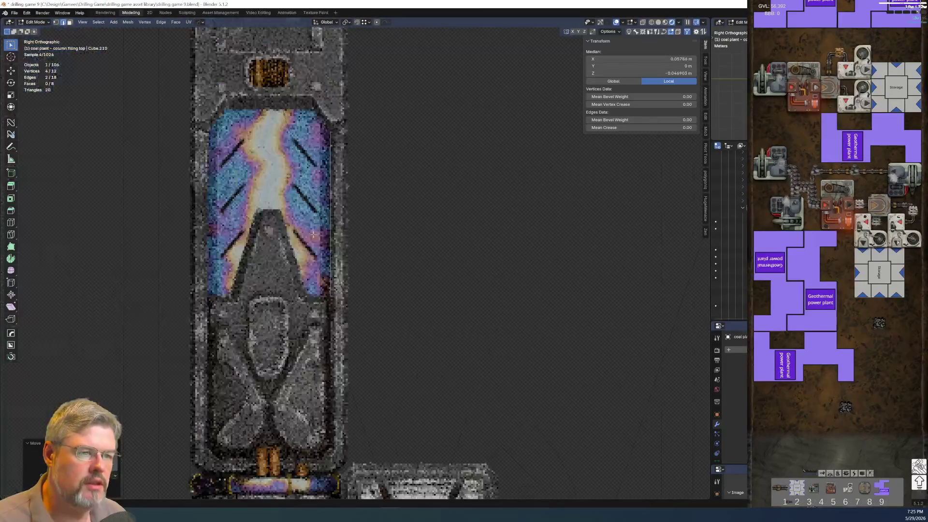
scroll(317, 238, "up", 2)
key("Tab")
scroll(450, 242, "up", 2)
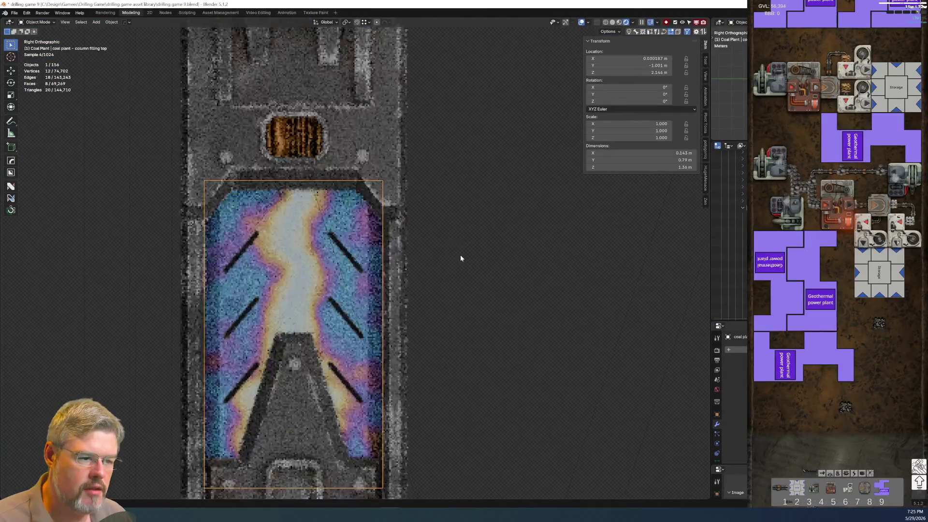
Deselect the coal plant and save Drilling game 9.blend
left_click(460, 258)
scroll(471, 275, "down", 5)
scroll(357, 224, "down", 2)
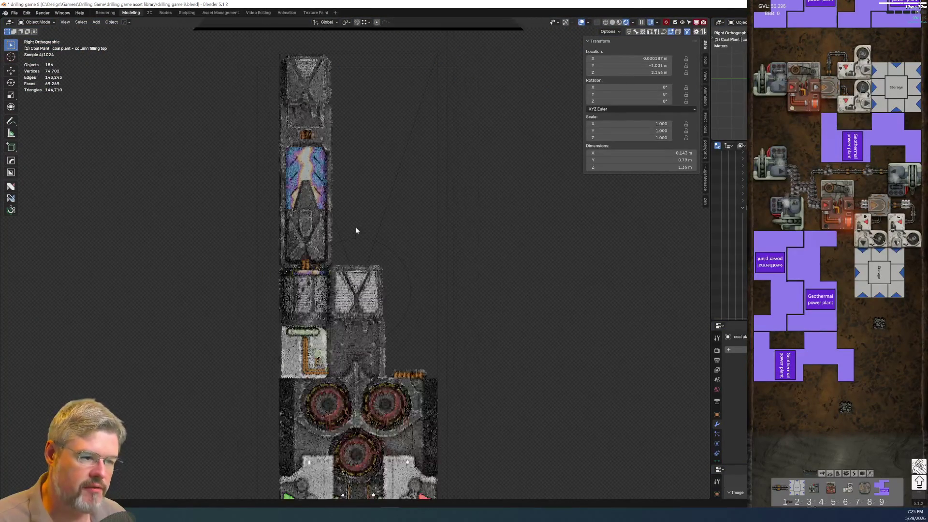
left_click(15, 12)
left_click(24, 59)
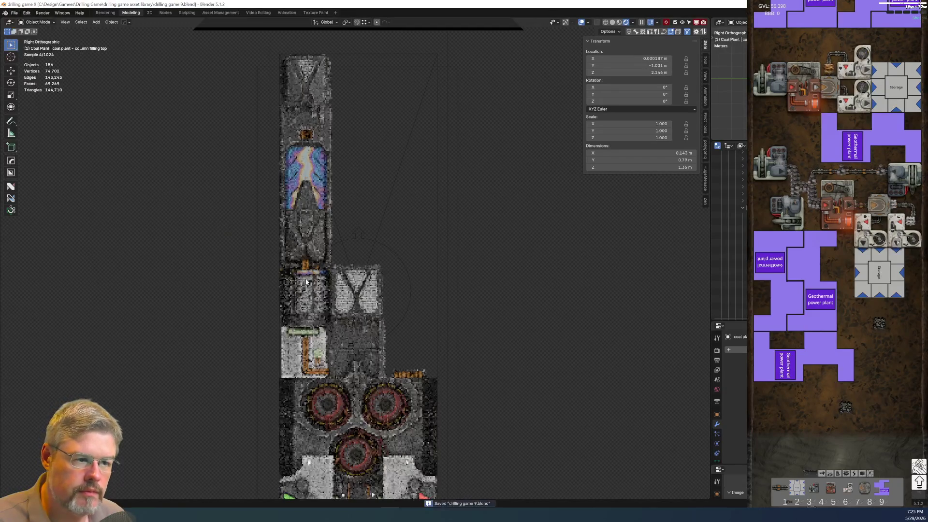
Orbit around the plant and its fans, then frame it through the scene camera
scroll(305, 280, "up", 1)
scroll(306, 278, "up", 3)
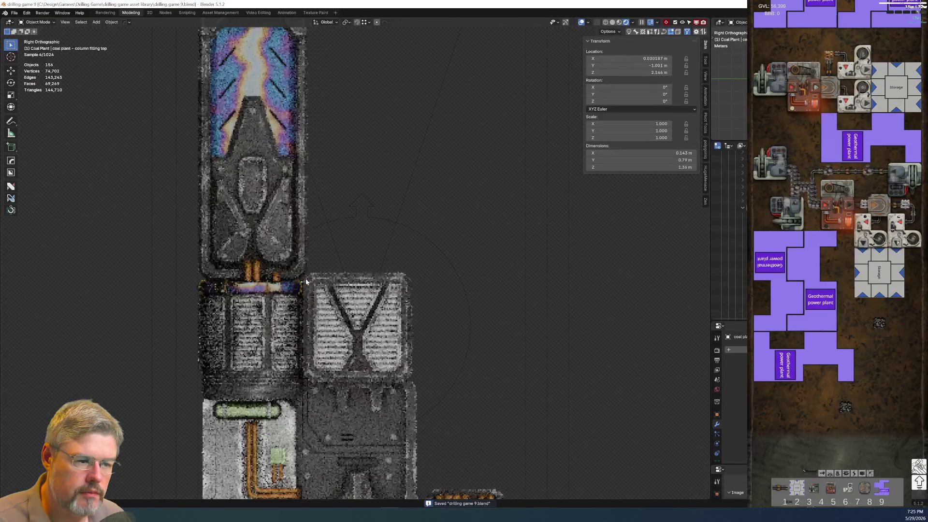
middle_click_drag(358, 372, 361, 259, "shift")
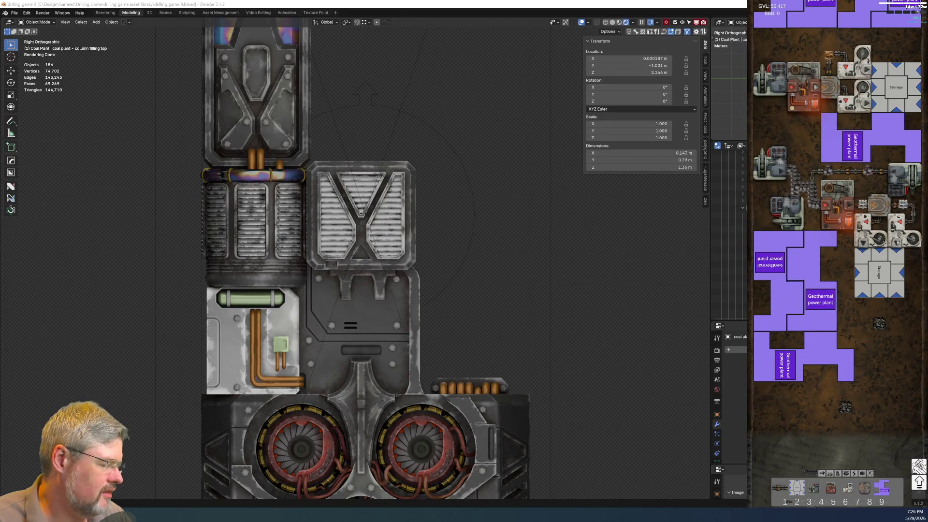
scroll(371, 328, "down", 6)
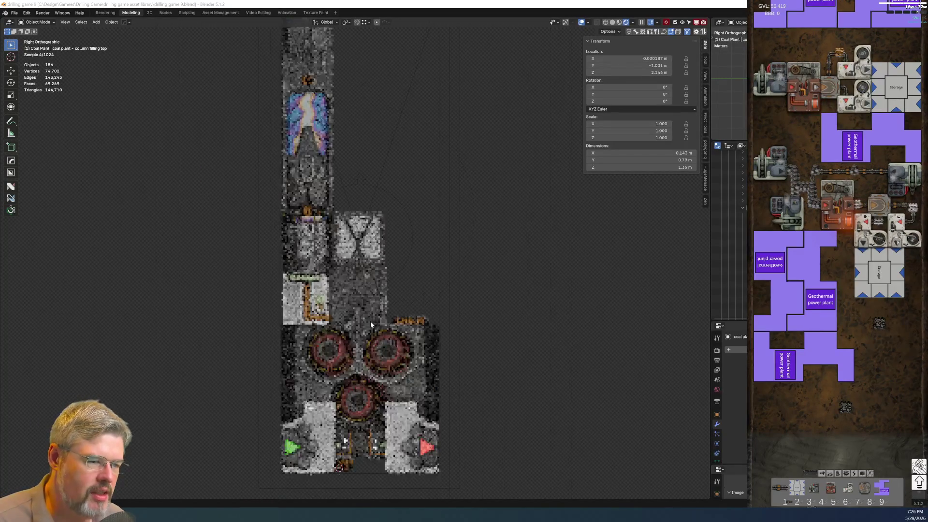
scroll(369, 332, "up", 5)
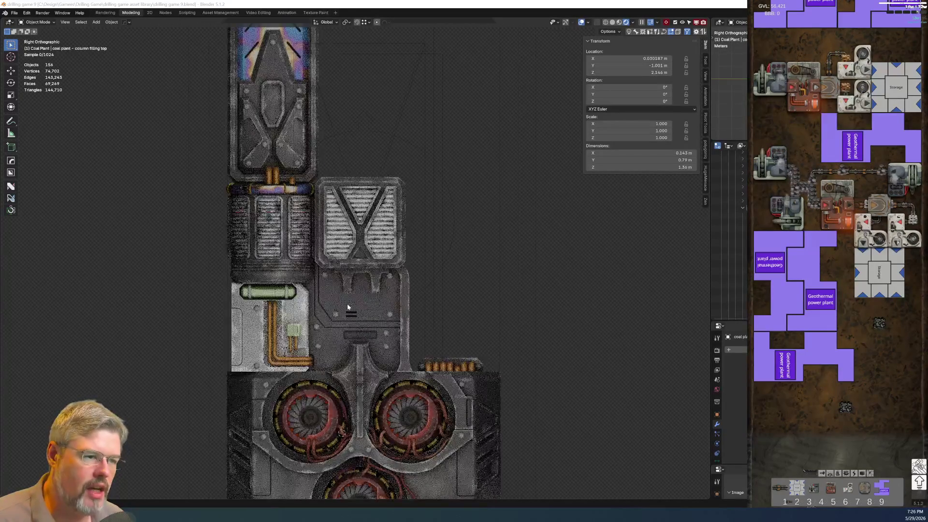
scroll(371, 329, "down", 4)
mouse_move(290, 124)
middle_mouse_down()
mouse_move(312, 180)
mouse_move(314, 169)
mouse_move(360, 212)
middle_mouse_up()
scroll(360, 213, "up", 3)
mouse_move(423, 254)
middle_mouse_down()
mouse_move(366, 230)
mouse_move(354, 265)
mouse_move(360, 227)
mouse_move(375, 322)
middle_mouse_up()
scroll(354, 265, "down", 3)
key("KP_3")
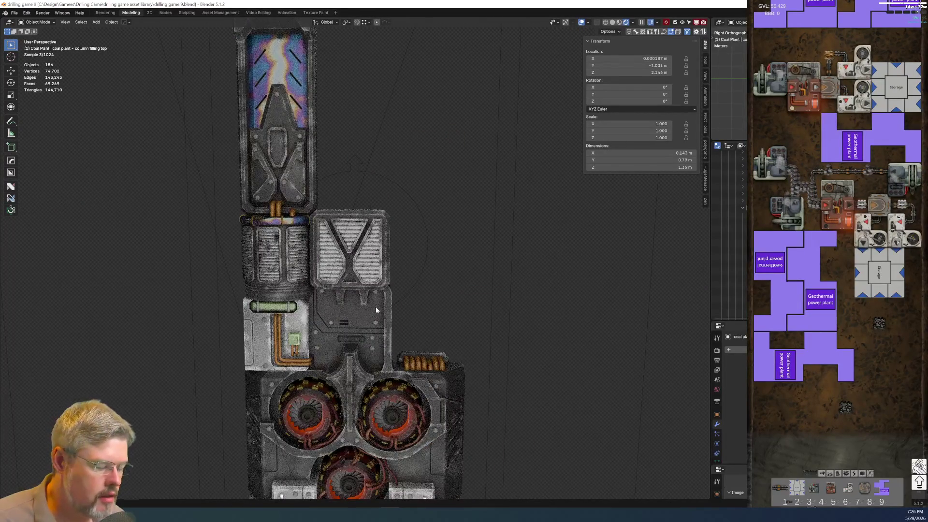
key("KP_0")
scroll(375, 306, "down", 2)
scroll(369, 315, "down", 4, "shift")
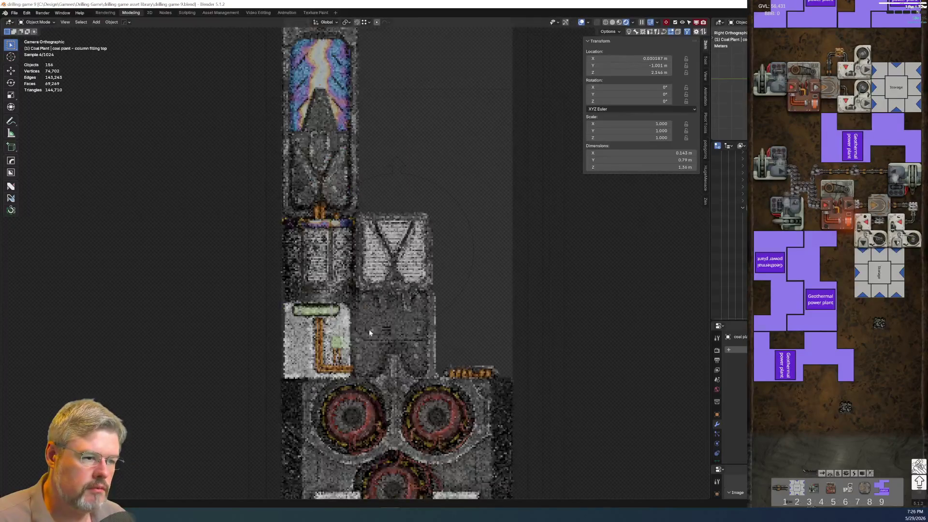
scroll(334, 211, "up", 1)
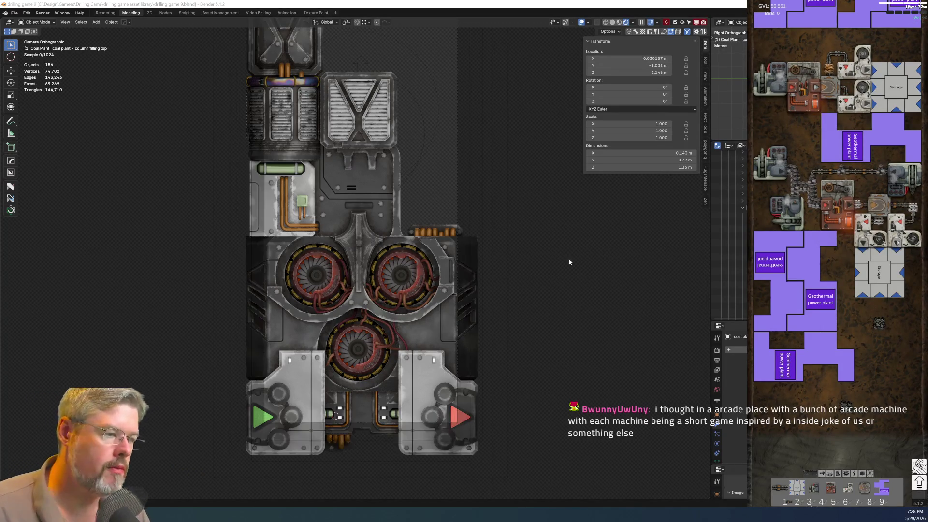
Centre the full coal plant in the camera view and save Drilling game 9.blend again
scroll(560, 258, "down", 1)
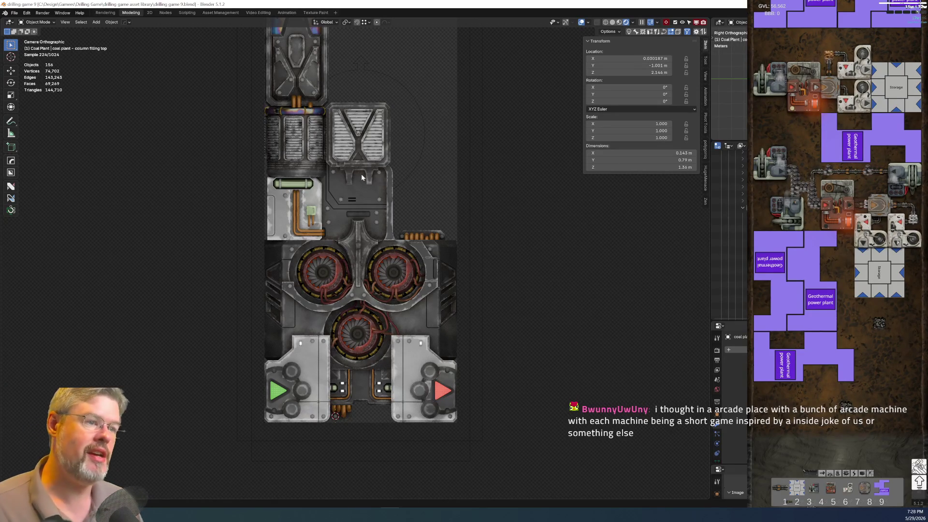
scroll(363, 184, "down", 2)
middle_click_drag(375, 225, 358, 265, "shift")
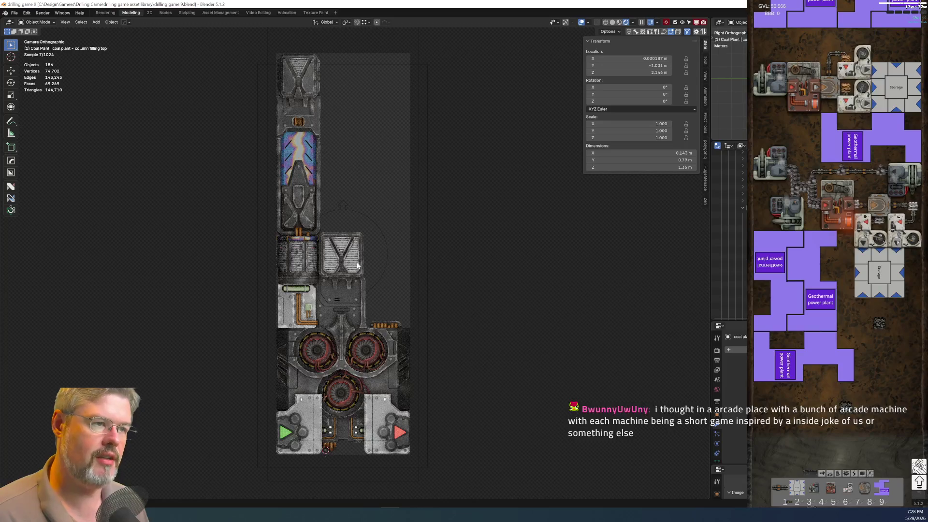
left_click(14, 13)
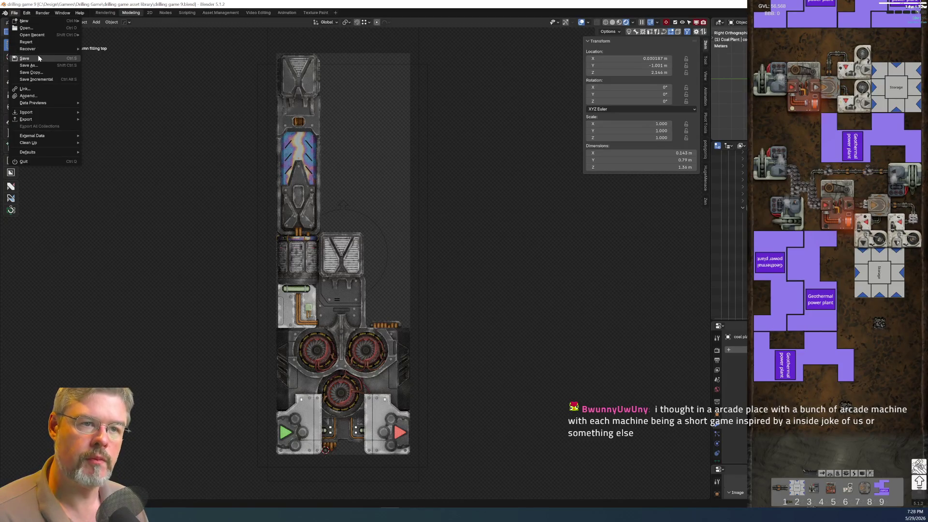
left_click(38, 57)
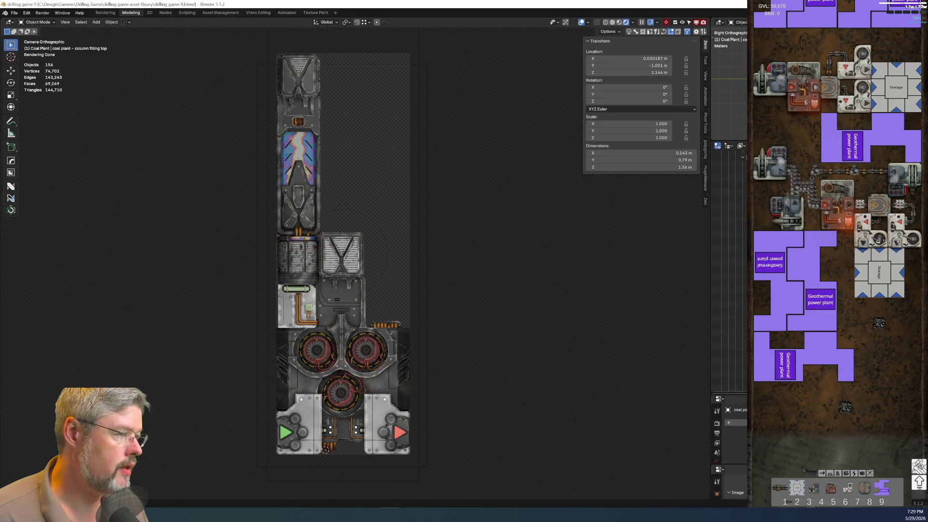
Select the body mid backing piece, big pipes and Examples_004.002 plane, then switch to Solid shading
key("ctrl+space")
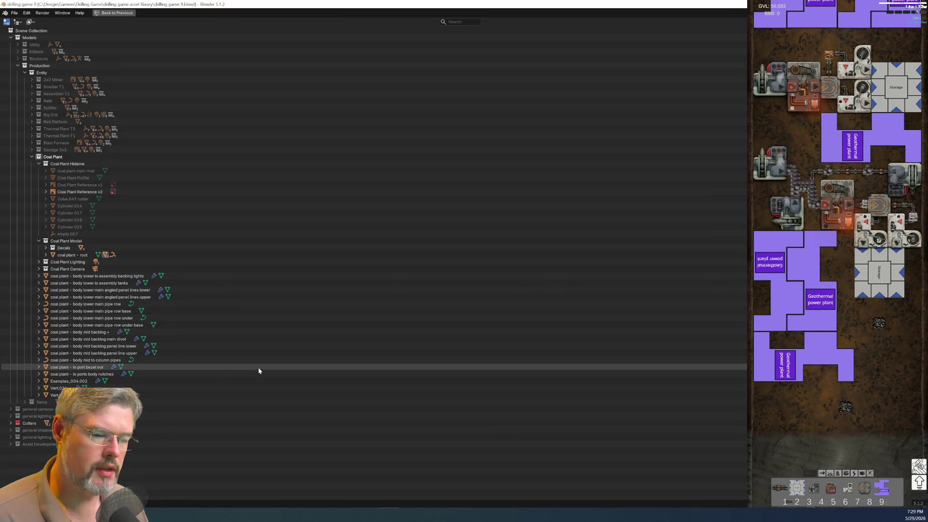
key("ctrl+space")
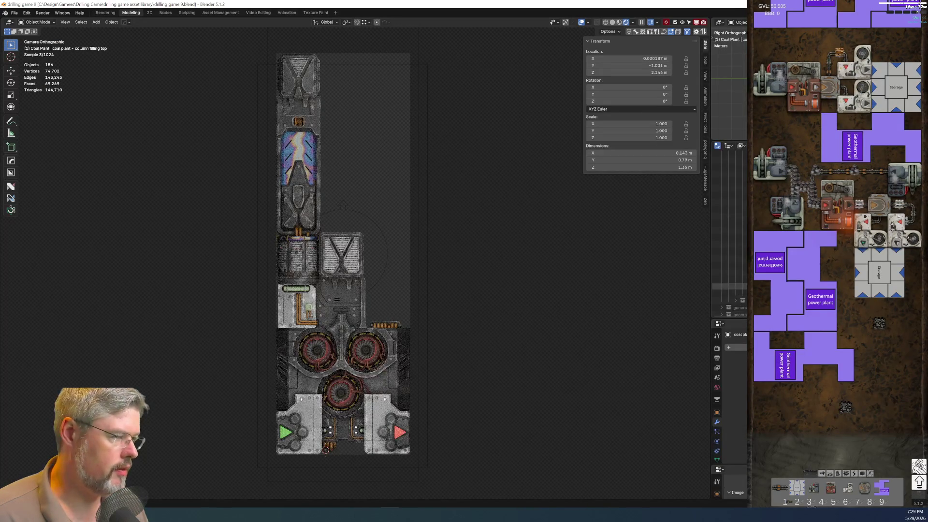
left_click(399, 323)
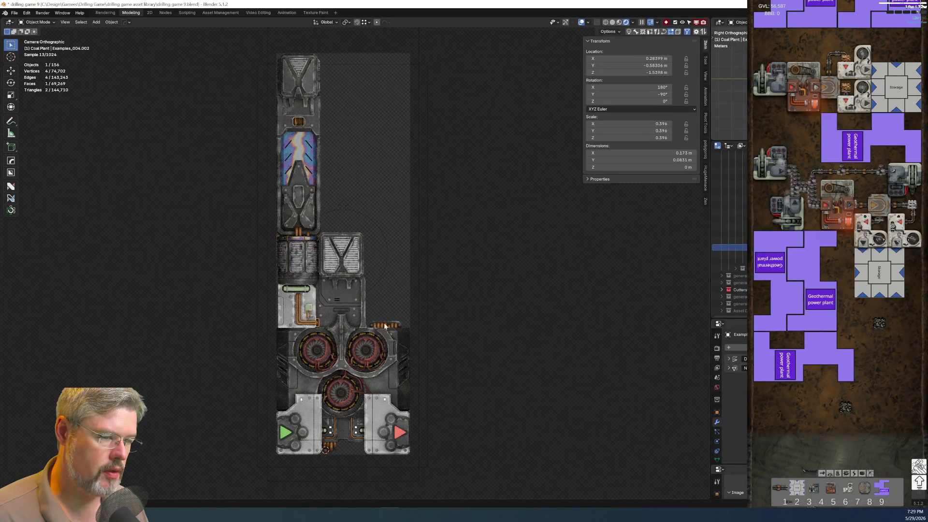
scroll(289, 335, "up", 4)
middle_click_drag(289, 336, 327, 253, "shift")
key("ctrl+c")
left_click(329, 297)
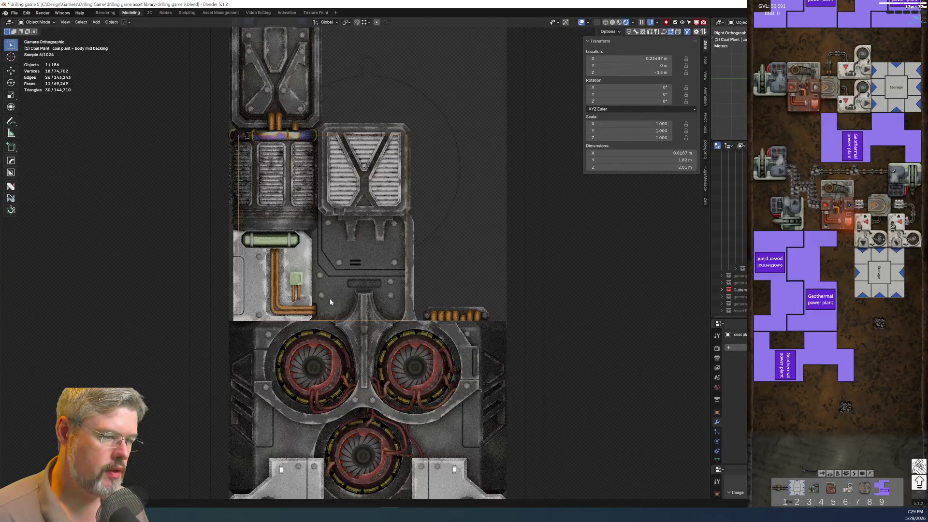
key("F2")
key("Escape")
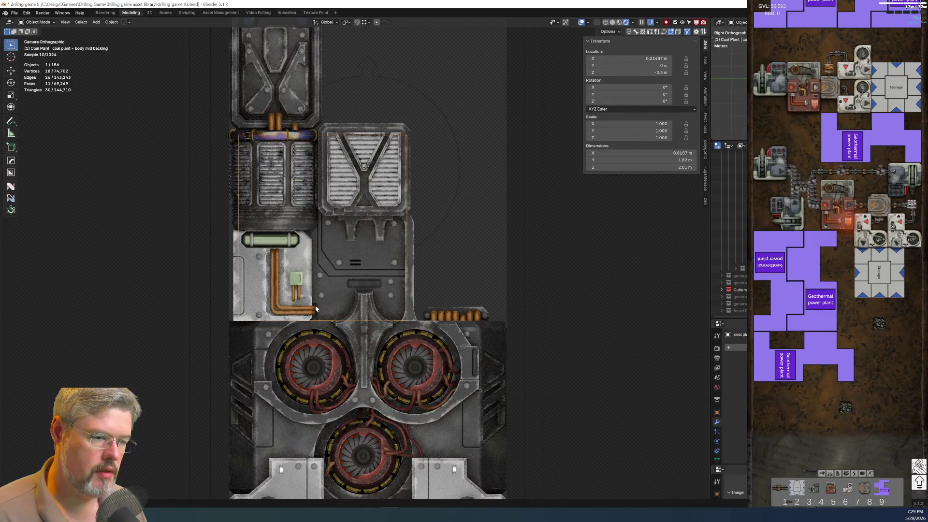
left_click(315, 306, "shift")
scroll(329, 308, "up", 5)
left_click(253, 374)
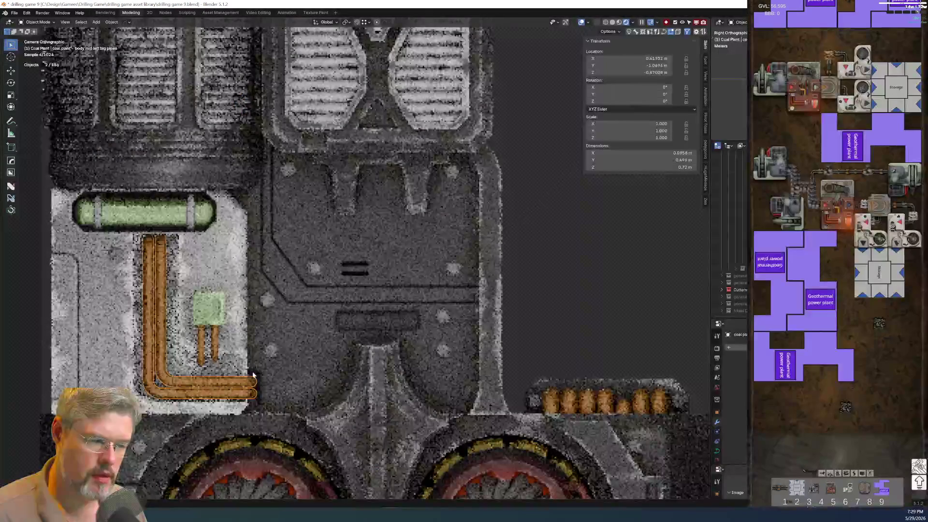
left_click(613, 22)
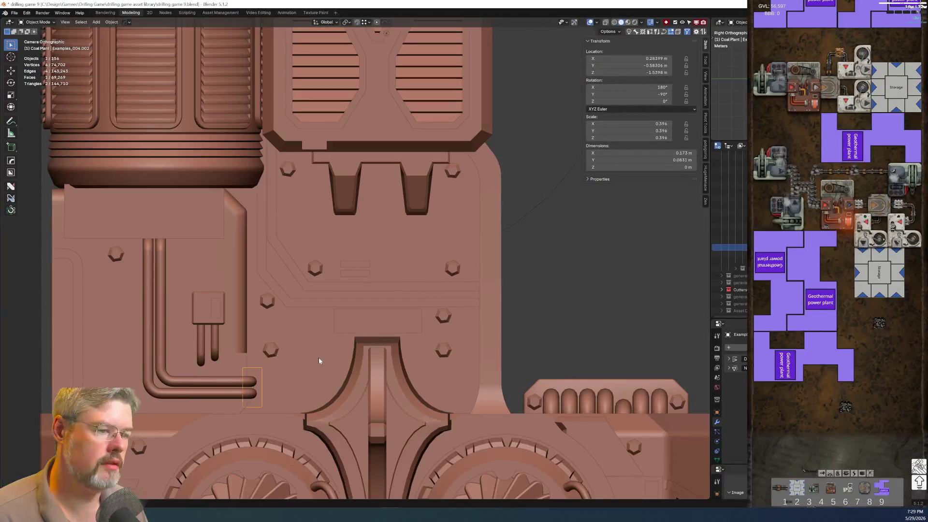
Rename the selected plane to the body mid backing base name ending in 'pipe pocket'
key("F2")
key("ctrl+v")
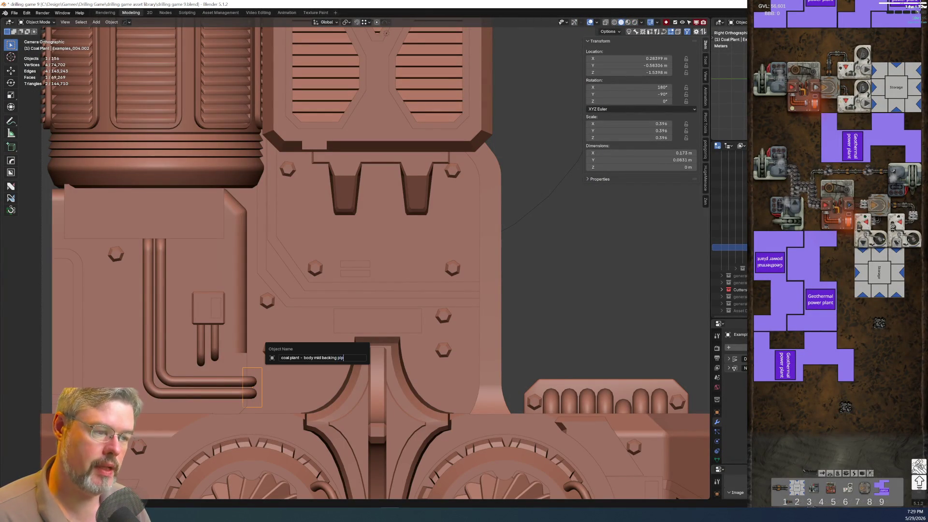
type("t")
key("Return")
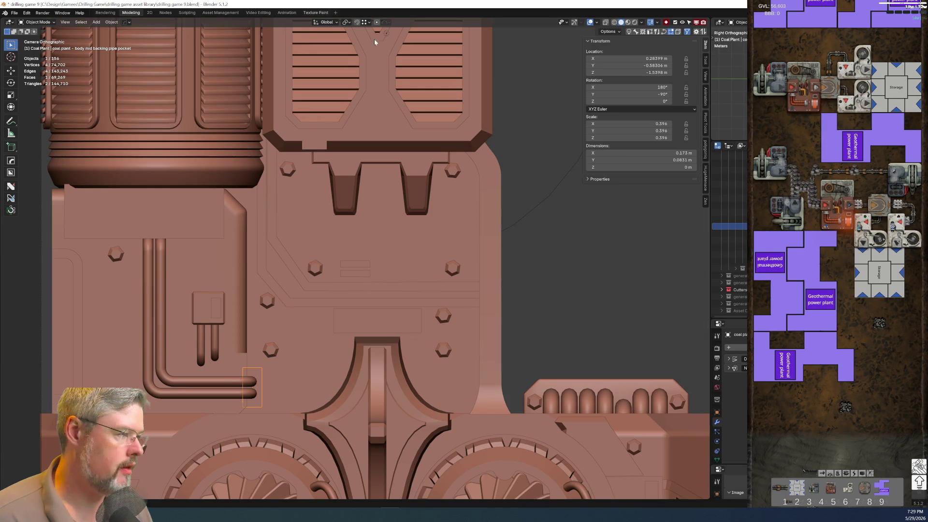
Select a hexagonal rivet, nudge its position, and inspect it from a top-down angle
scroll(326, 300, "down", 5)
left_click(326, 300, "shift")
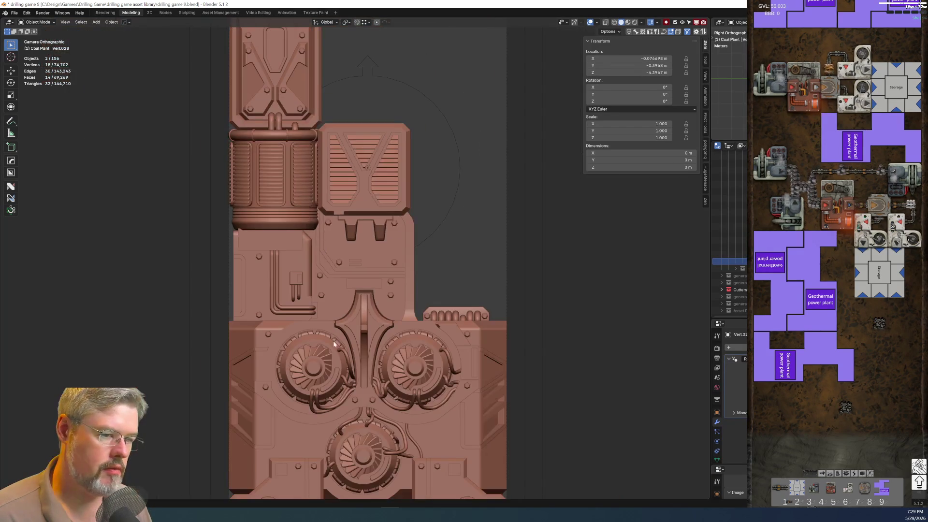
scroll(305, 204, "down", 3)
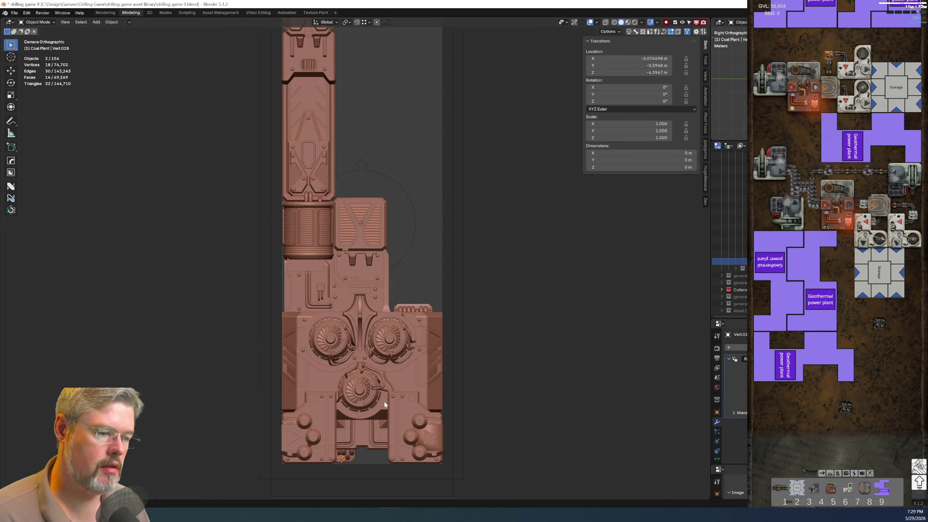
scroll(377, 334, "down", 4)
scroll(377, 335, "up", 3)
key("g")
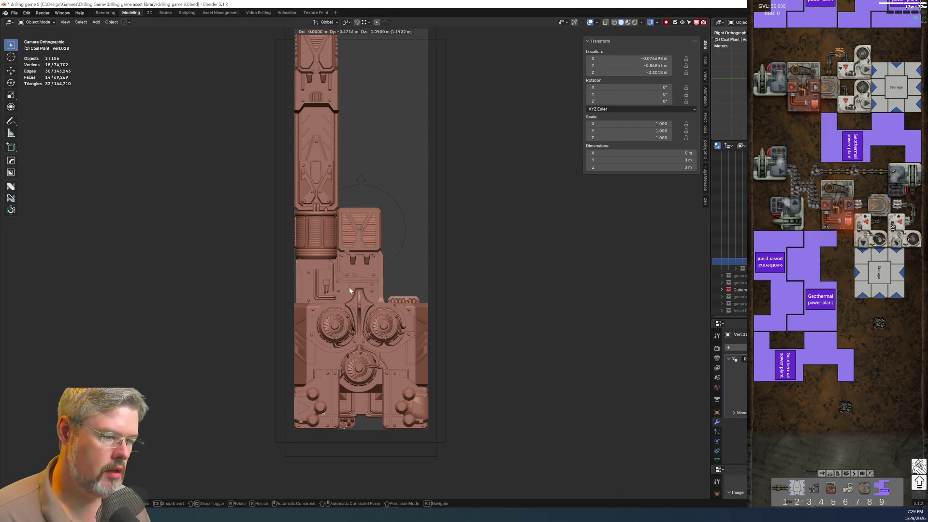
left_click(349, 287)
scroll(356, 385, "up", 6)
middle_click_drag(348, 292, 388, 377)
scroll(387, 384, "down", 4)
middle_click_drag(474, 317, 499, 310)
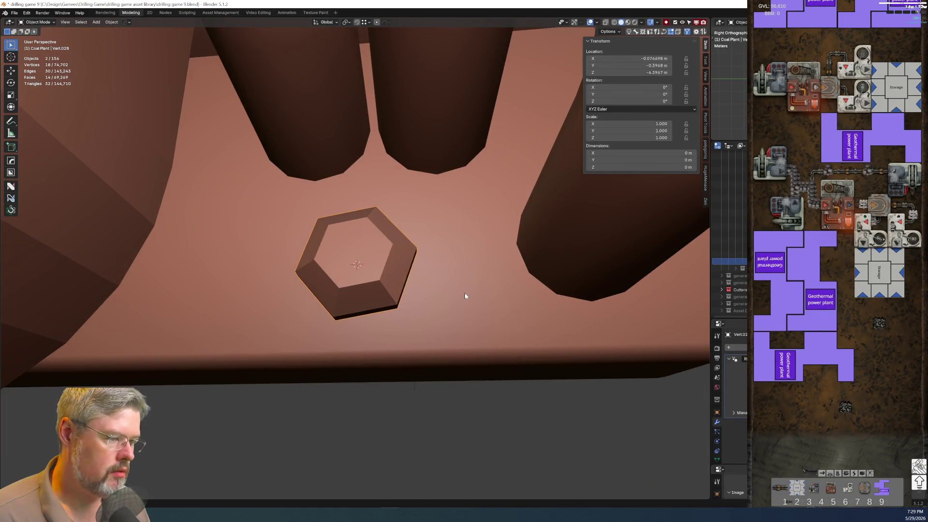
left_click(465, 296)
scroll(459, 310, "down", 3)
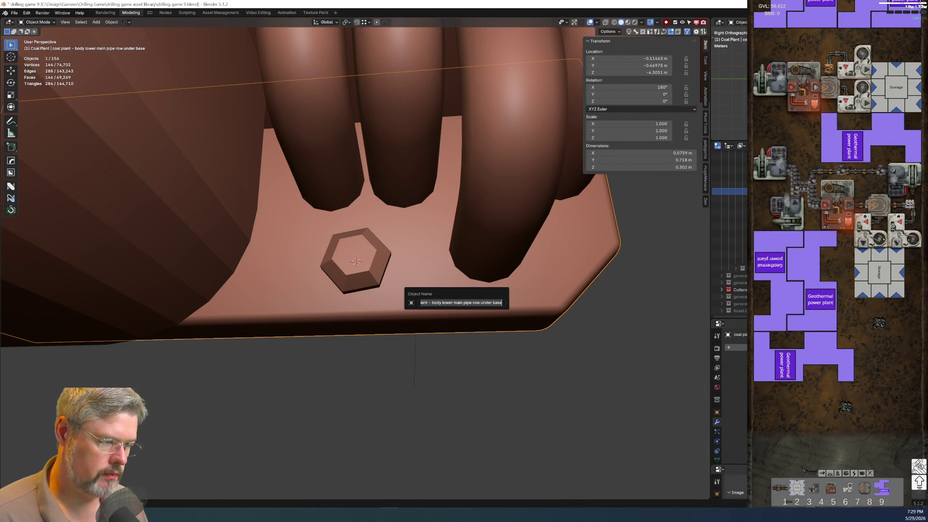
Rename hex rivet Vert.028 to the lower main pipe row name plus 'rivets'
left_click(381, 285)
key("F2")
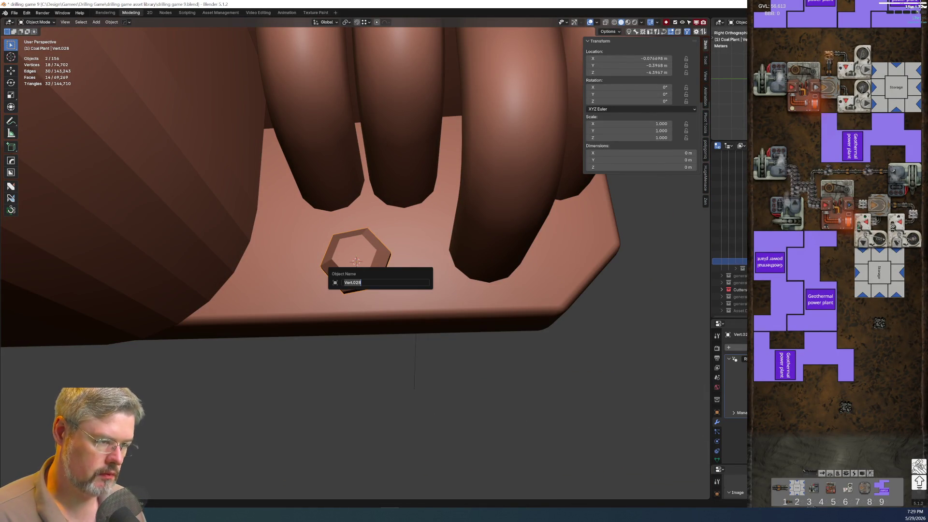
key("ctrl+v")
type("rivet")
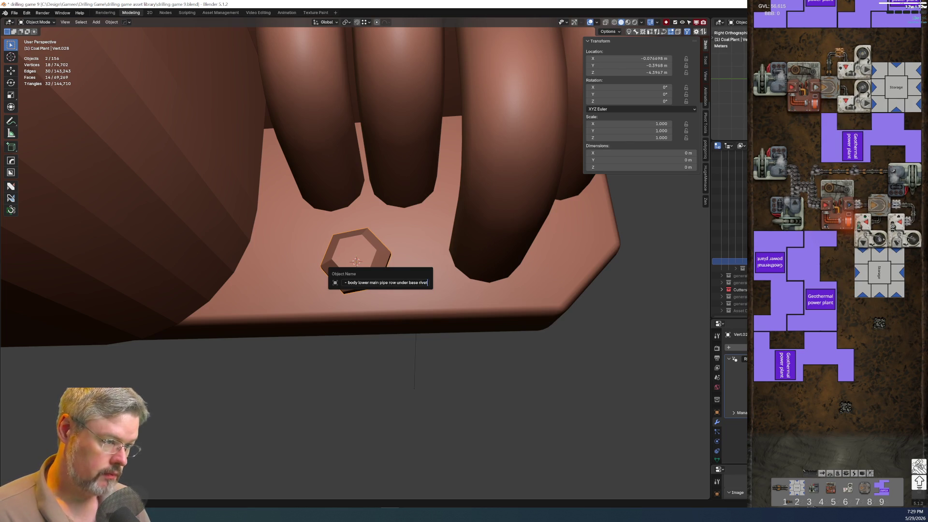
key("Return")
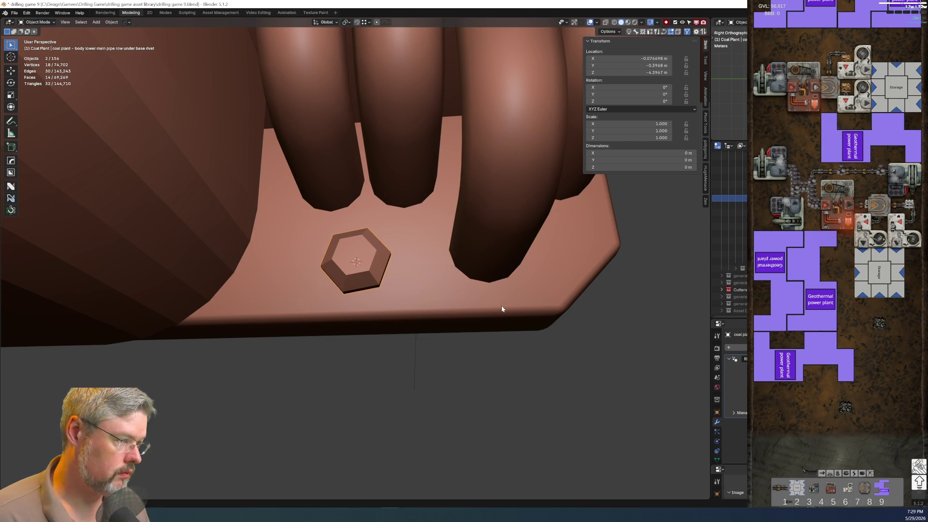
key("F2")
type("s")
key("Return")
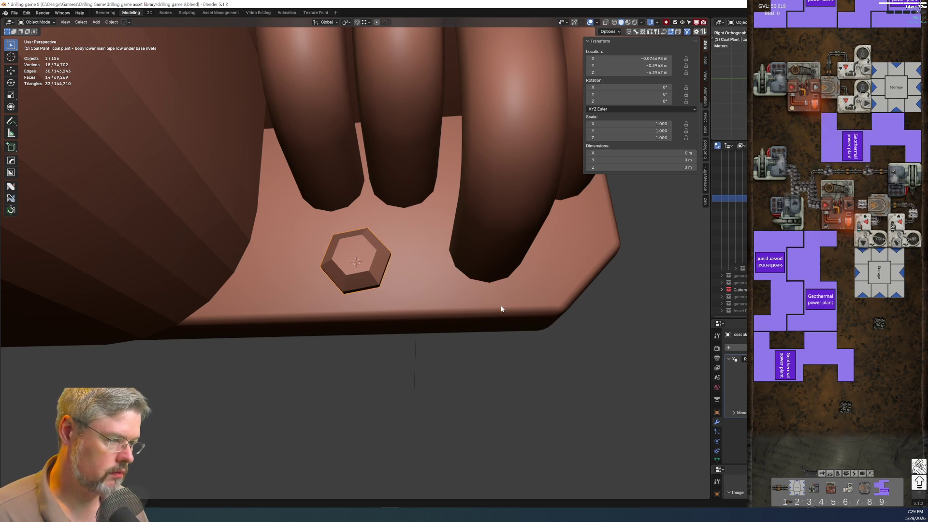
Add hex rivet Vert.026 to the selection and give it the matching 'rivets' name
scroll(501, 306, "down", 5)
middle_click_drag(446, 233, 463, 162)
scroll(463, 165, "up", 2)
left_click(484, 263, "shift")
scroll(484, 263, "up", 3)
key("KP_Decimal")
mouse_move(507, 259)
middle_mouse_down()
mouse_move(454, 266)
mouse_move(459, 294)
middle_mouse_up()
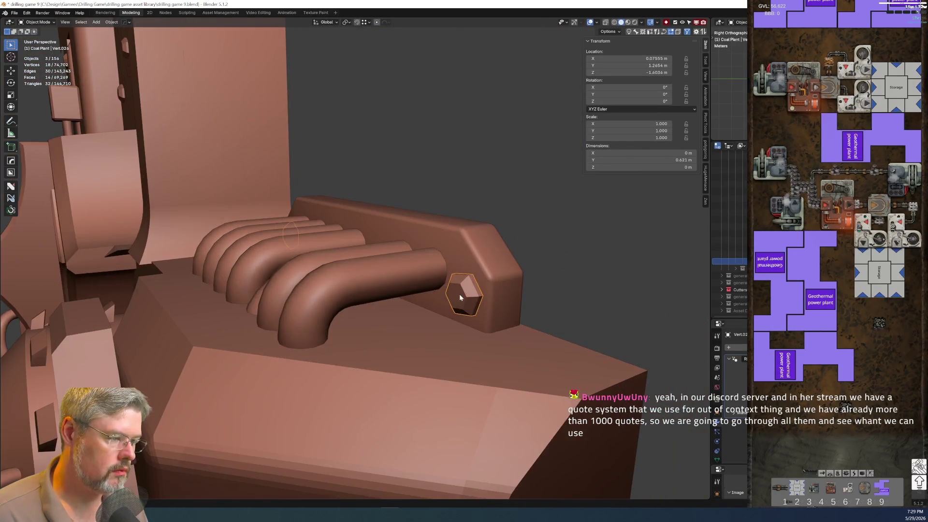
left_click(486, 280)
key("ctrl+z")
key("F2")
type("coal plant - body lower main pipe row base")
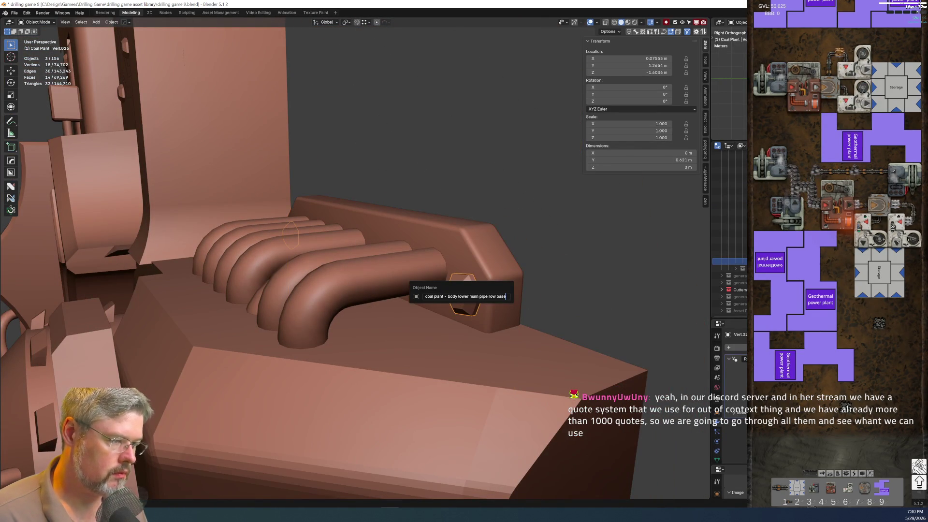
type("ivets")
key("Return")
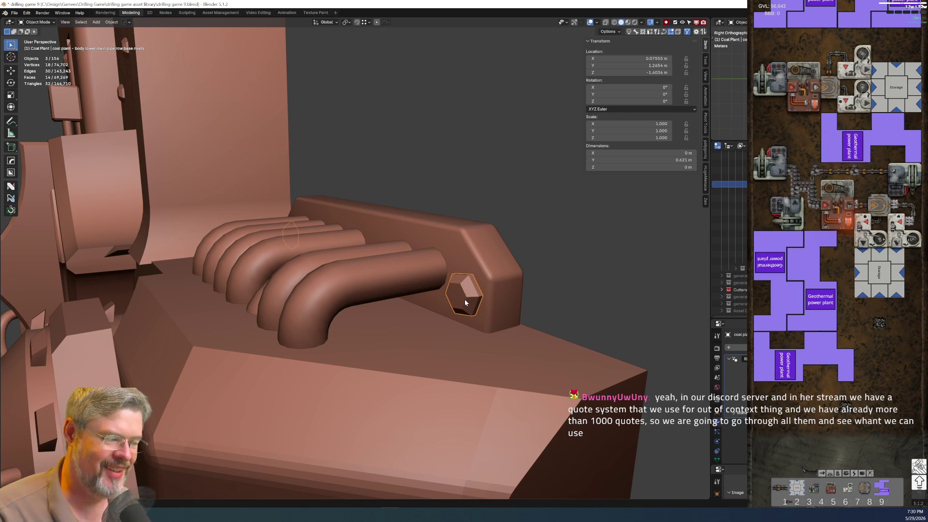
Turn the view toward the pipe row and select the body lower main object
mouse_move(465, 300)
middle_mouse_down()
mouse_move(410, 348)
mouse_move(458, 353)
mouse_move(418, 317)
mouse_move(389, 323)
middle_mouse_up()
left_click(389, 324)
scroll(391, 327, "down", 3)
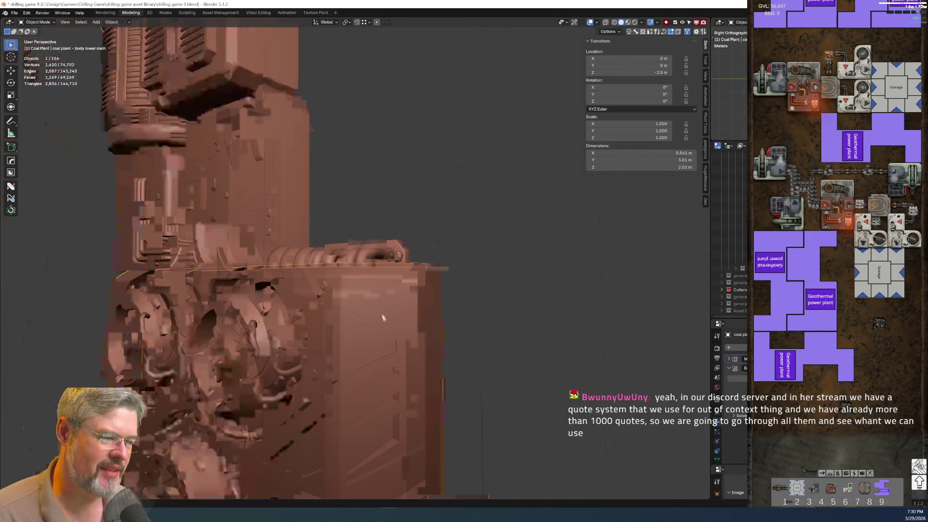
Apply HOps Sharpen to the body lower main edges
key("q")
left_click(380, 326)
mouse_move(380, 327)
middle_mouse_down()
mouse_move(387, 265)
mouse_move(416, 298)
mouse_move(337, 331)
mouse_move(279, 324)
mouse_move(300, 310)
middle_mouse_up()
scroll(300, 309, "down", 5)
scroll(315, 299, "up", 5)
scroll(314, 300, "down", 2)
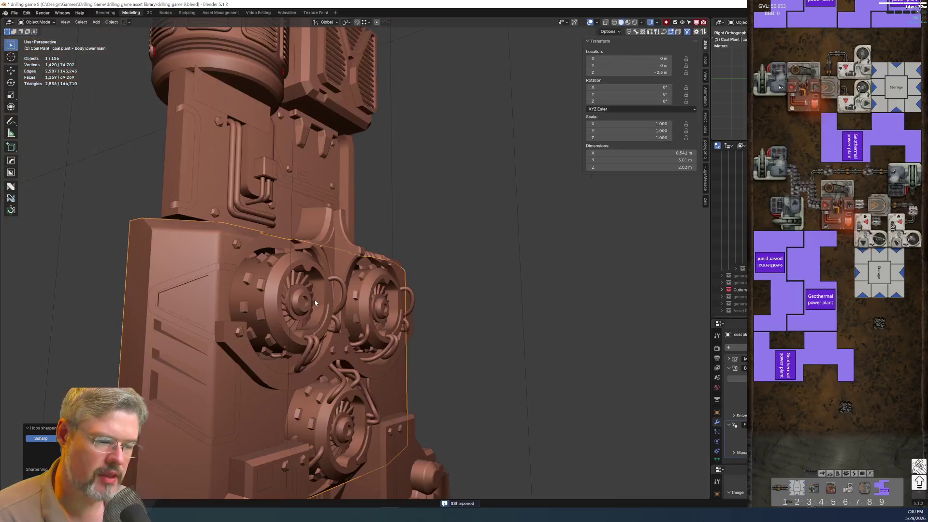
Render the camera view with F12 and save drilling game 9.blend
key("F12")
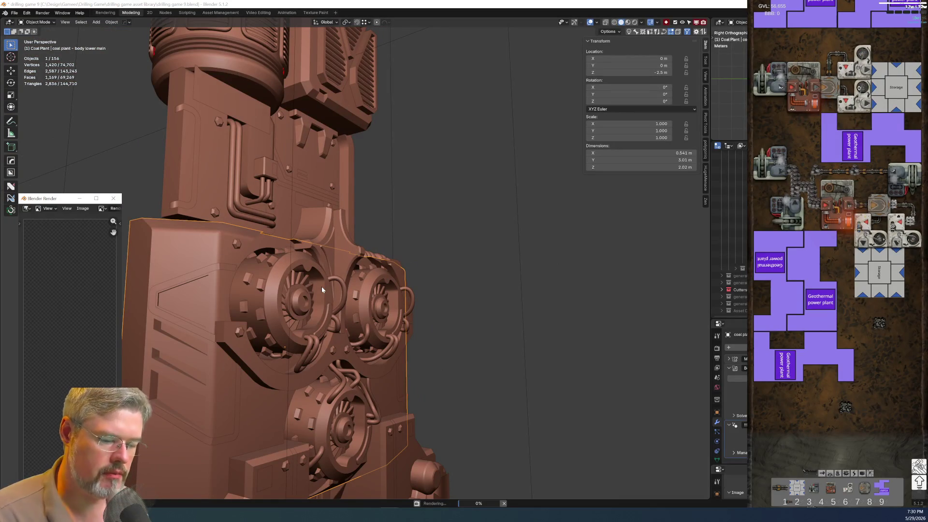
left_click(272, 445)
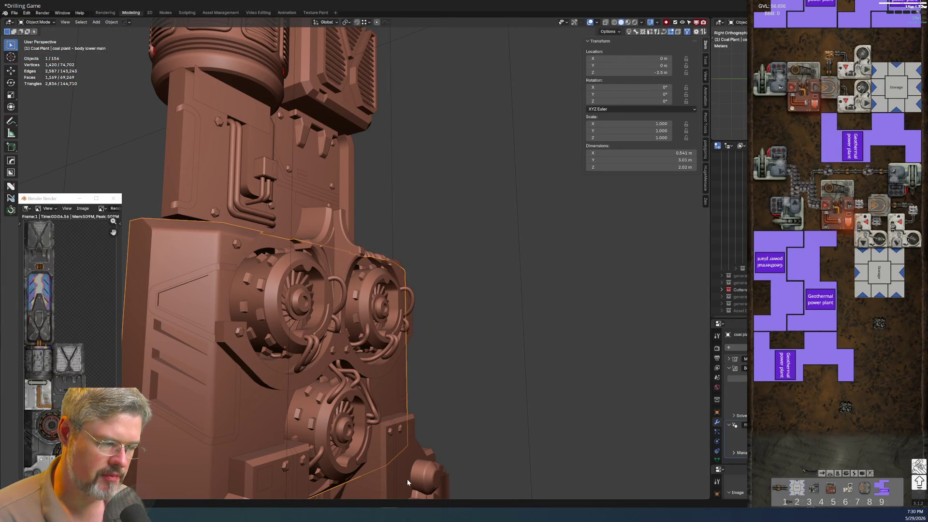
left_click(15, 14)
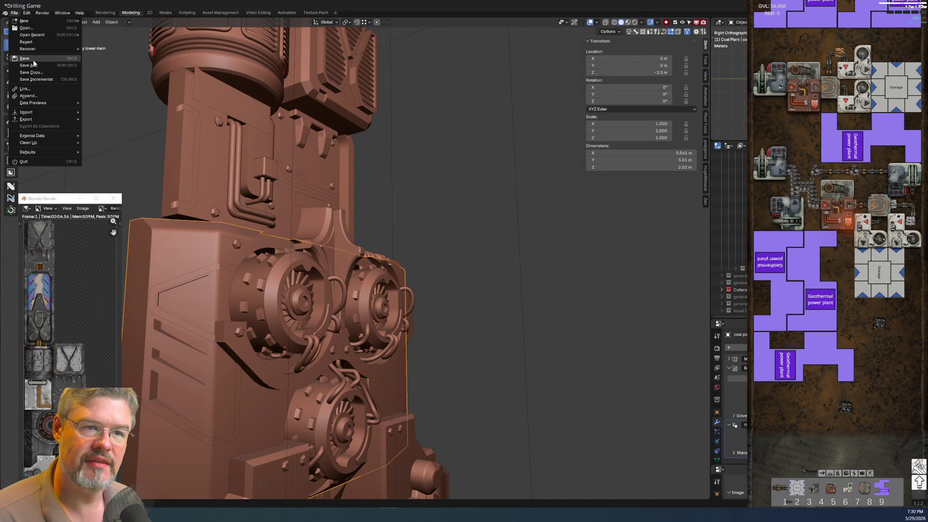
left_click(29, 66)
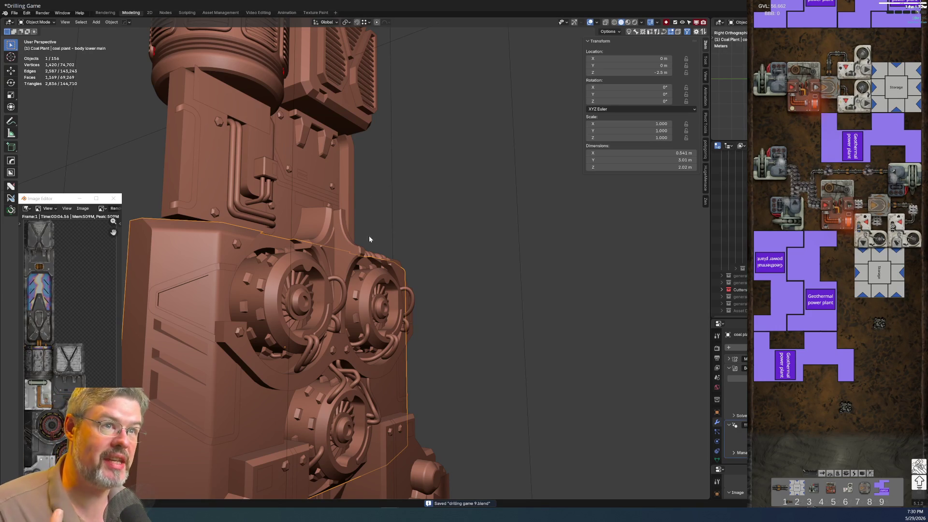
Check the column in right orthographic view and select the coal plant root empty
middle_click_drag(370, 219, 300, 240)
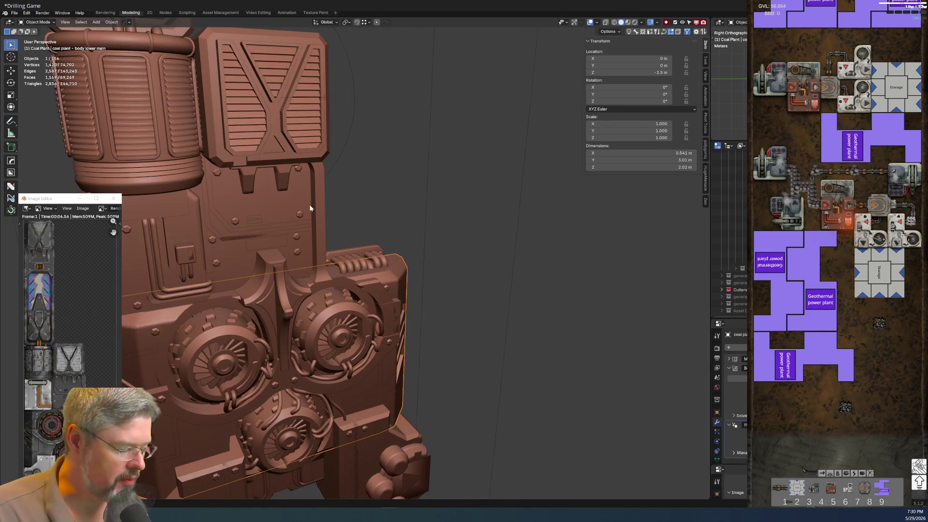
key("KP_3")
scroll(310, 208, "up", 3)
key("ctrl+Tab")
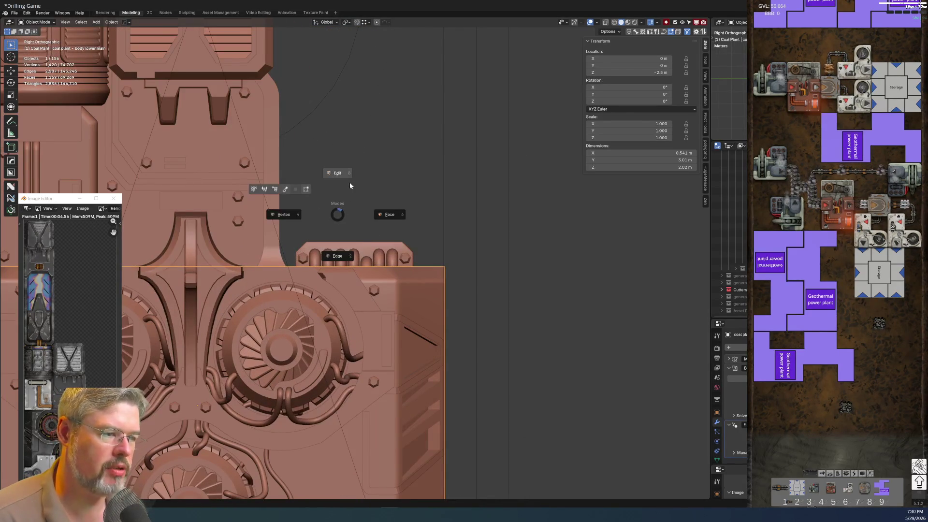
key("ctrl+Tab")
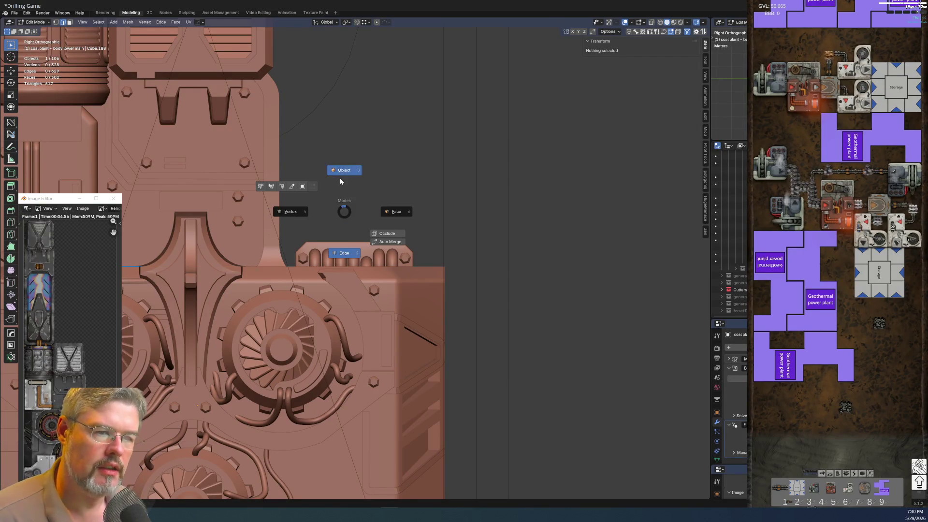
scroll(495, 311, "down", 4)
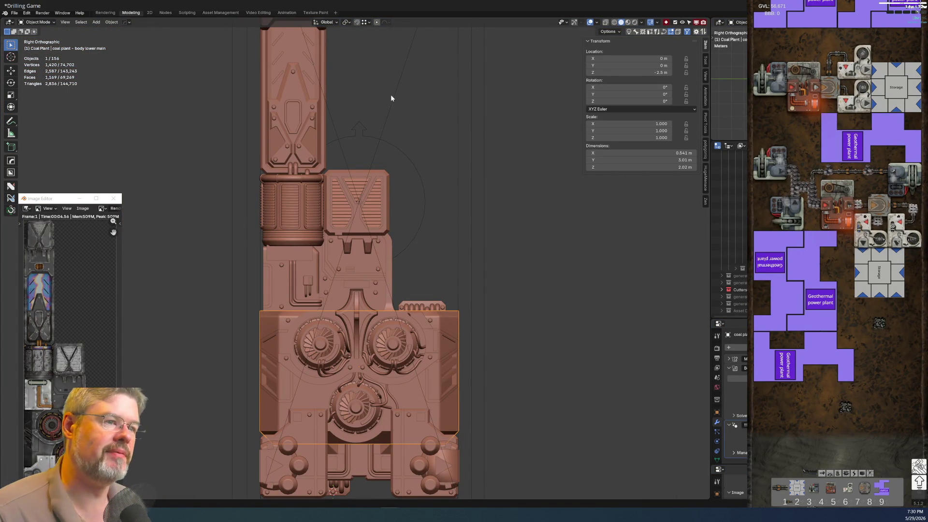
scroll(396, 137, "down", 2)
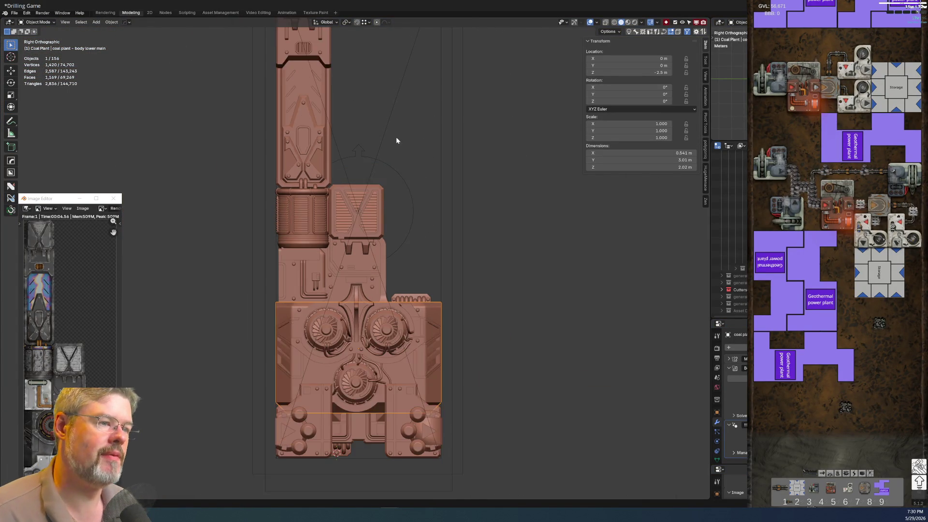
left_click(389, 194)
left_click(398, 196)
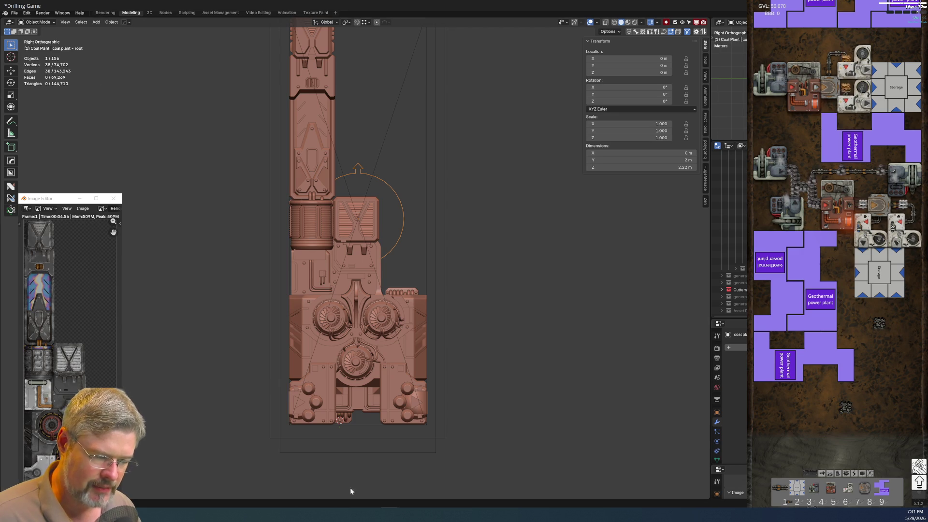
Save drilling game 9.blend through File > Save
left_click(425, 283)
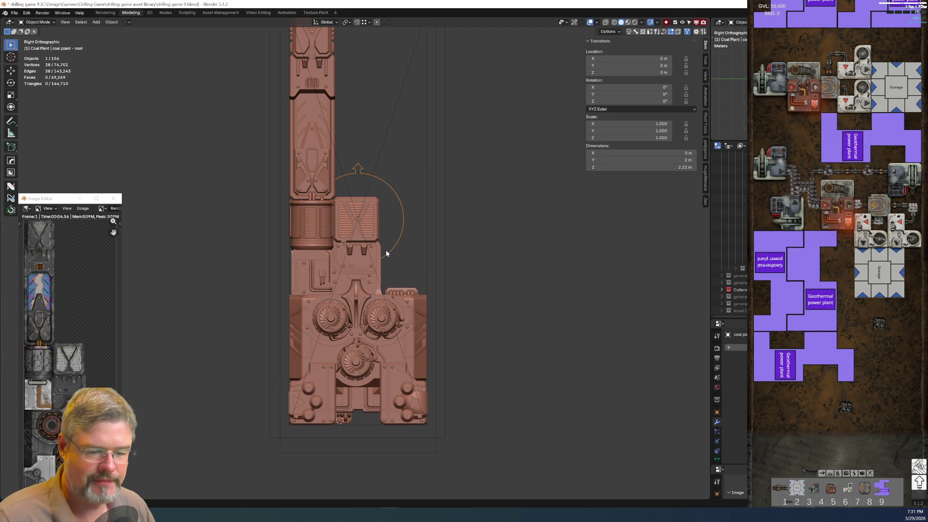
left_click(14, 13)
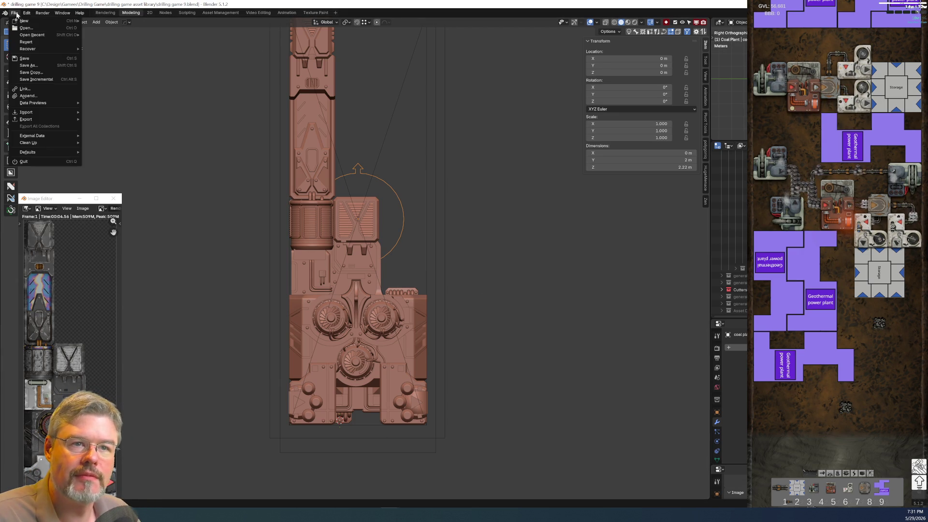
left_click(44, 58)
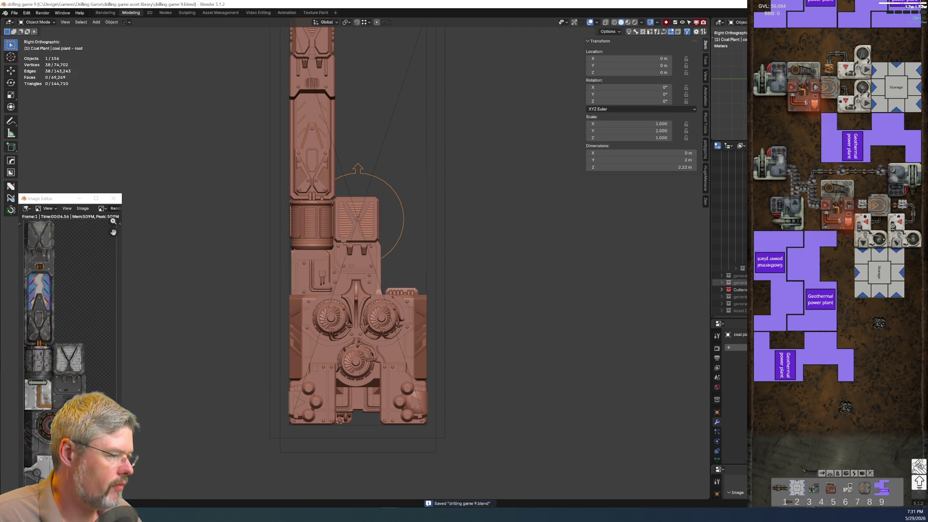
Select the io ports body notches parts in the Outliner
scroll(730, 297, "down", 5)
scroll(744, 269, "up", 4)
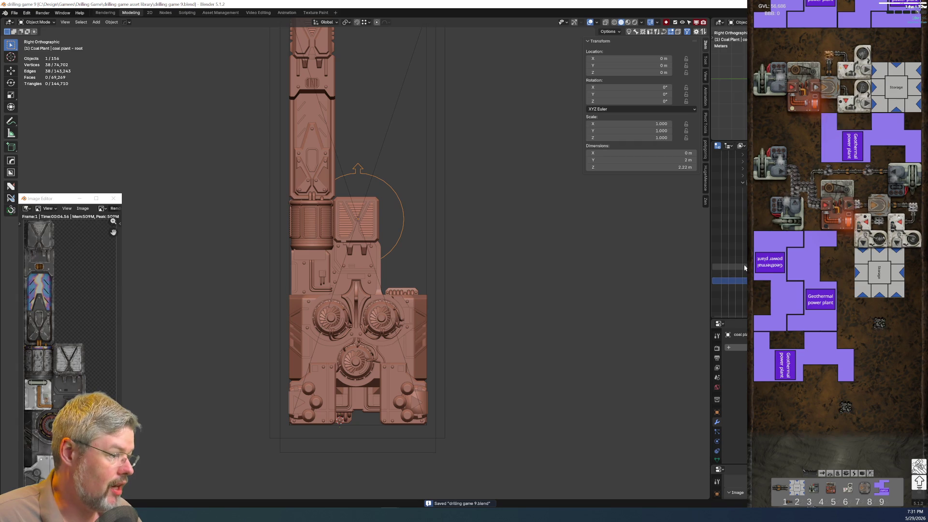
scroll(730, 280, "down", 2)
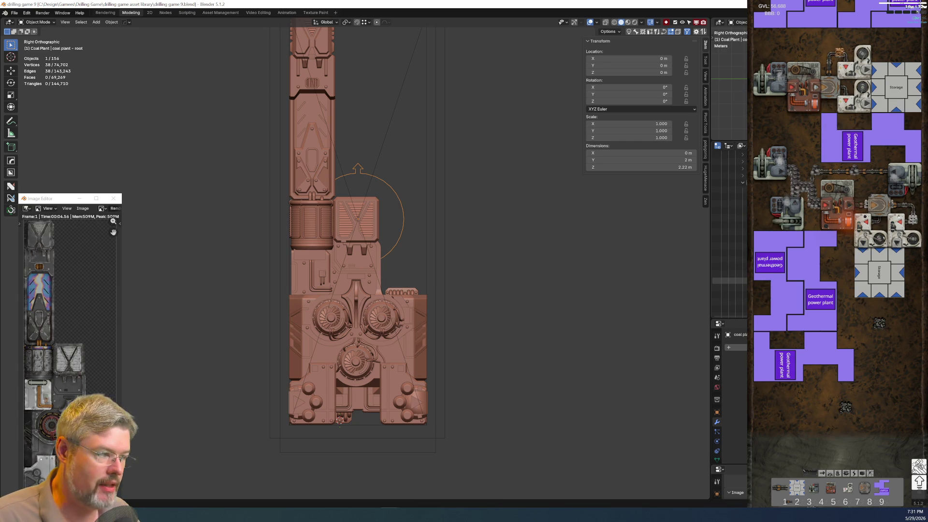
scroll(730, 295, "up", 2)
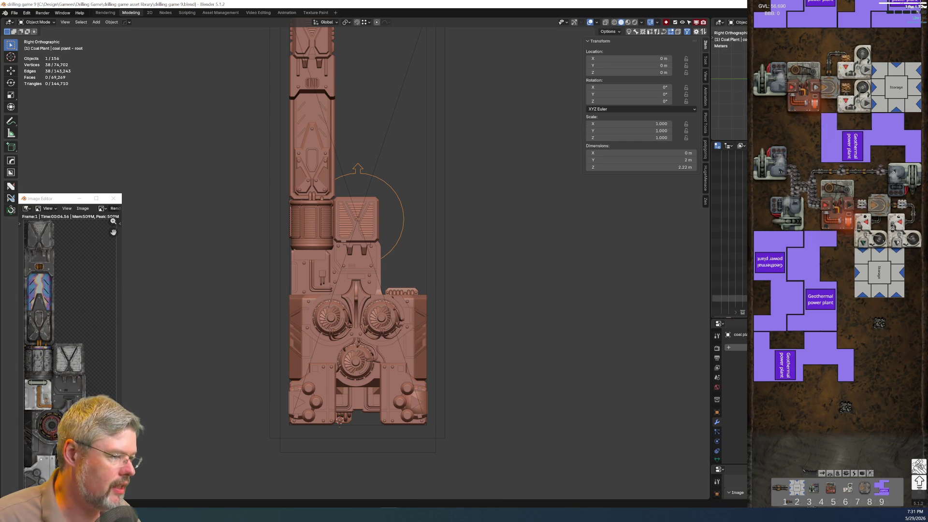
left_click(730, 208)
scroll(730, 232, "up", 2)
scroll(730, 242, "down", 4)
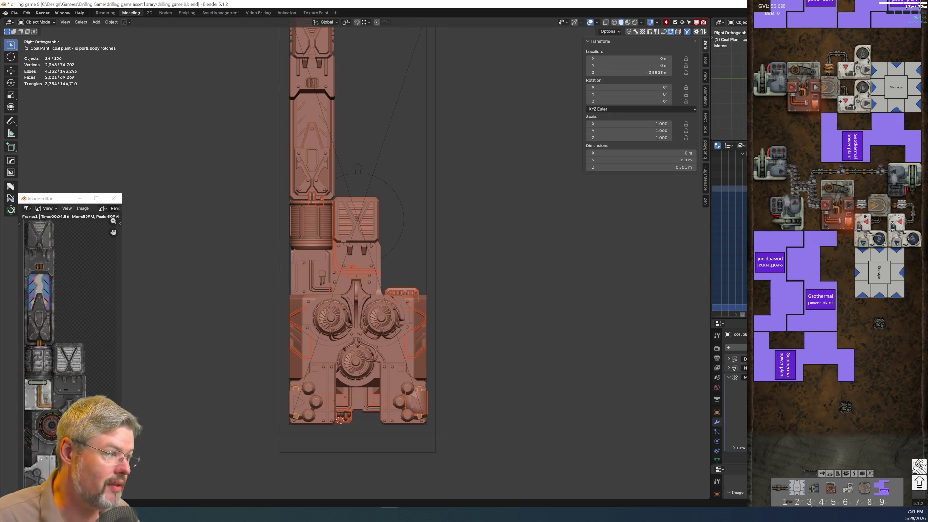
scroll(730, 241, "down", 2)
scroll(730, 241, "down", 5)
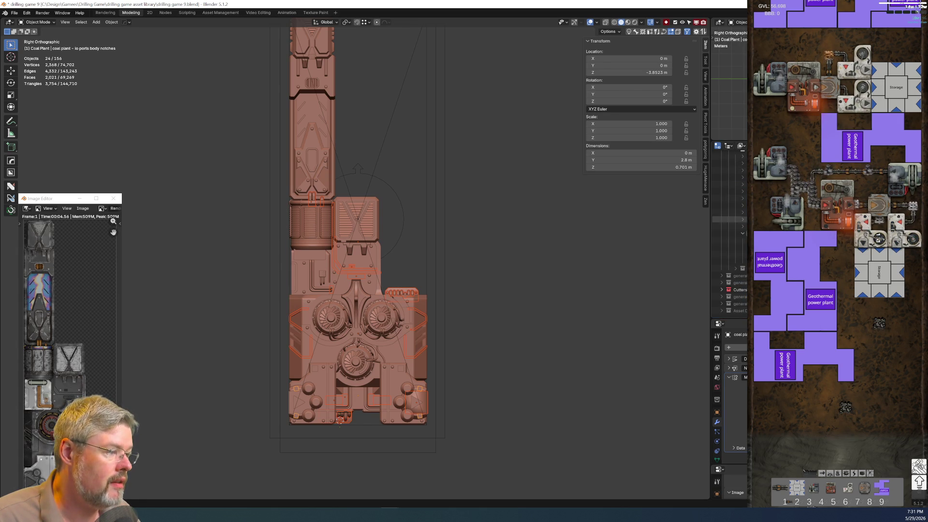
scroll(730, 217, "up", 4)
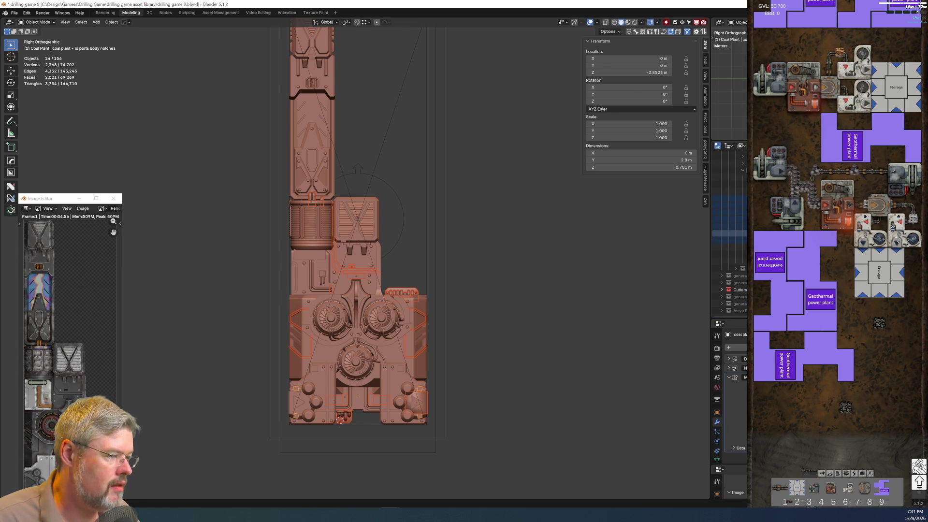
Select the loose io port parts and parent them to coal plant - root with Keep Transform
scroll(729, 222, "up", 1)
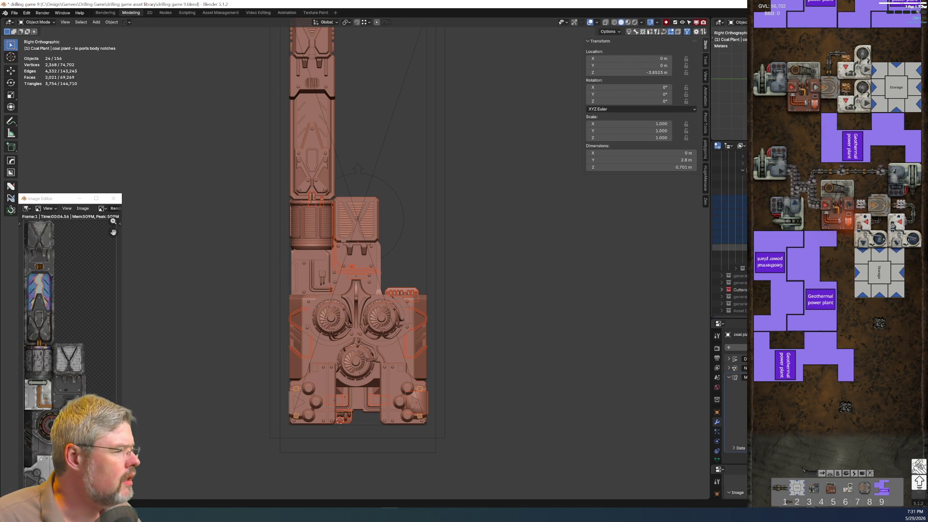
scroll(730, 222, "up", 1)
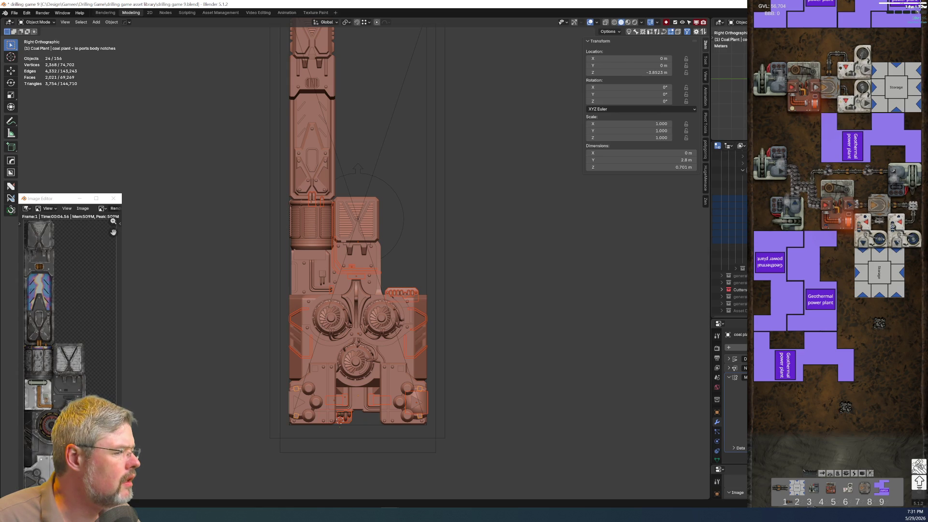
left_click(503, 209)
key("shift+g")
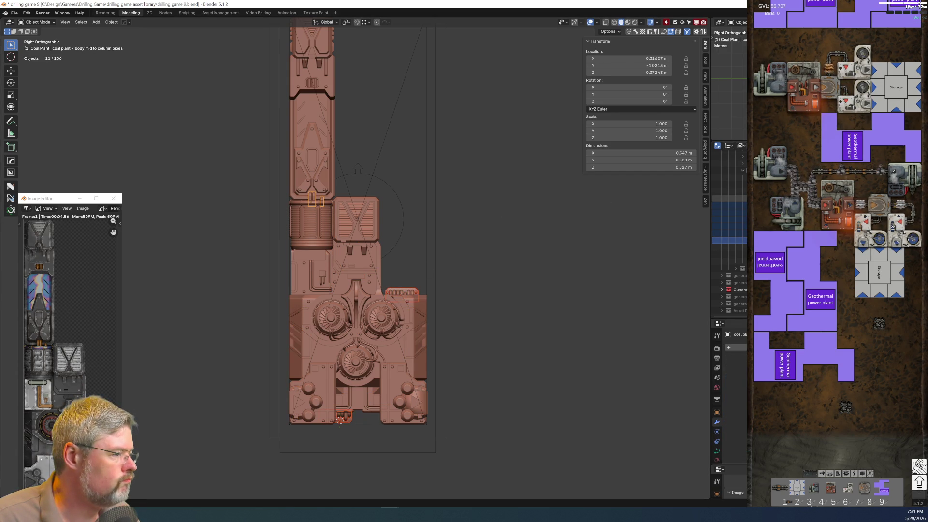
mouse_move(450, 218)
middle_mouse_down("ctrl")
mouse_move(438, 273)
mouse_move(389, 120)
mouse_move(404, 256)
middle_mouse_up("ctrl")
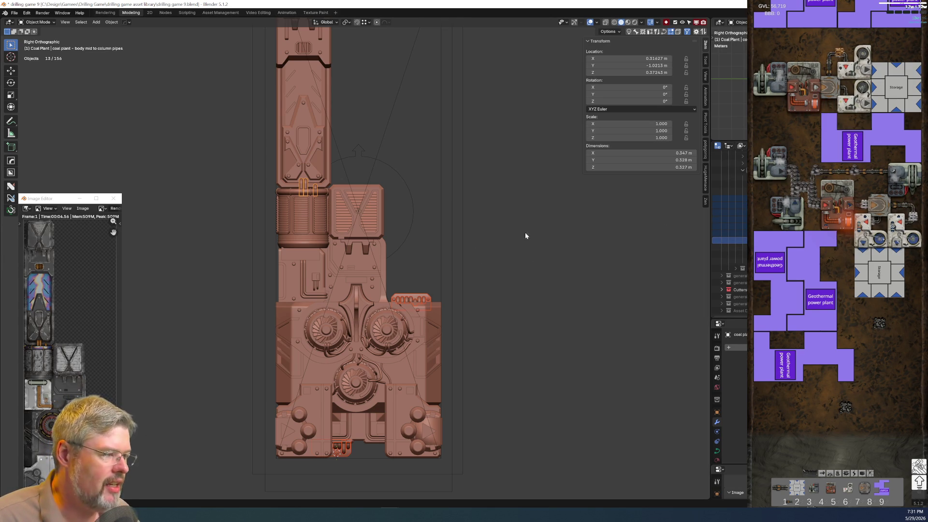
left_click(412, 212)
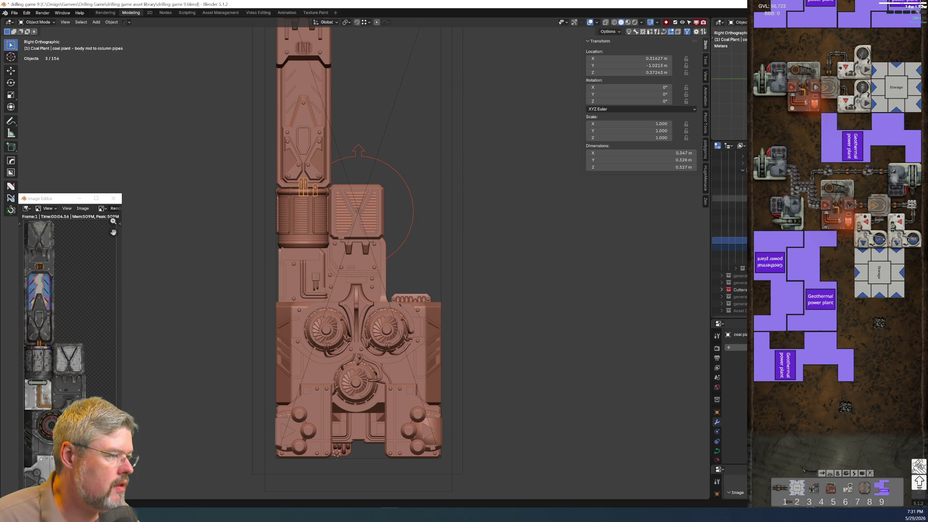
left_click(727, 248, "shift")
left_click(728, 247, "ctrl")
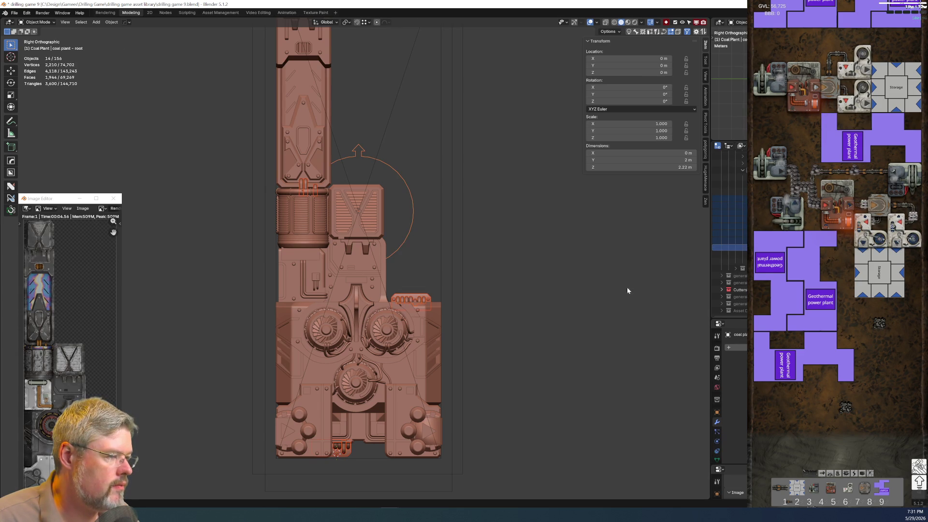
key("ctrl+p")
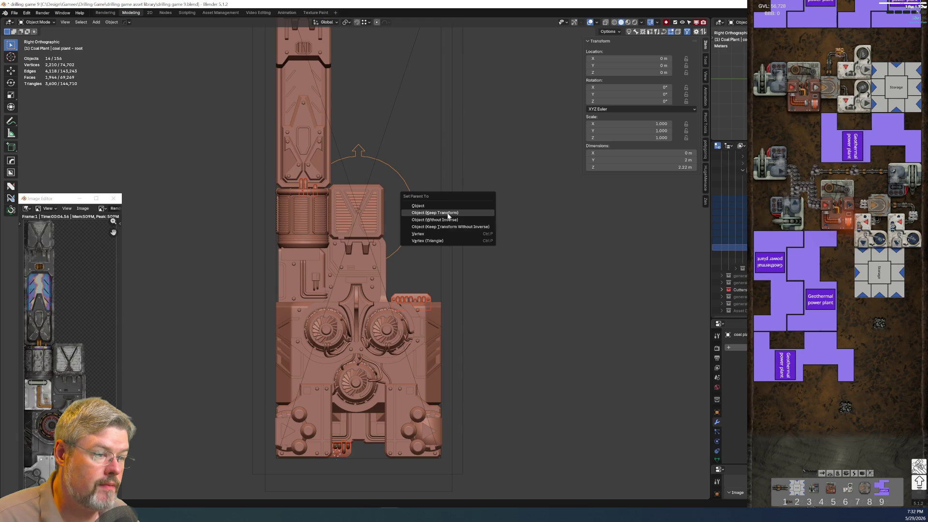
left_click(447, 214)
left_click(560, 289)
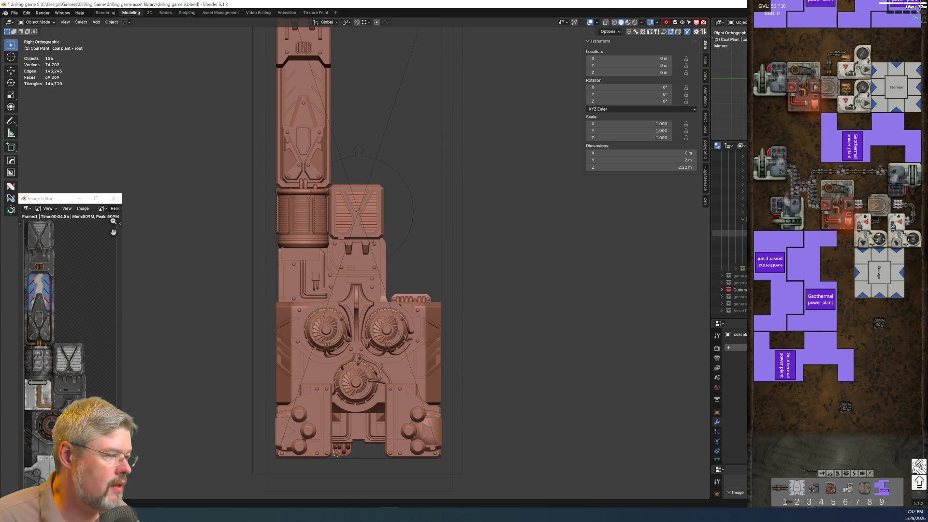
key("ctrl+space")
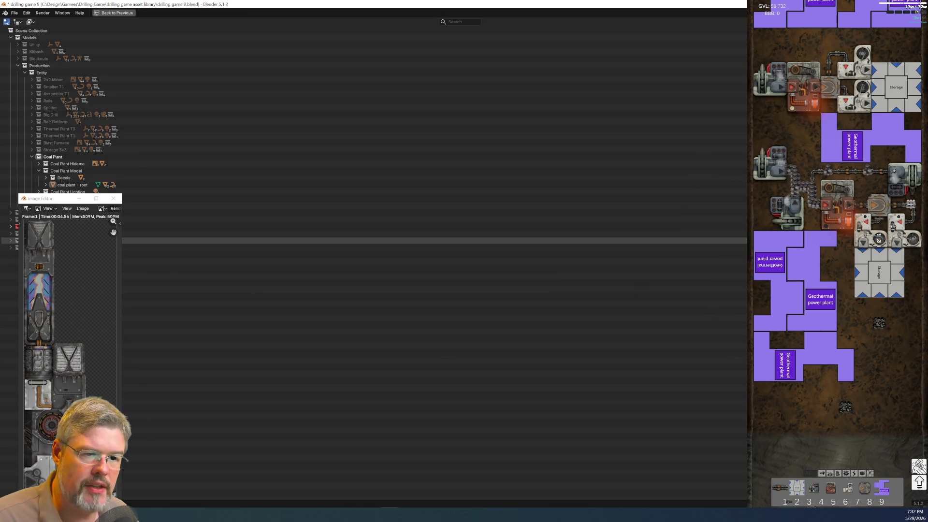
Move the notches object into the Coal Plant Model collection
key("Right")
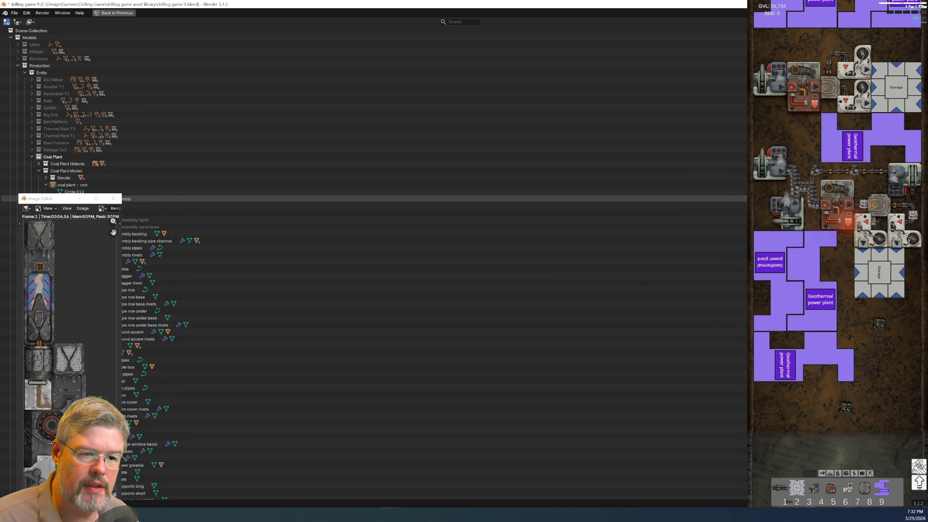
key("Up")
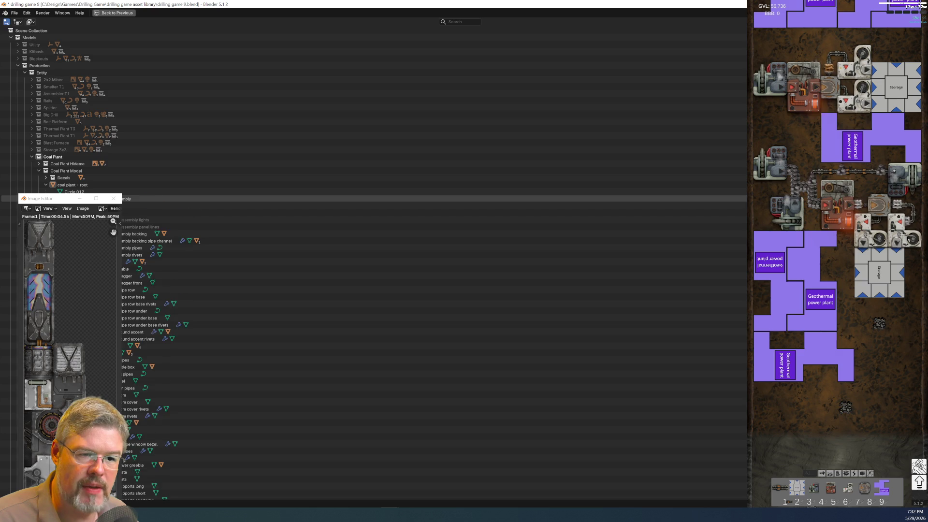
key("Left")
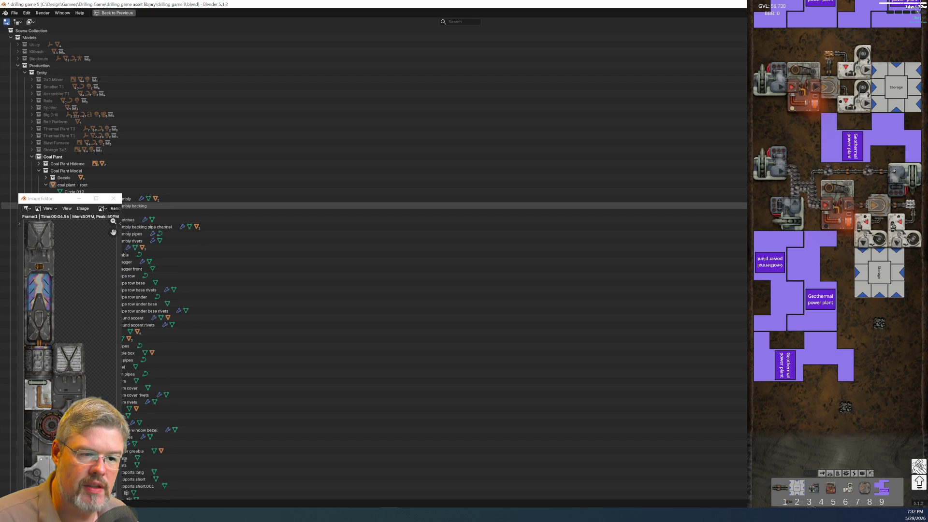
key("Down")
left_click(130, 220)
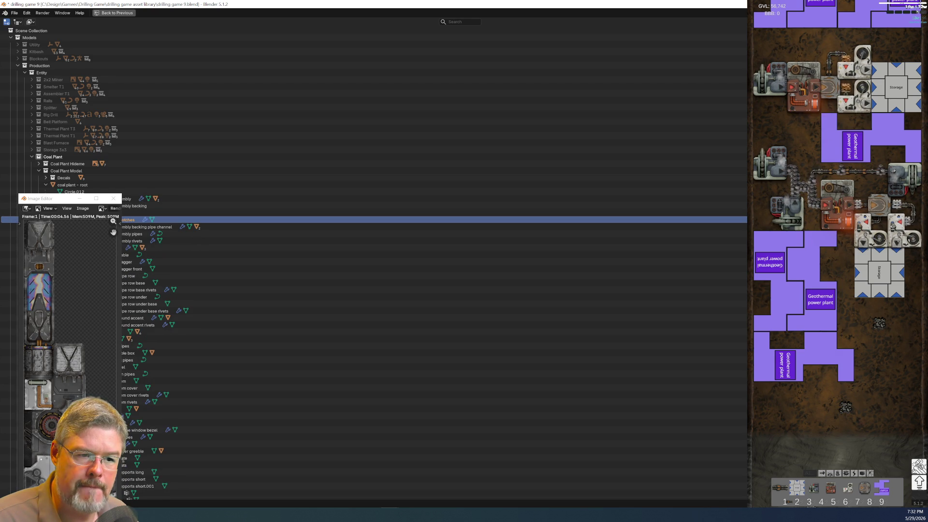
left_click_drag(130, 219, 70, 185)
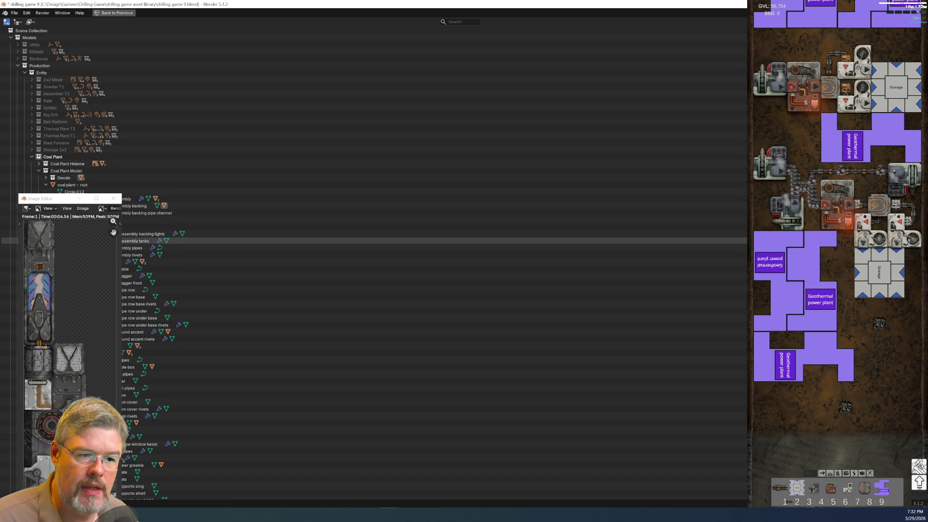
Move assembly tanks and assembly backing lights into the Decals collection
left_click(135, 241)
left_click(144, 234, "ctrl")
mouse_move(143, 234)
left_mouse_down()
mouse_move(78, 174)
mouse_move(66, 179)
left_mouse_up()
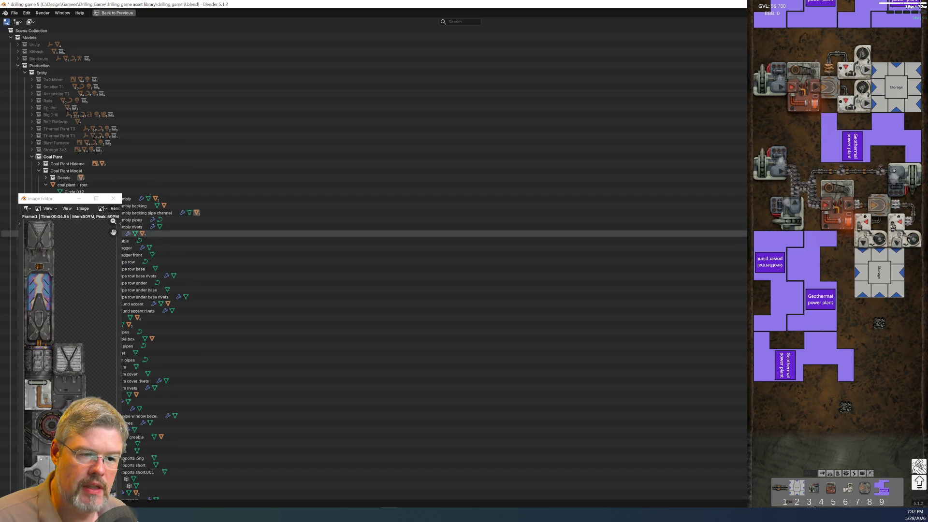
key("ctrl+space")
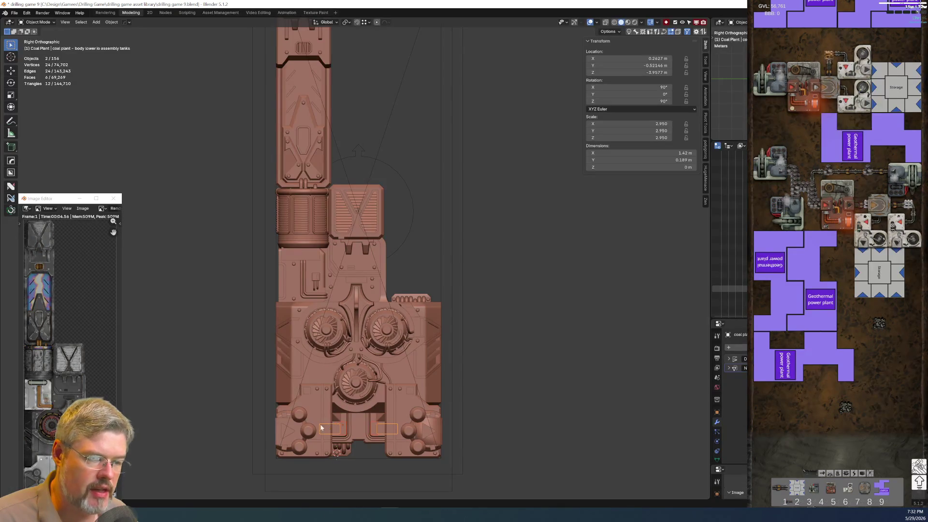
Widen the Outliner and move angled panel lines upper and lower into Decals
middle_click_drag(454, 400, 428, 316, "shift")
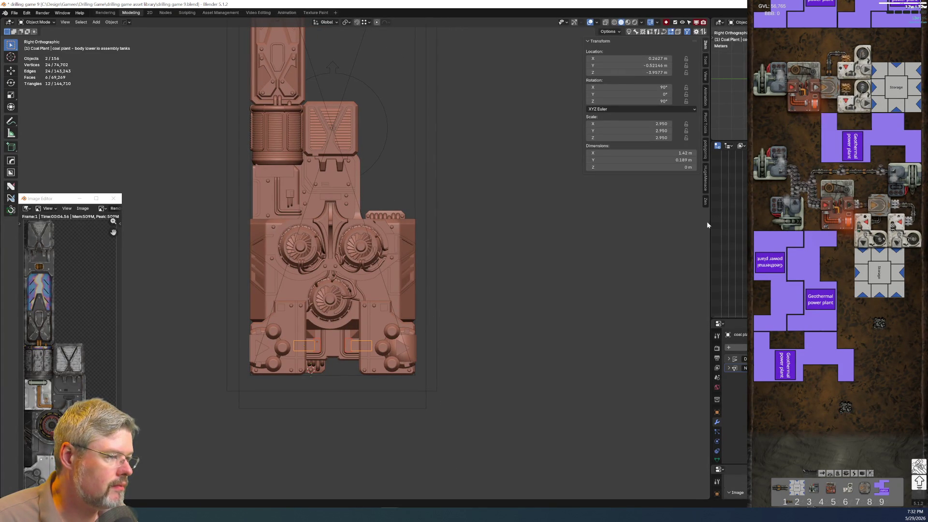
left_click_drag(710, 243, 614, 243)
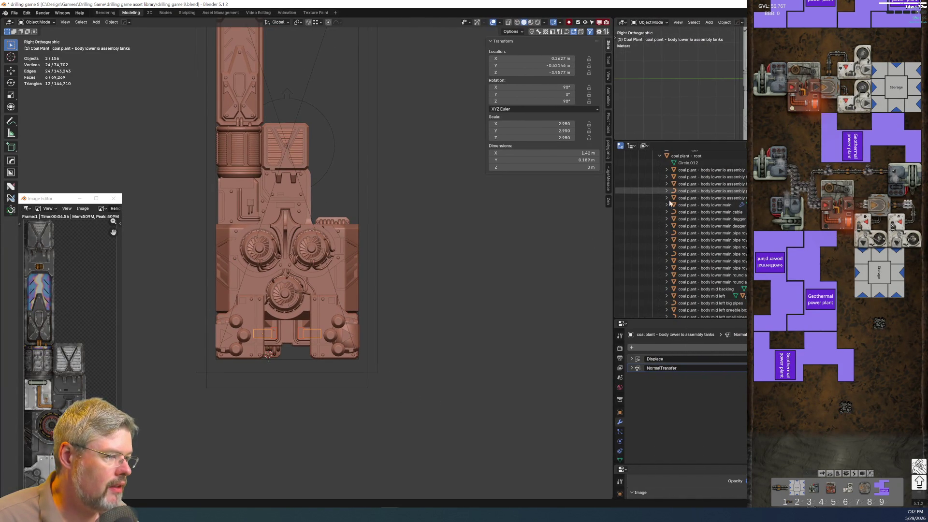
left_click(666, 184)
left_click(667, 184)
left_click(666, 205)
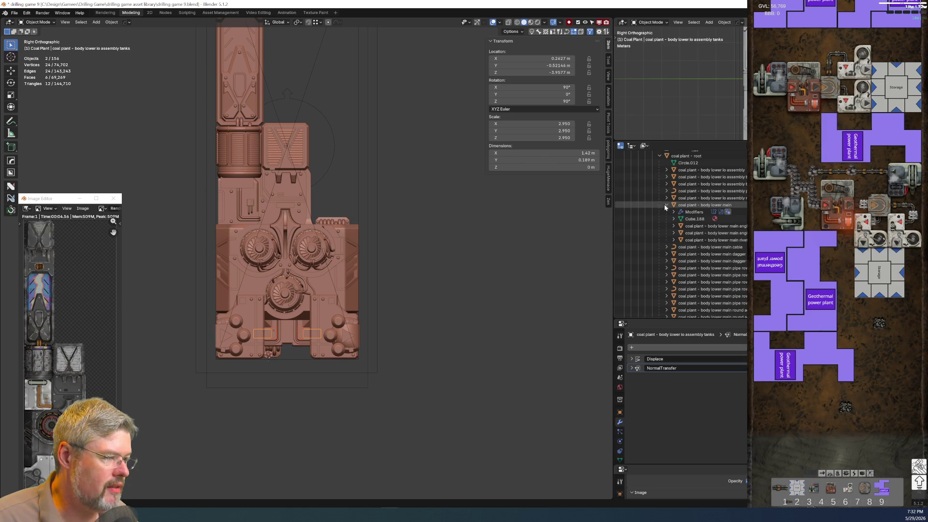
left_click(697, 233)
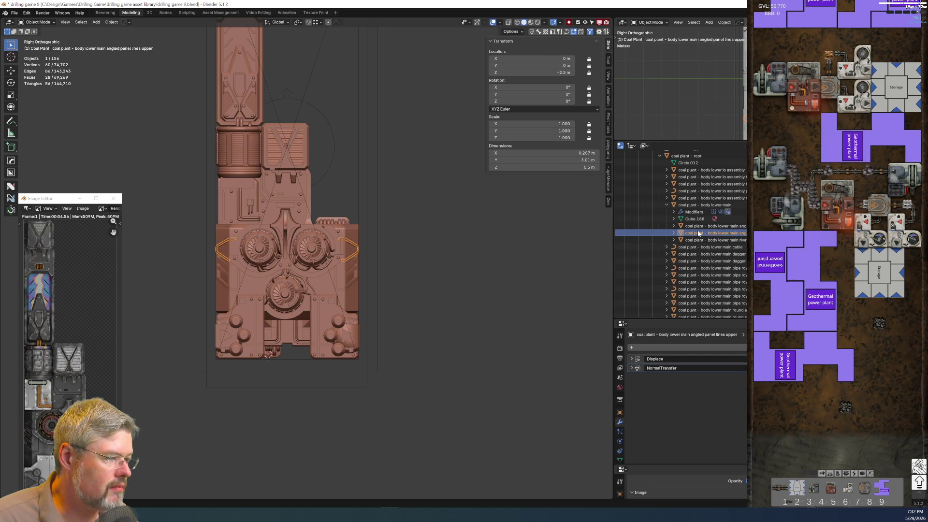
left_click(692, 227, "ctrl")
scroll(691, 233, "up", 1)
scroll(692, 233, "up", 2)
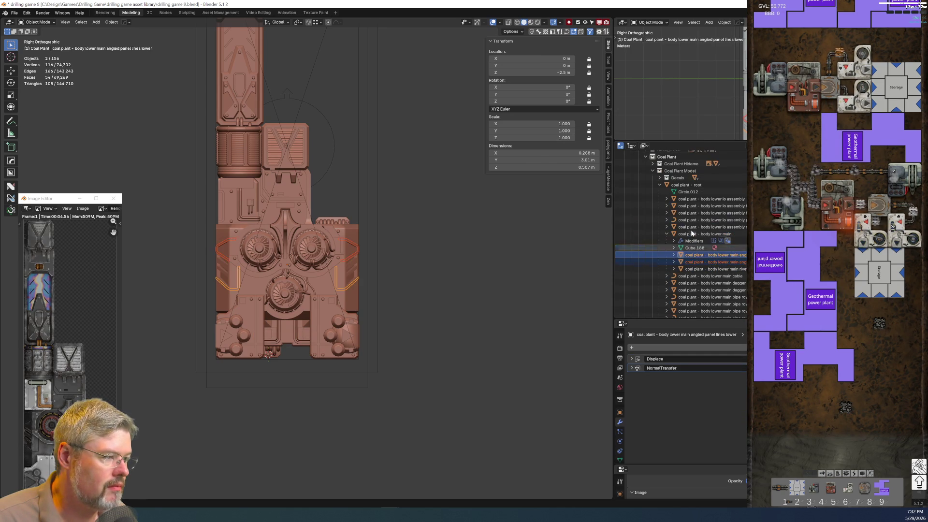
left_click_drag(696, 254, 688, 179)
left_click(667, 234)
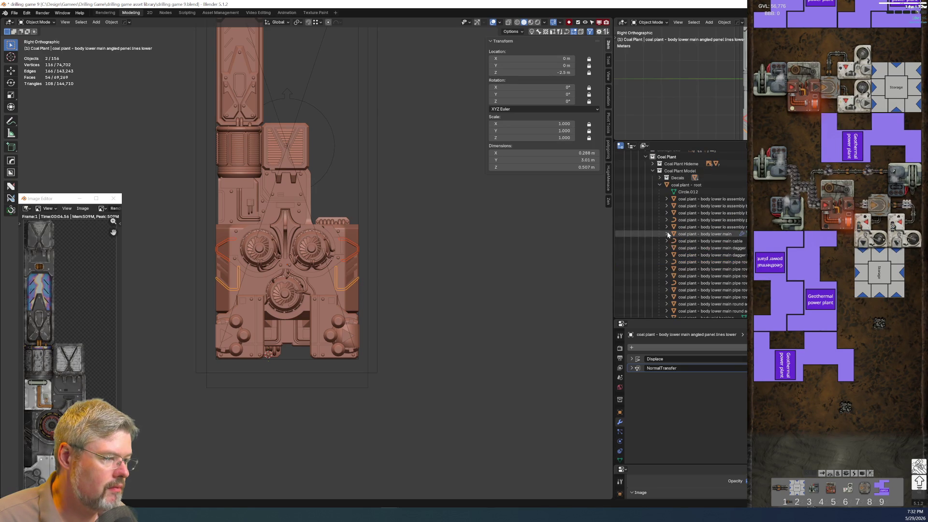
Select all five body mid backing pieces, including pipe pocket and rivets, and drop them into Decals
scroll(668, 237, "down", 4)
left_click(668, 246)
left_click(667, 246)
scroll(670, 246, "down", 1)
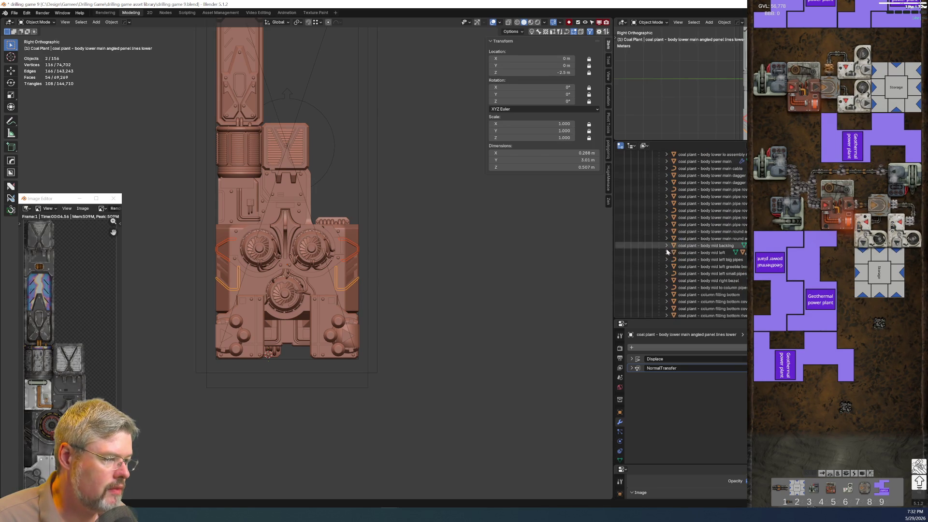
left_click(667, 246)
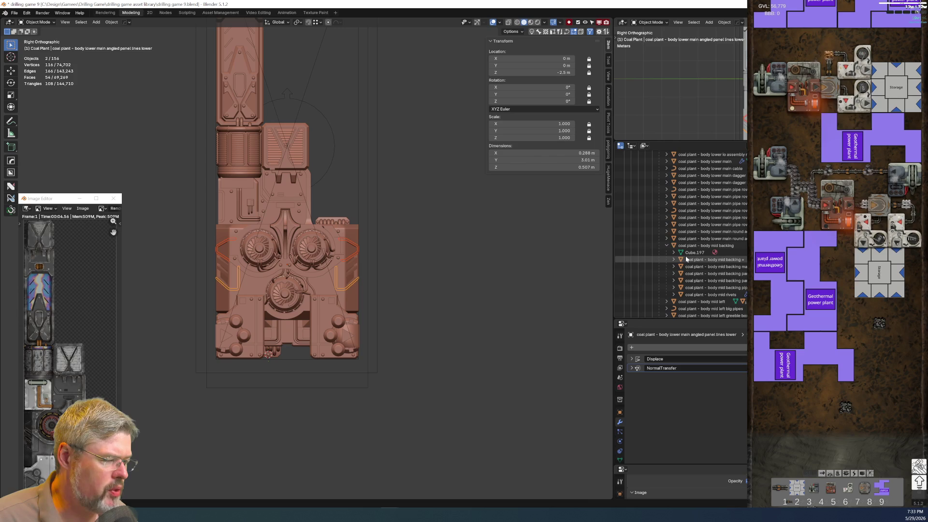
left_click(702, 296)
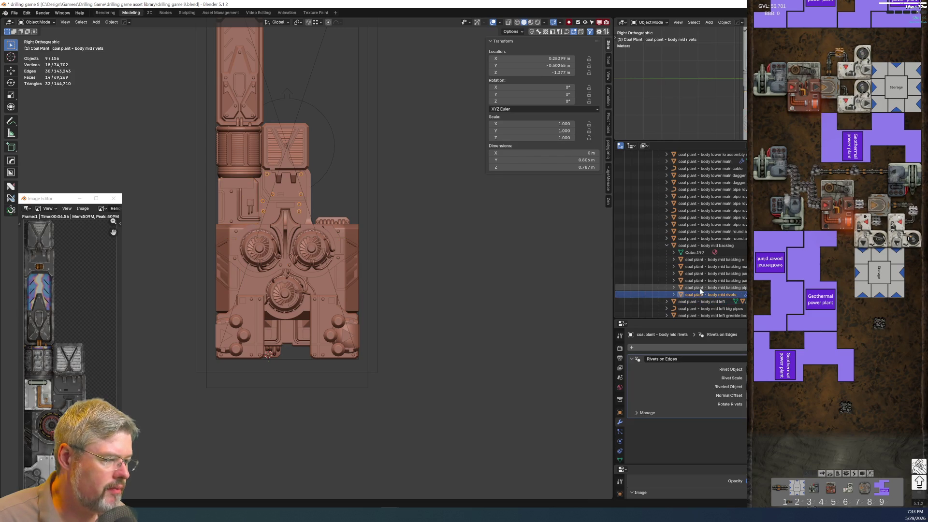
left_click(700, 287)
left_click(699, 280)
left_click(698, 274)
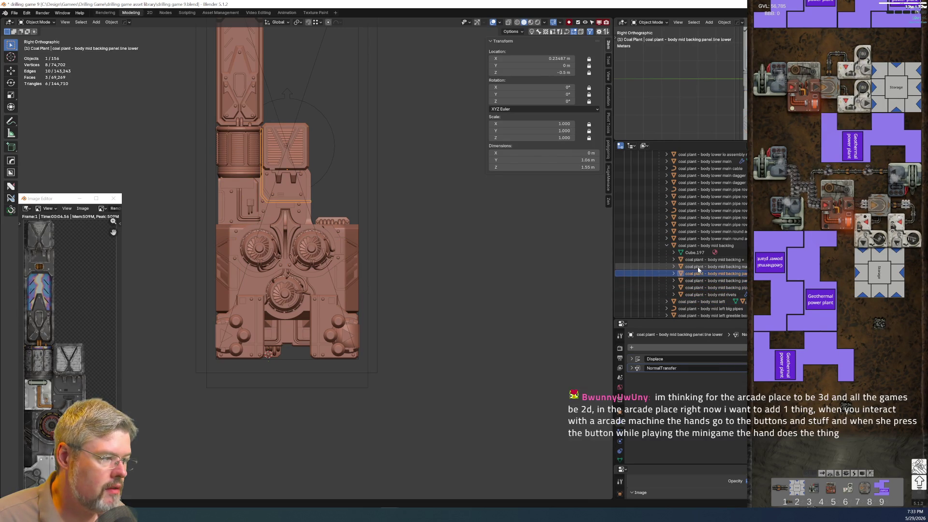
key("Up")
key("Up")
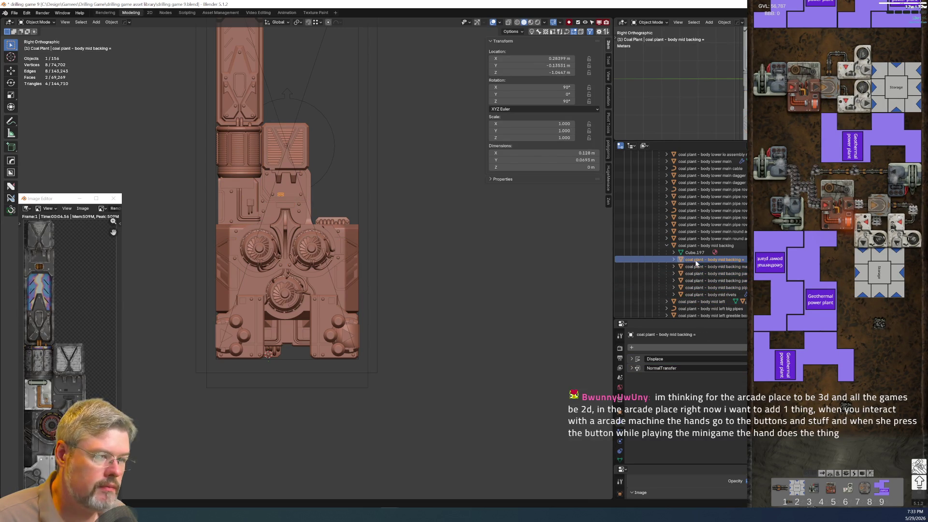
left_click(699, 287, "shift")
scroll(699, 289, "up", 3)
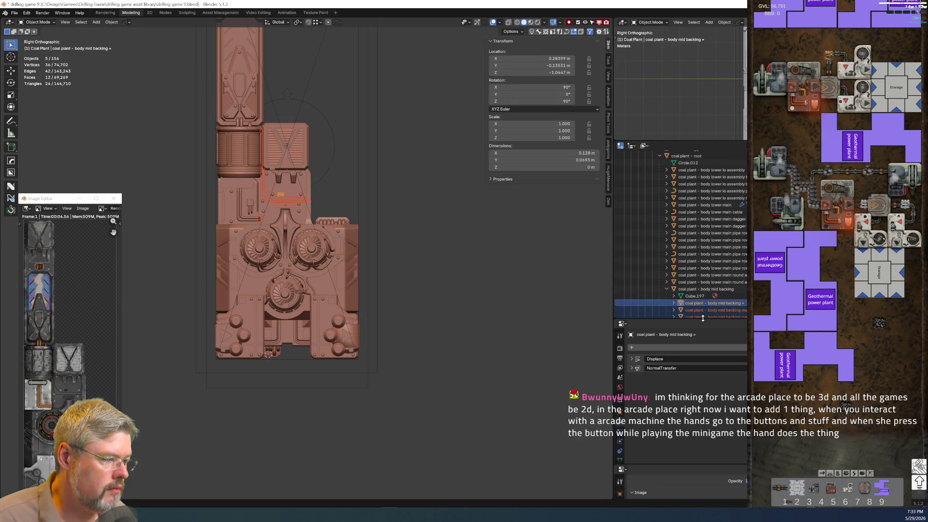
left_click_drag(702, 319, 702, 396)
mouse_move(701, 358)
left_mouse_down()
mouse_move(687, 188)
mouse_move(678, 192)
left_mouse_up()
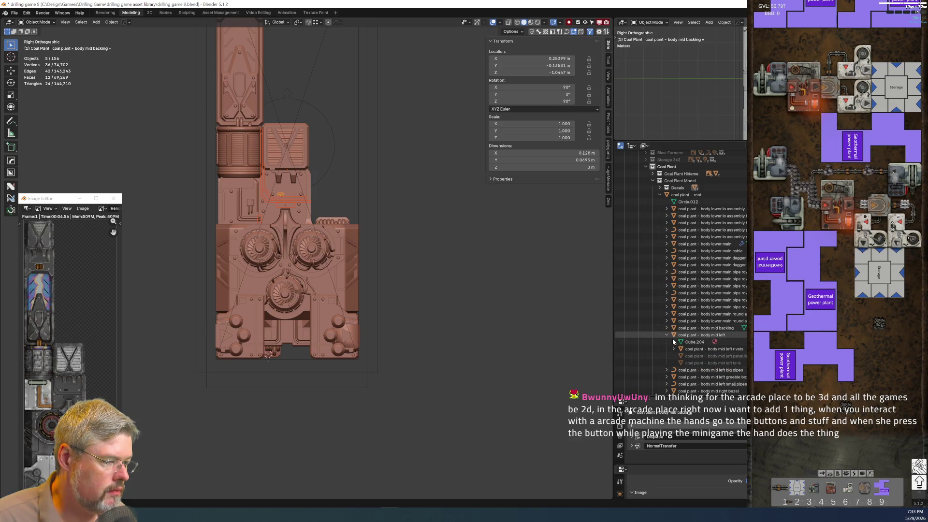
Expand io ports body, select io port bezel out, and maximize the Outliner
left_click(667, 335)
left_click(666, 336)
scroll(670, 348, "down", 8)
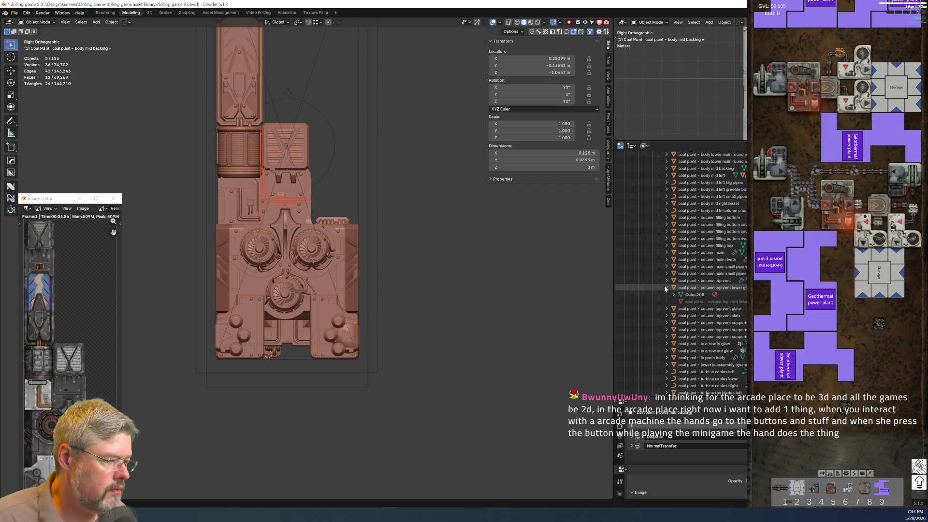
left_click(666, 344)
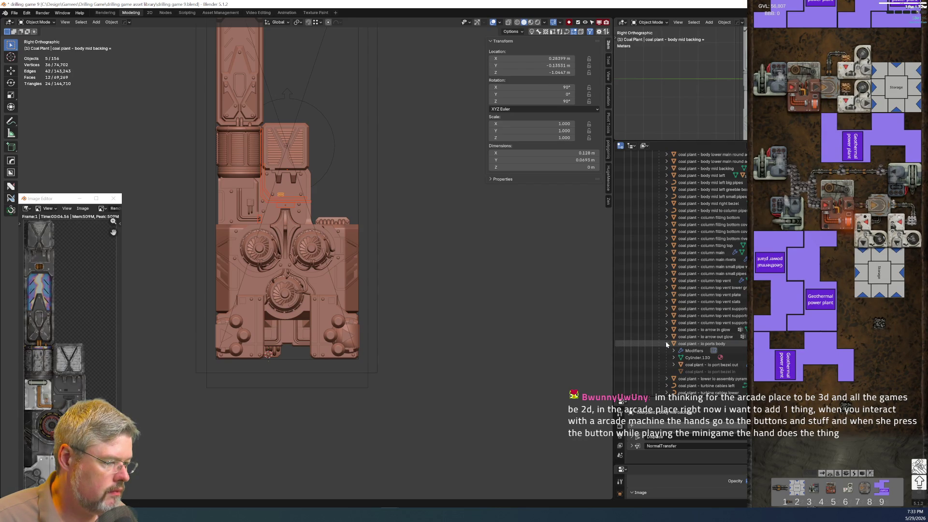
left_click(688, 365)
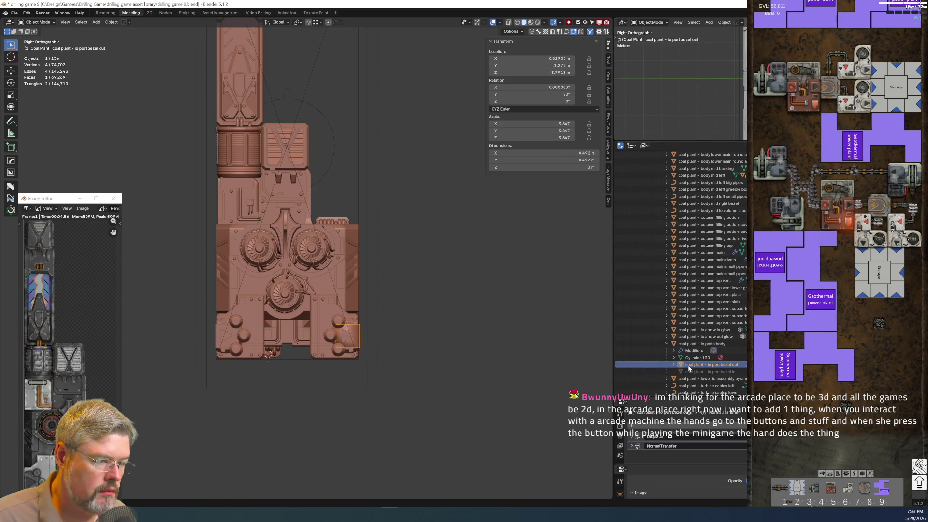
scroll(689, 368, "up", 2)
scroll(689, 361, "up", 2)
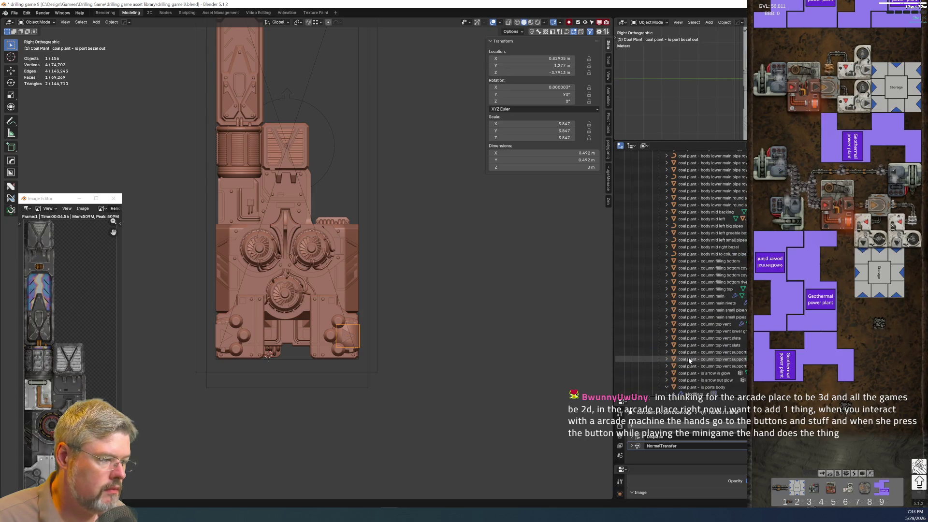
key("ctrl+space")
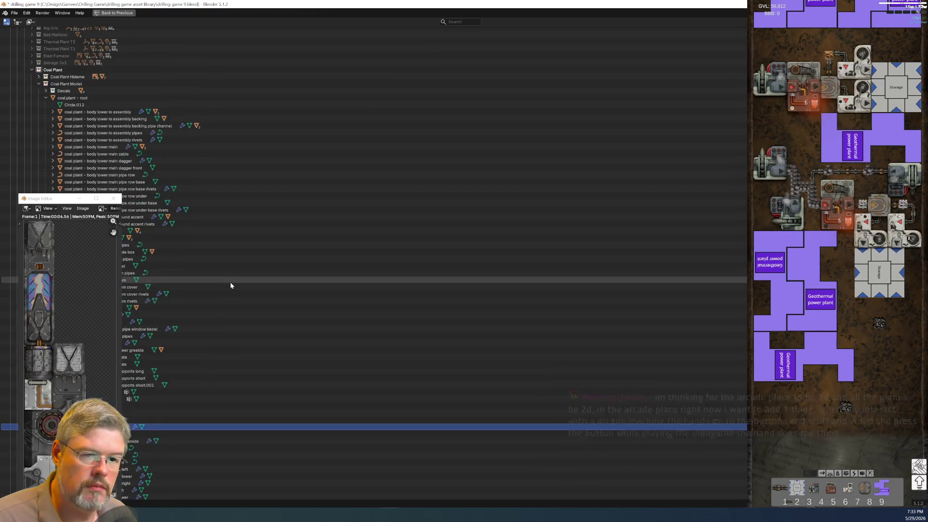
Move io port bezel out directly into the Coal Plant Model collection
mouse_move(227, 426)
left_mouse_down()
mouse_move(73, 81)
mouse_move(69, 91)
left_mouse_up()
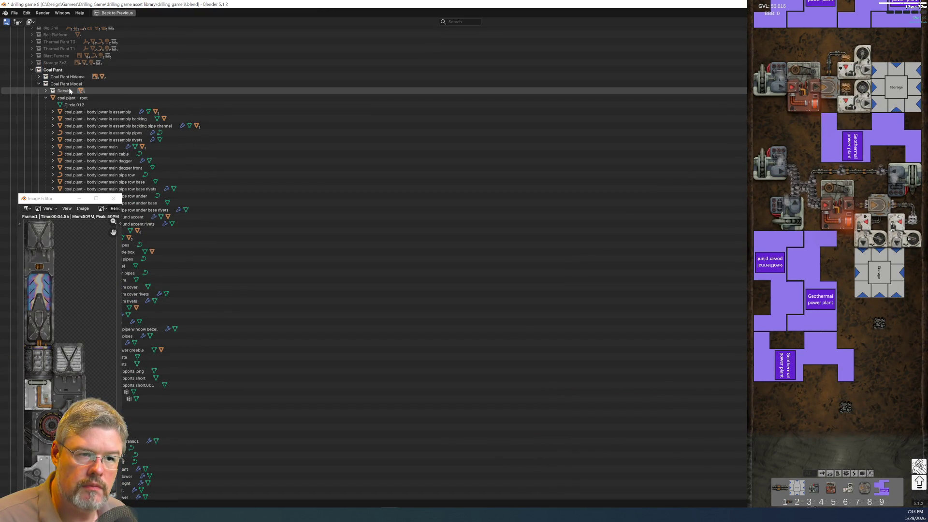
scroll(130, 273, "down", 5)
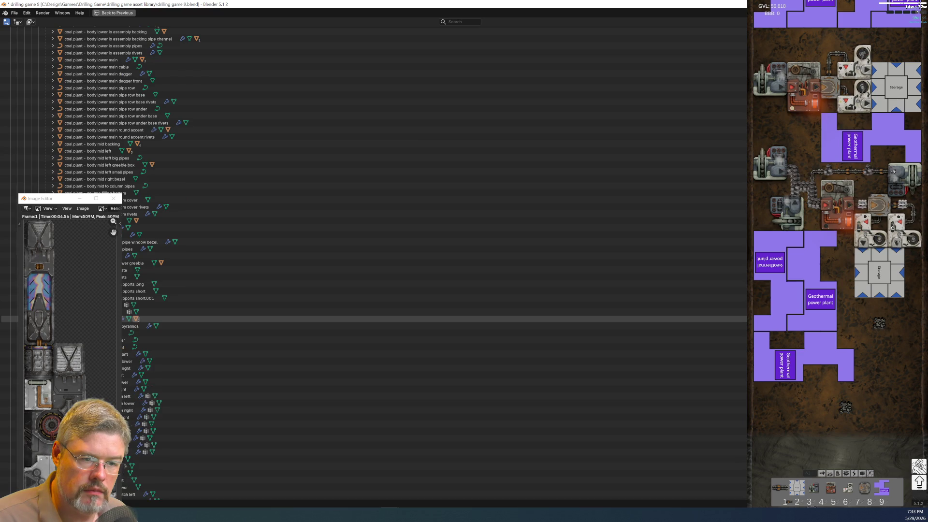
scroll(131, 338, "up", 7)
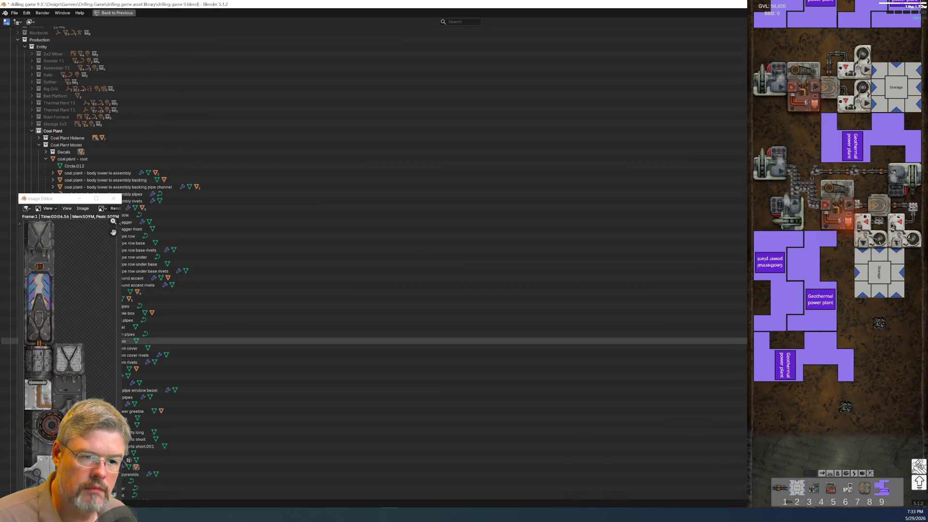
Collapse the root and Coal Plant Model trees, restore the normal layout, and save
left_click(46, 159)
left_click(39, 171)
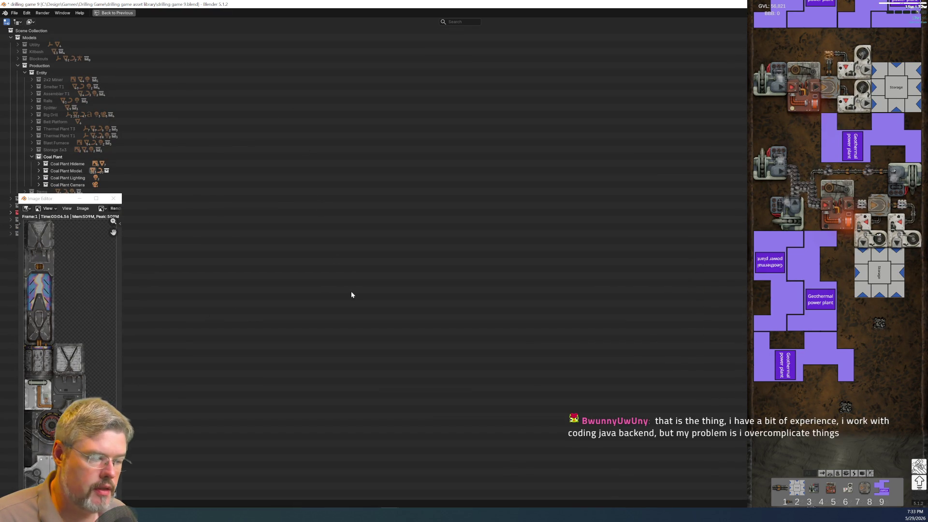
key("ctrl+space")
left_click(14, 13)
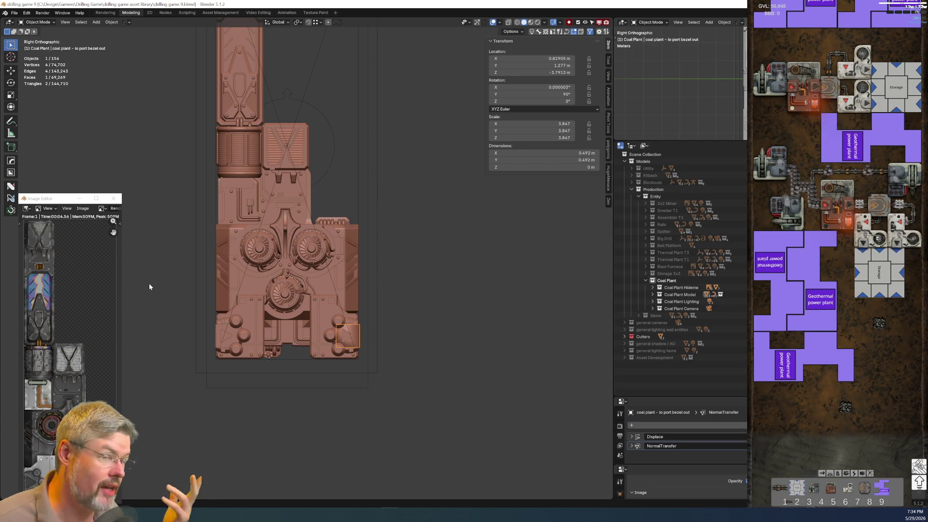
scroll(352, 334, "up", 5)
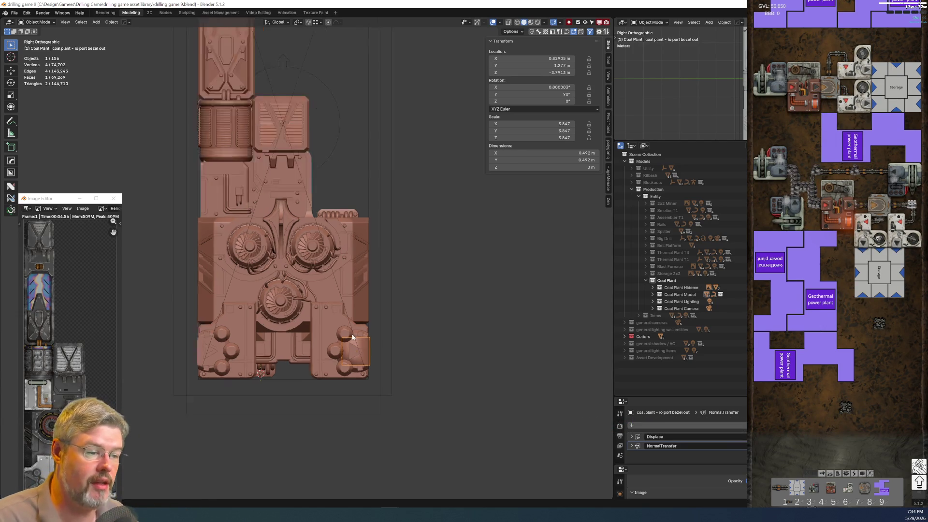
Orbit below the model and briefly toggle the bezel plate into Edit Mode and back
scroll(352, 333, "down", 1)
mouse_move(378, 276)
middle_mouse_down()
mouse_move(456, 381)
mouse_move(406, 364)
mouse_move(317, 301)
middle_mouse_up()
key("Tab")
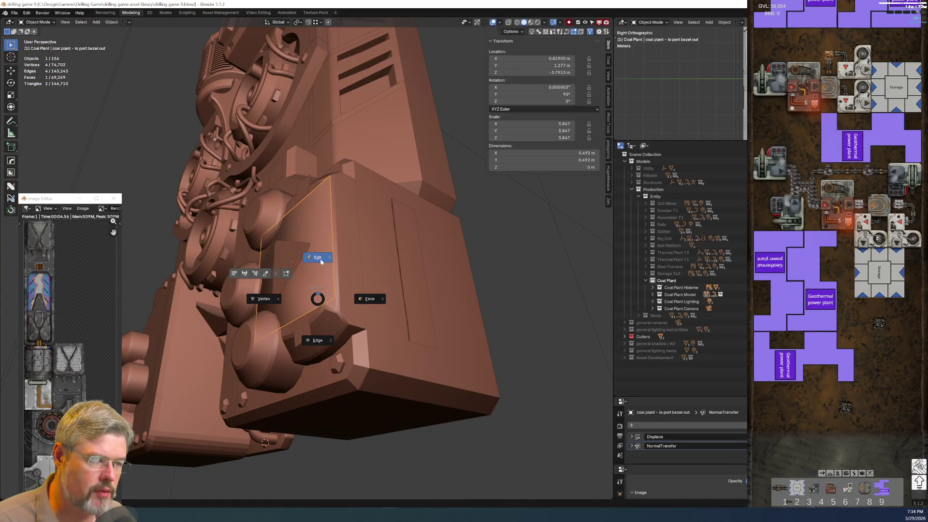
left_click(357, 302)
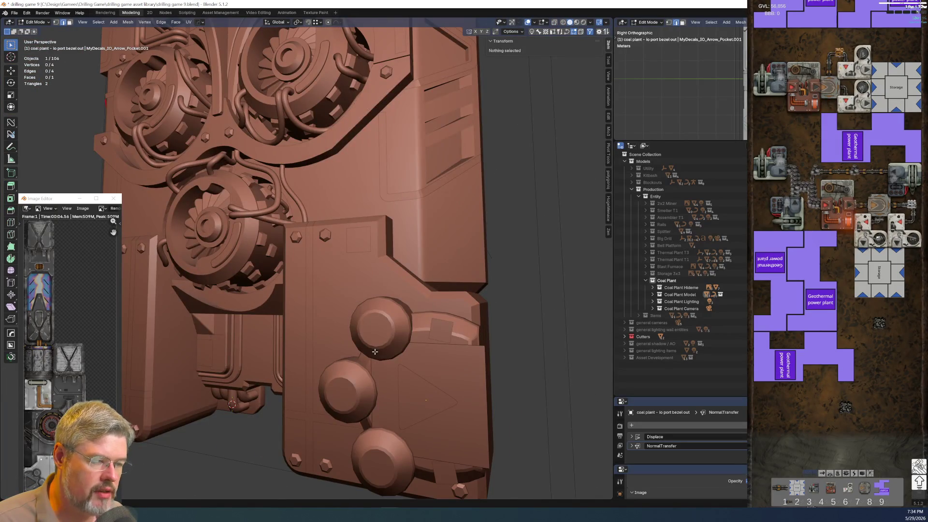
scroll(375, 352, "down", 5)
key("Tab")
left_click(308, 354)
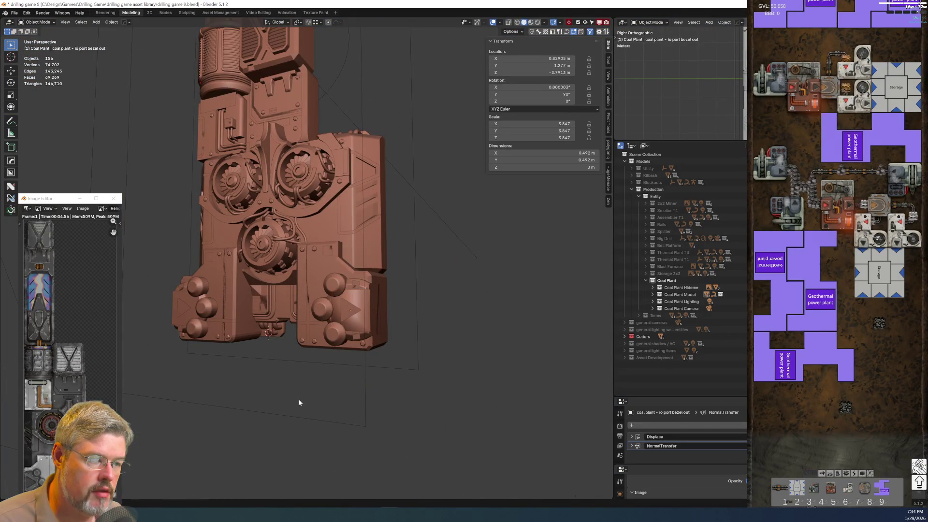
scroll(379, 323, "up", 4)
scroll(436, 349, "down", 2)
left_click(432, 353)
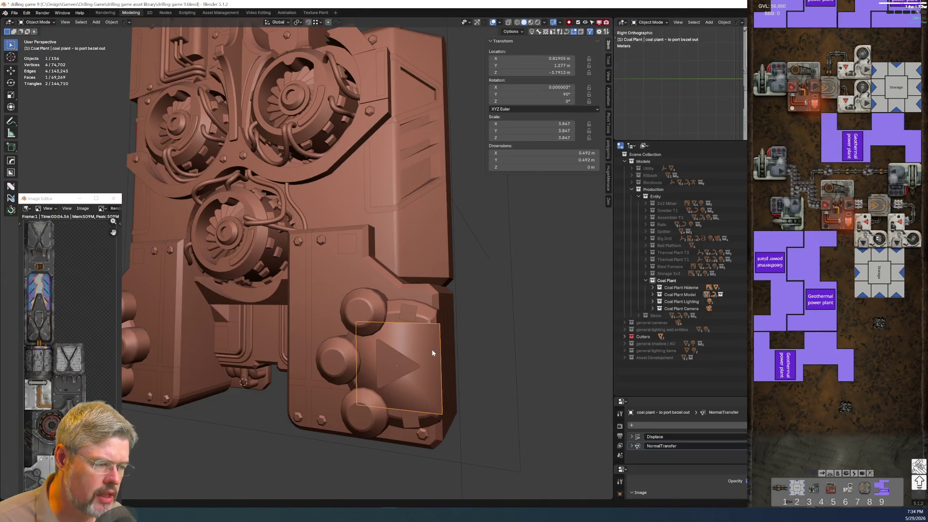
key("alt+a")
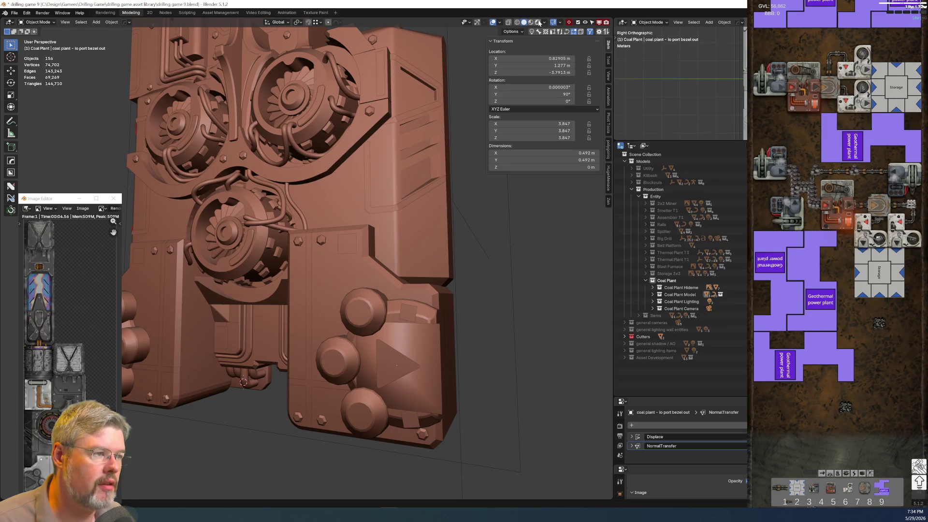
Compare the red-triangle and left io port bezel plates in rendered shading, then return to clay
left_click(538, 23)
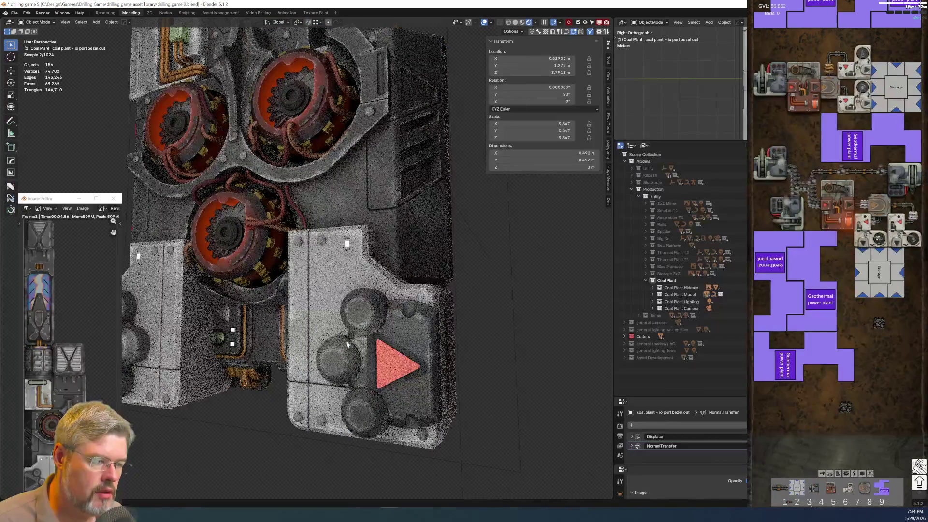
left_click(430, 340)
scroll(464, 335, "up", 2)
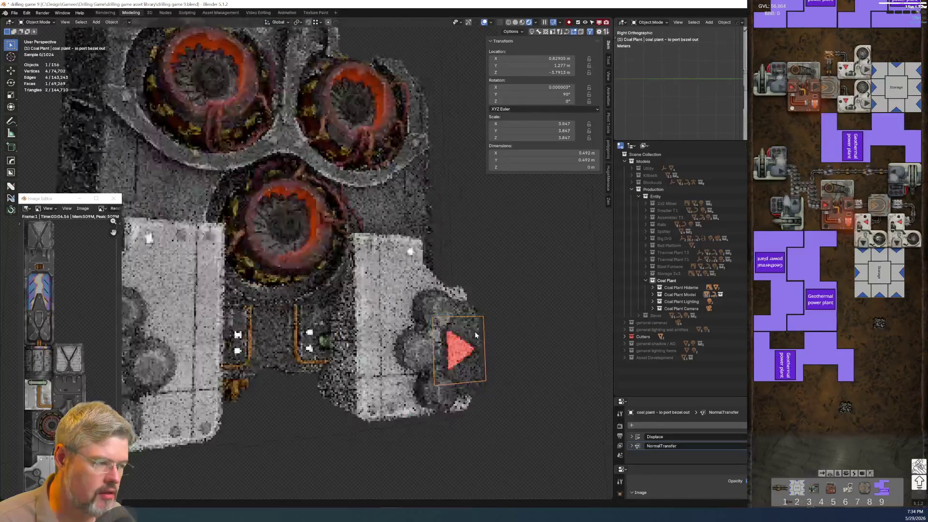
left_click(127, 348)
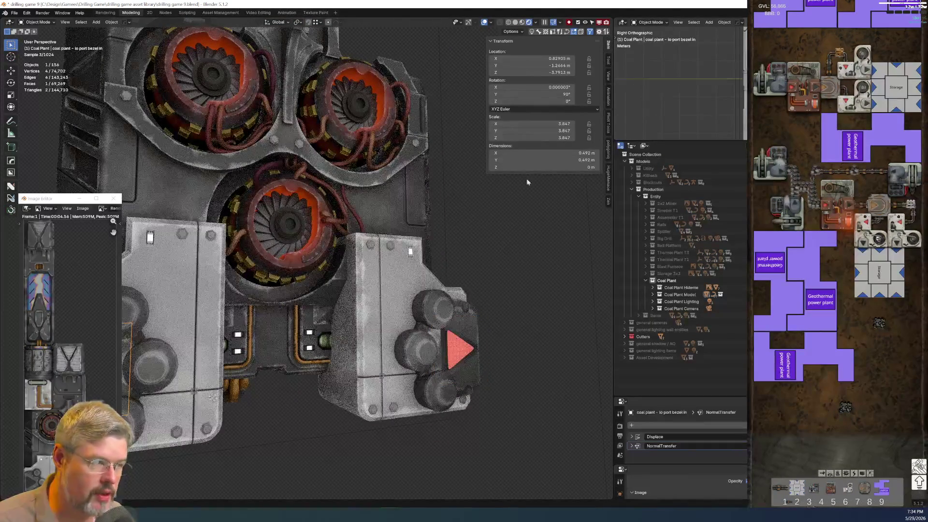
left_click(515, 23)
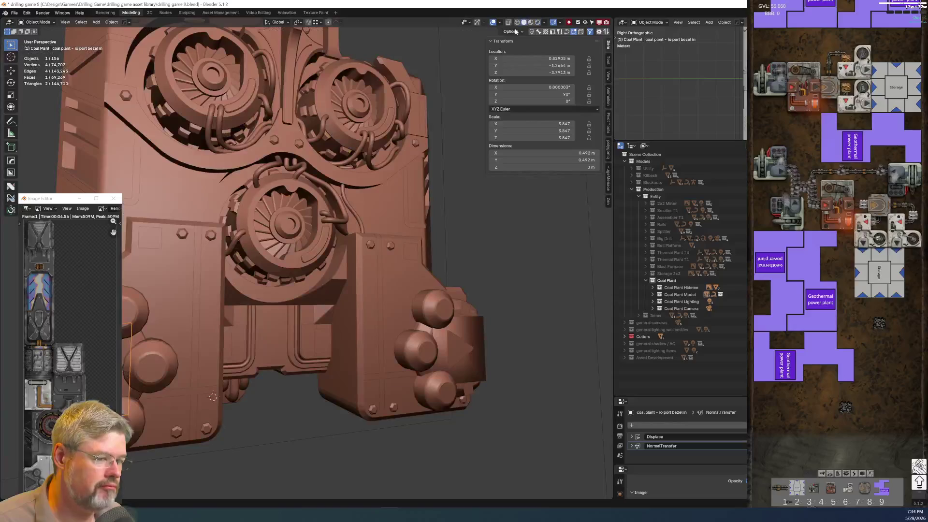
Replace the triangle bezel out plate with a Y-axis copy of the io port bezel in plate
left_click(479, 328)
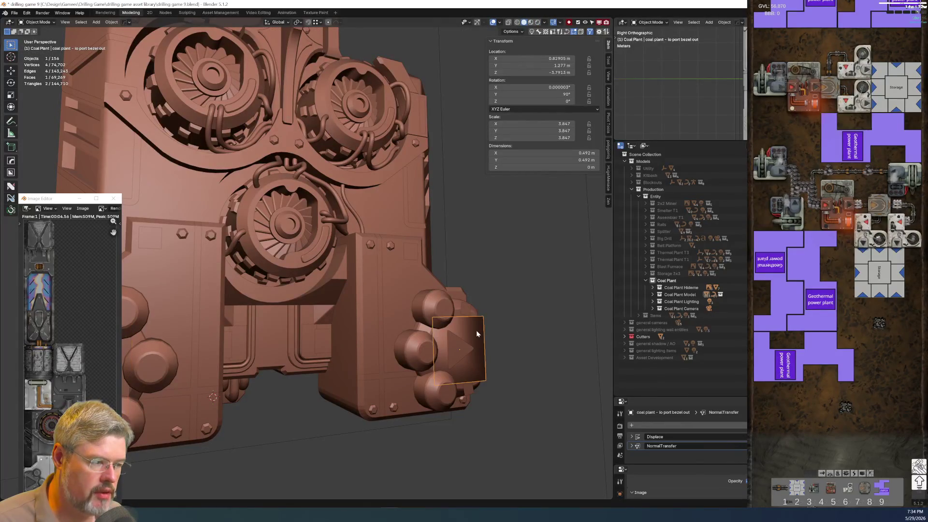
key("x")
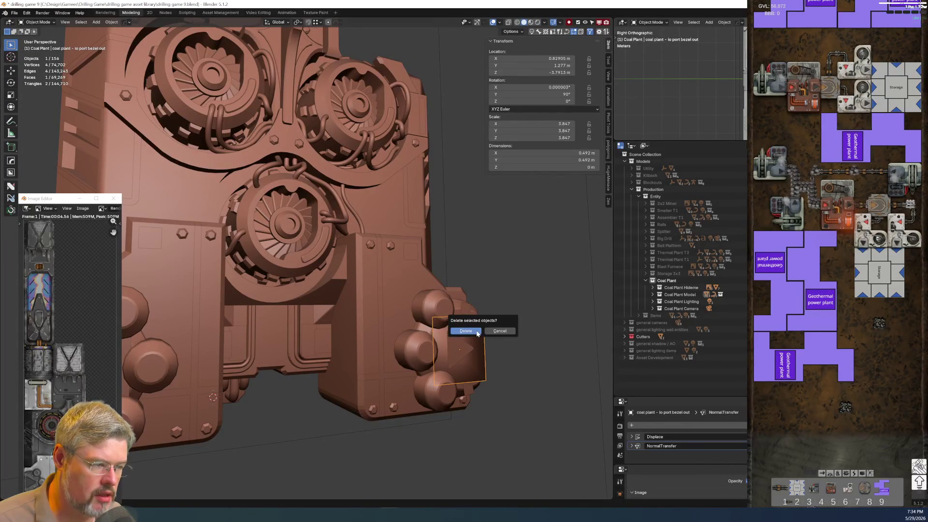
left_click(476, 332)
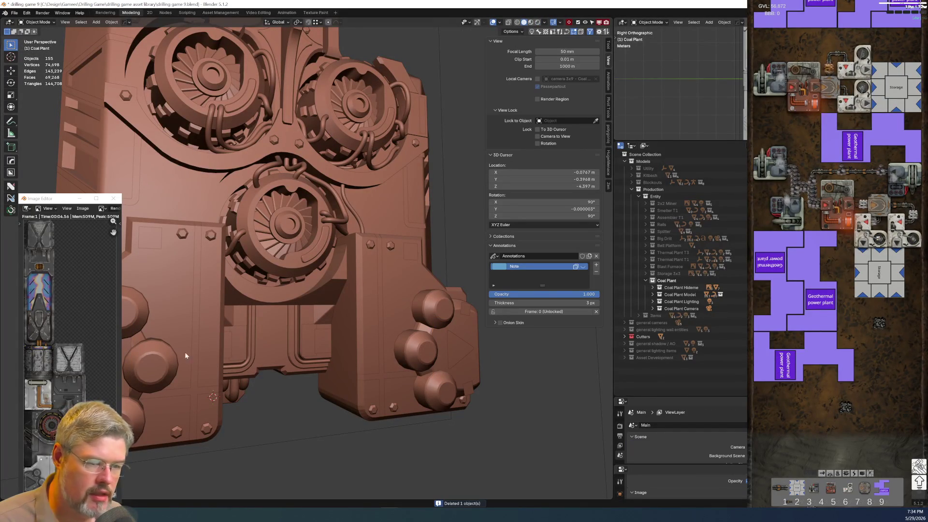
left_click(154, 368)
key("shift+d")
key("y")
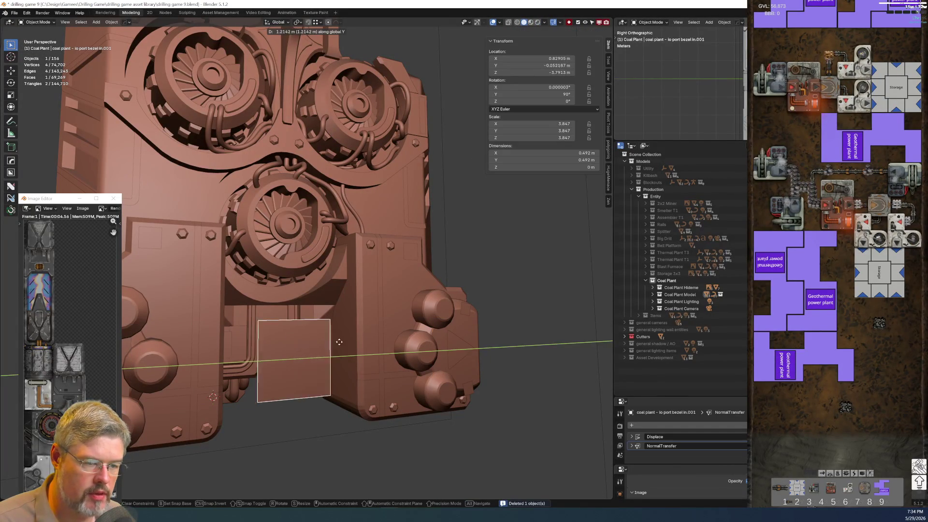
left_click(492, 329)
mouse_move(492, 329)
middle_mouse_down()
mouse_move(443, 344)
mouse_move(419, 193)
middle_mouse_up()
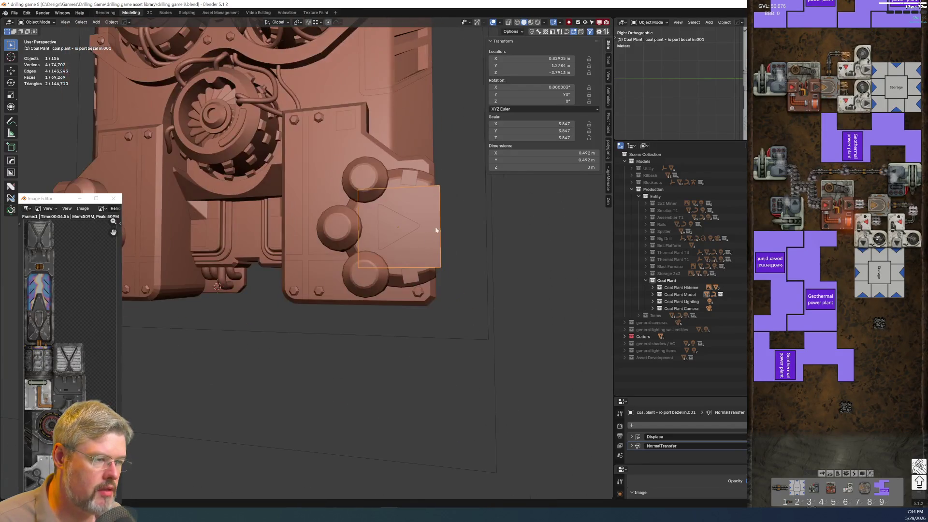
Check the bezel copy in rendered side orthographic view, leaving it in place
left_click(537, 22)
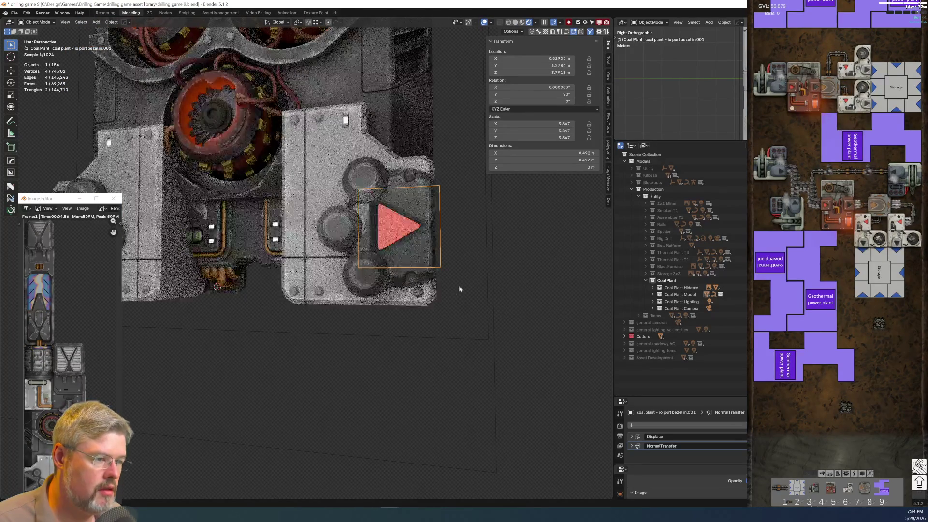
key("KP_3")
scroll(283, 340, "up", 5)
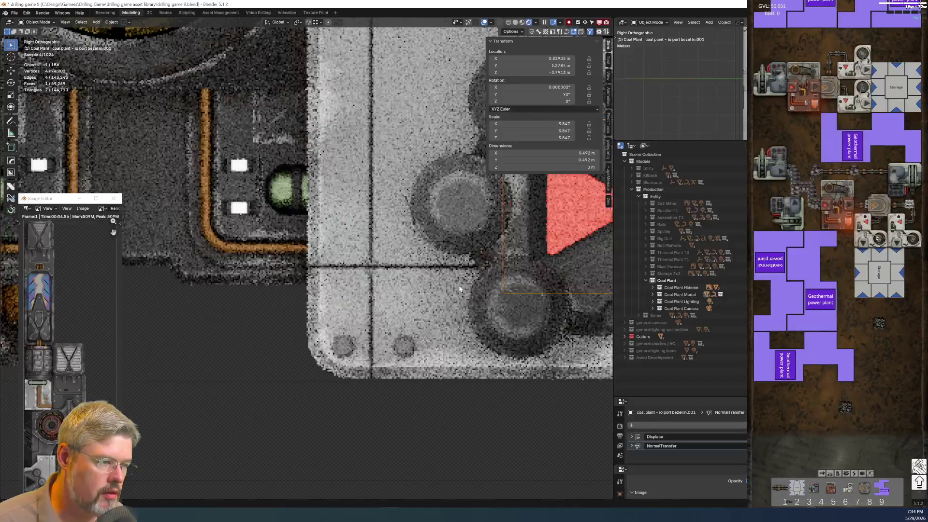
scroll(457, 311, "up", 1)
key("g")
right_click(507, 308)
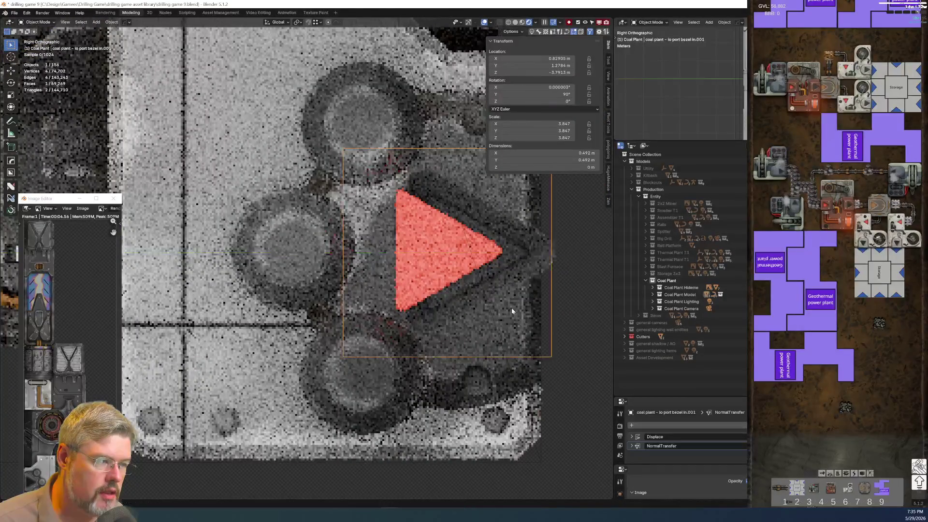
scroll(501, 311, "up", 2)
middle_click_drag(503, 311, 320, 331, "shift")
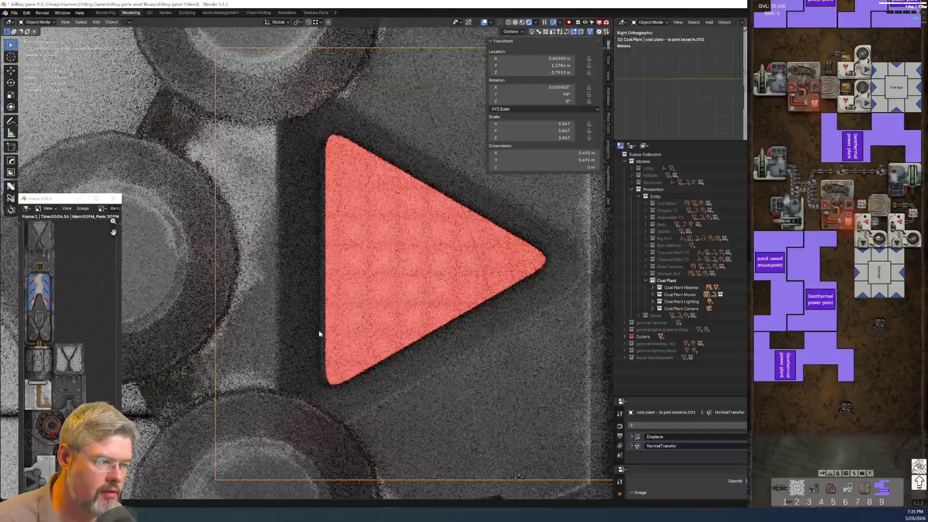
scroll(318, 330, "down", 5)
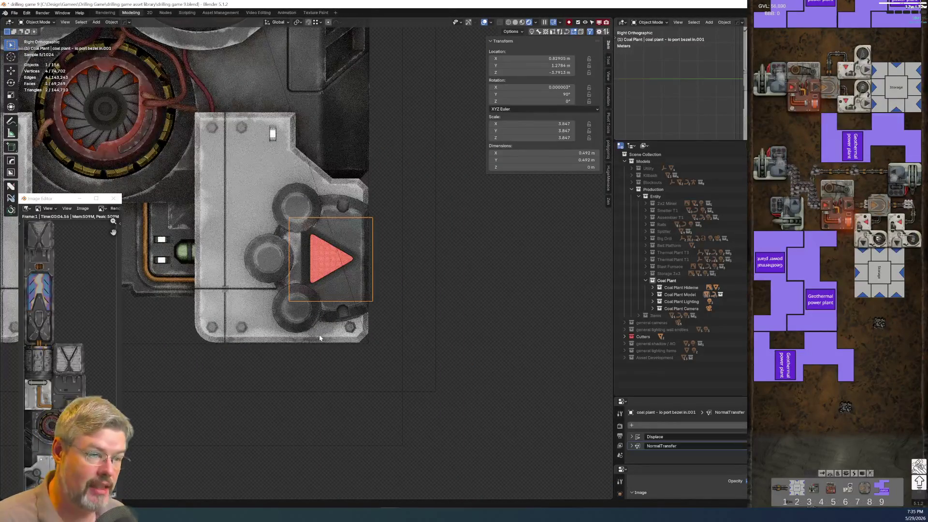
scroll(314, 335, "down", 3)
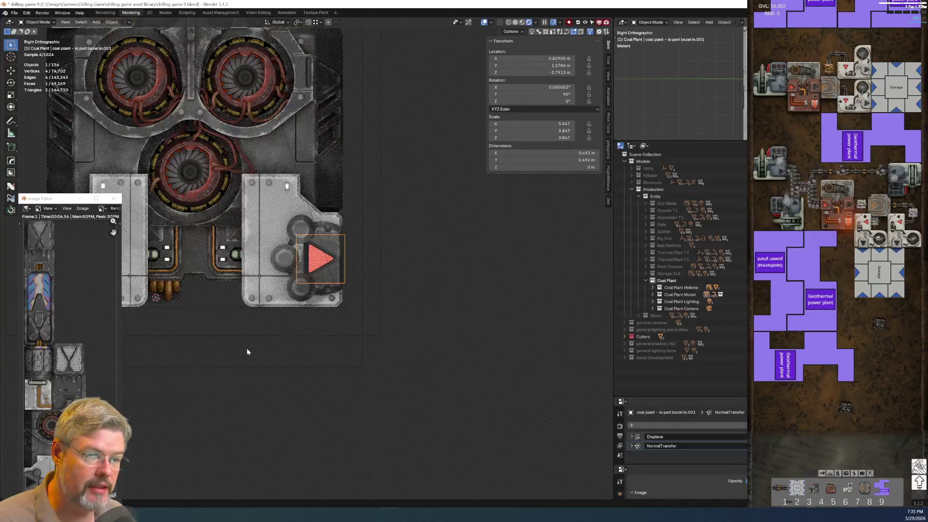
Show the coal plant through the scene camera with nothing selected
key("KP_0")
key("alt+a")
left_click(14, 12)
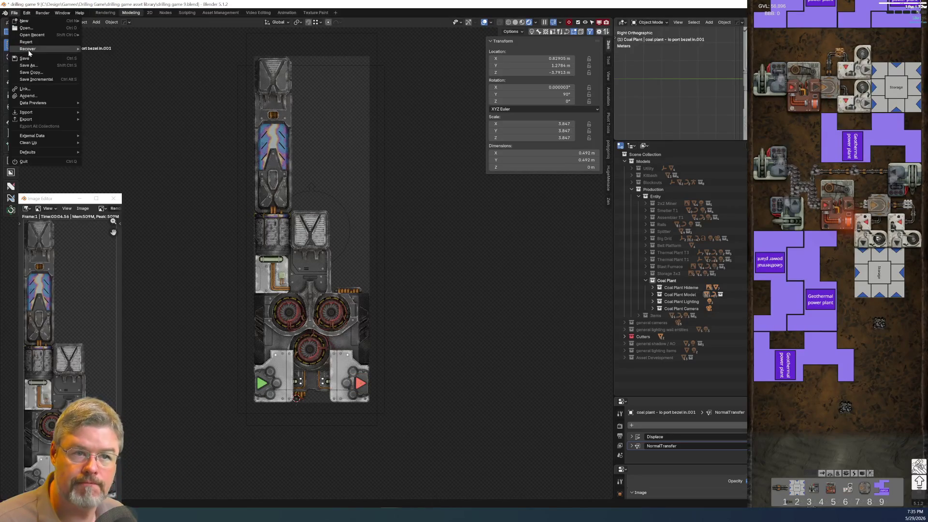
Save drilling game 9.blend and zoom in on the middle right turbine gear
left_click(24, 58)
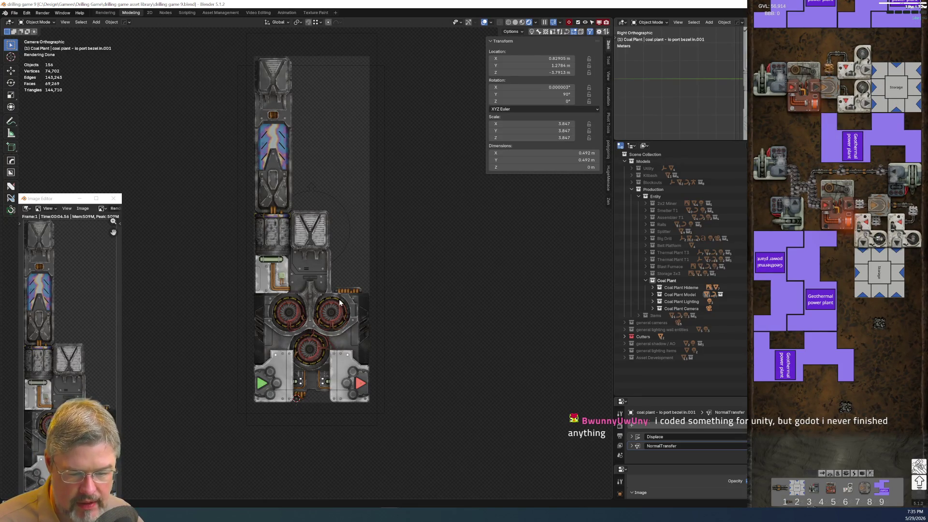
scroll(339, 302, "up", 6)
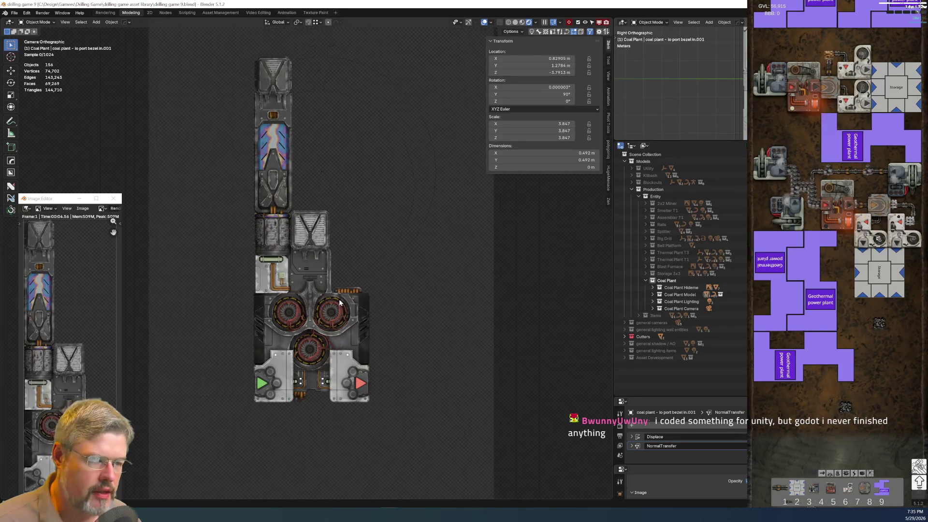
scroll(395, 283, "up", 2)
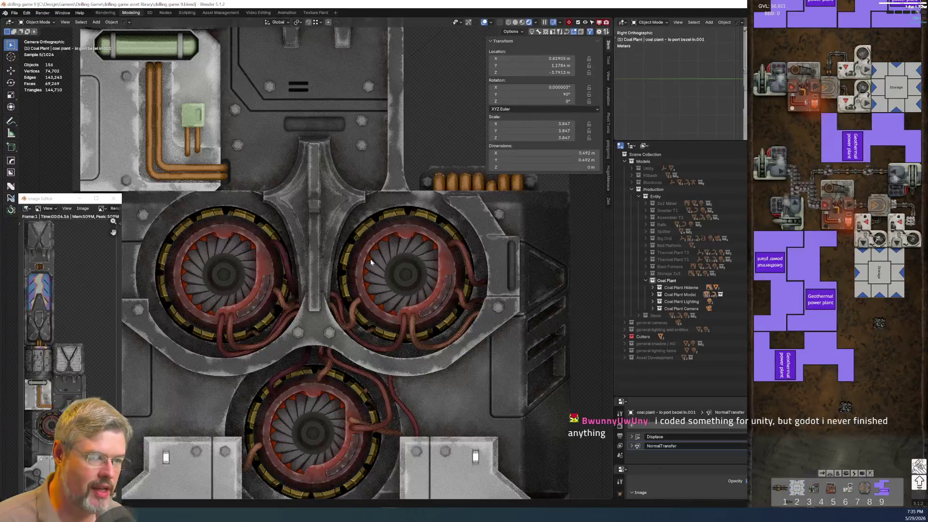
scroll(370, 261, "down", 4)
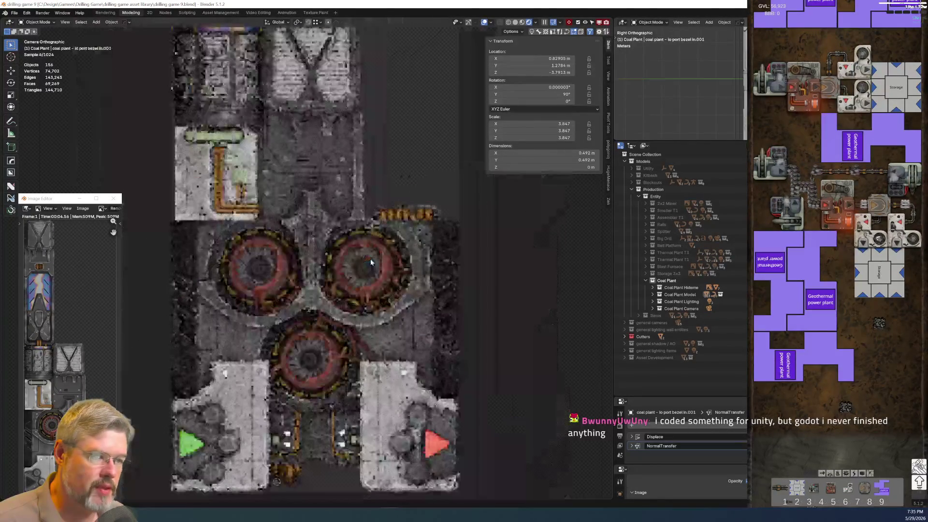
scroll(371, 262, "up", 4)
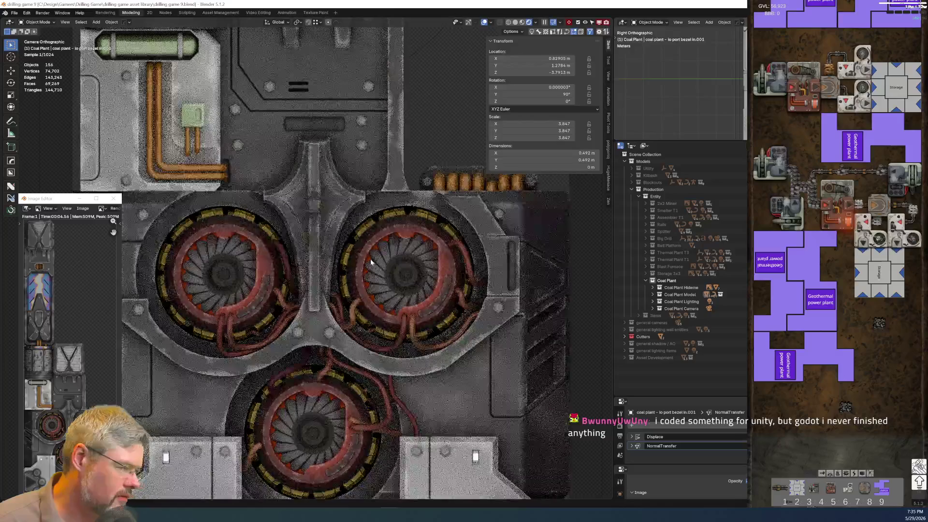
scroll(372, 263, "up", 3)
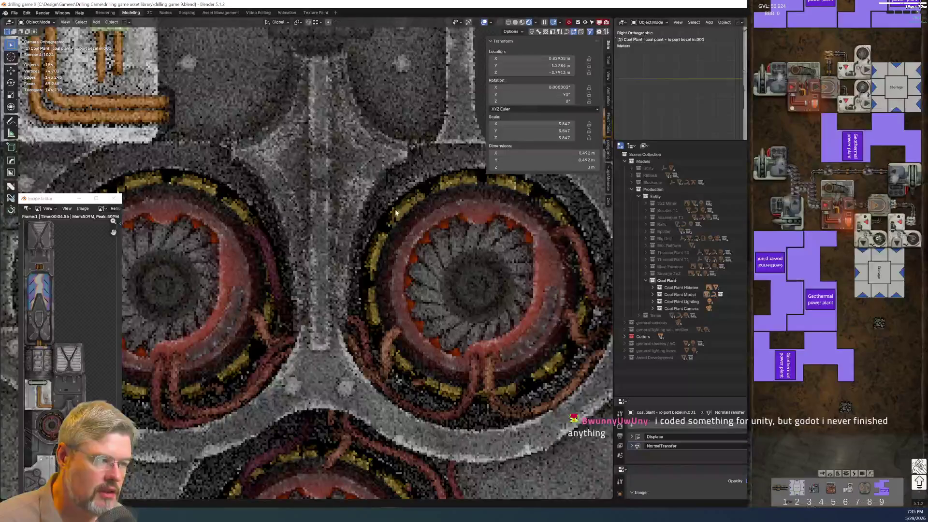
left_click(408, 203)
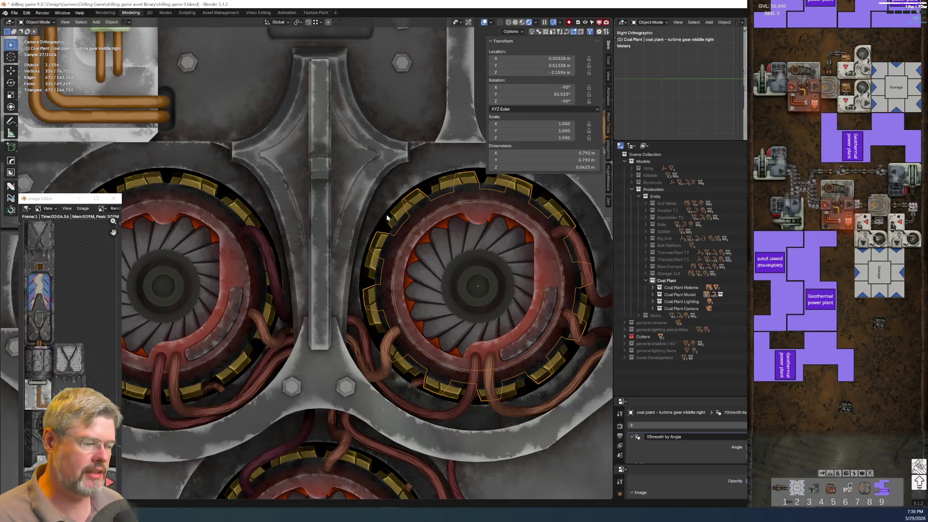
Inspect the round accent rivets between turbines, then zoom out and reframe the whole plant
scroll(270, 253, "down", 2)
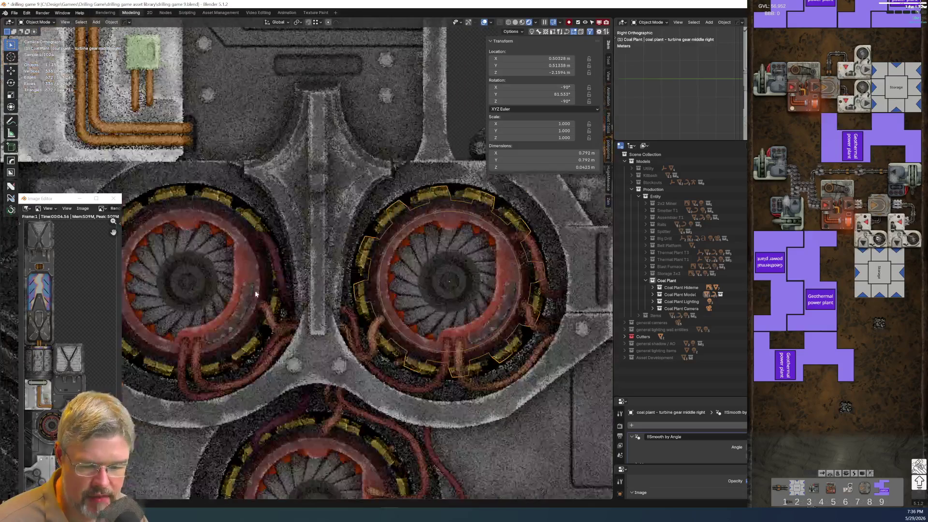
scroll(261, 310, "down", 3)
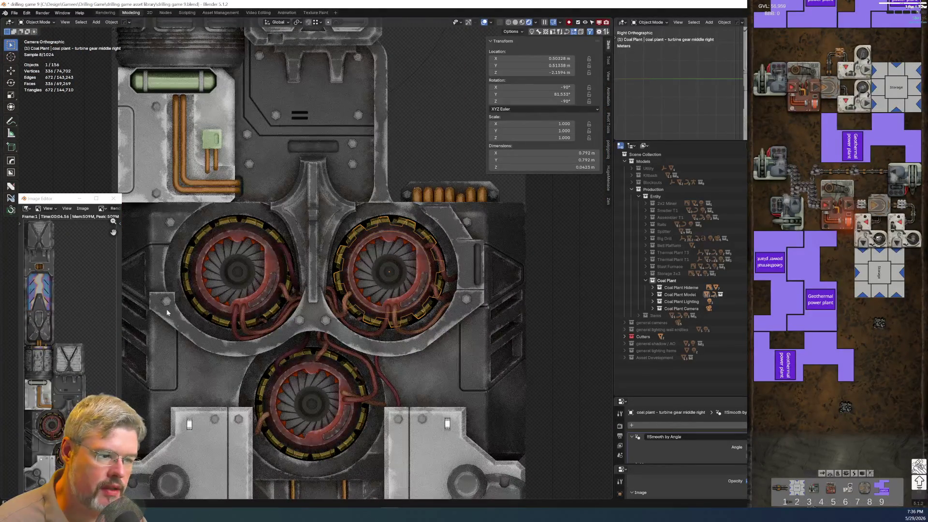
left_click(302, 356)
scroll(302, 356, "up", 8)
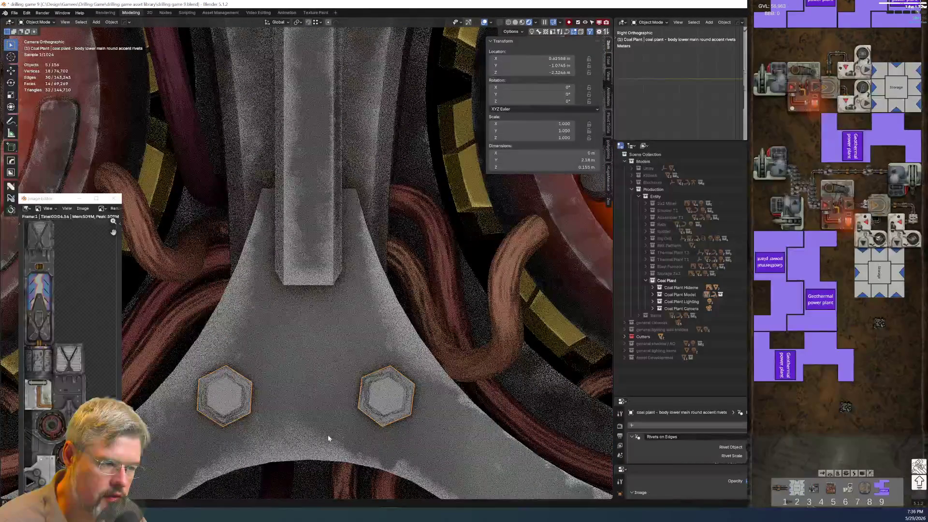
scroll(303, 372, "down", 8)
scroll(304, 373, "down", 3)
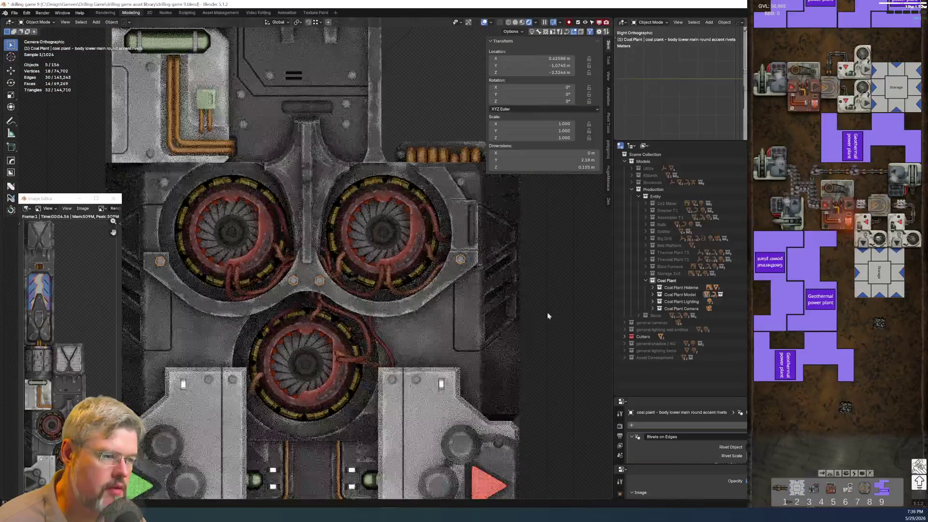
scroll(475, 270, "down", 4)
left_click(475, 271)
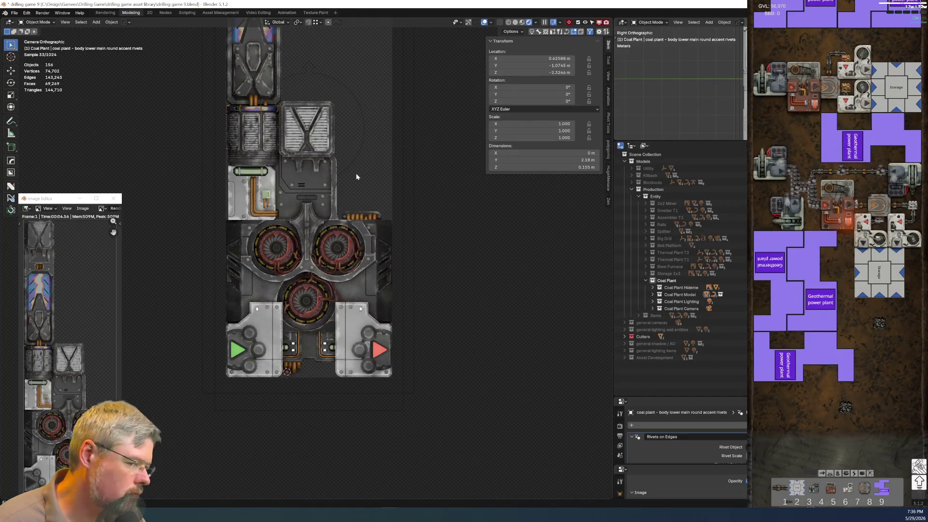
middle_click_drag(355, 173, 373, 248, "shift")
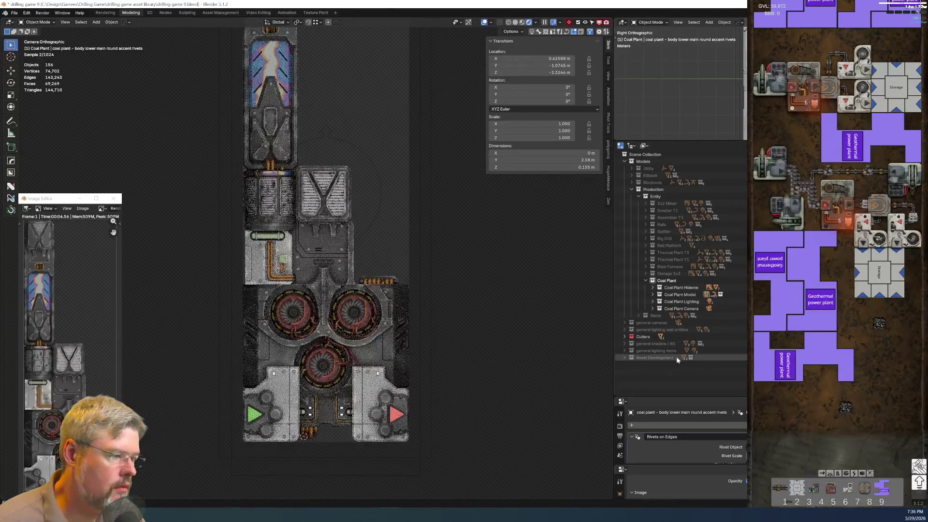
Duplicate the coal plant camera and rename the copy 'camera 3x9 - Coal Plant AO / Shadow'
left_click(652, 308)
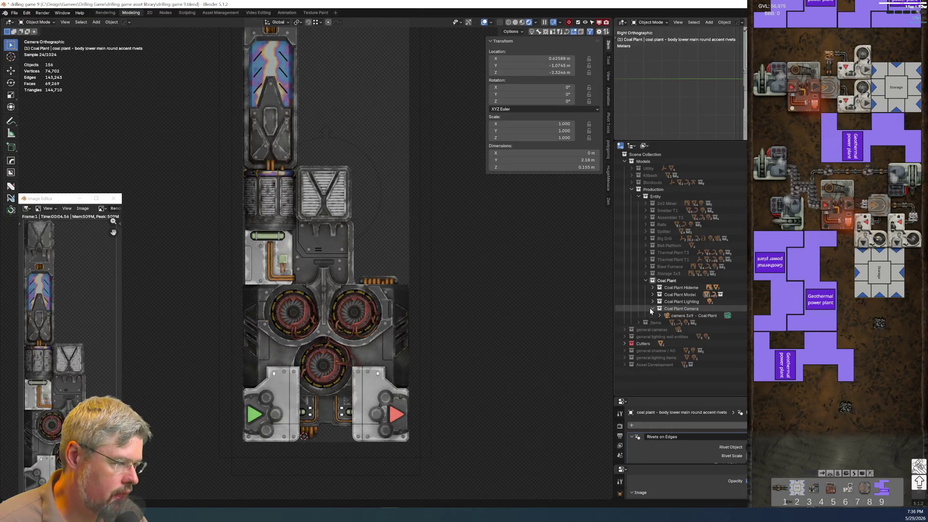
left_click(692, 315)
key("ctrl+c")
key("ctrl+v")
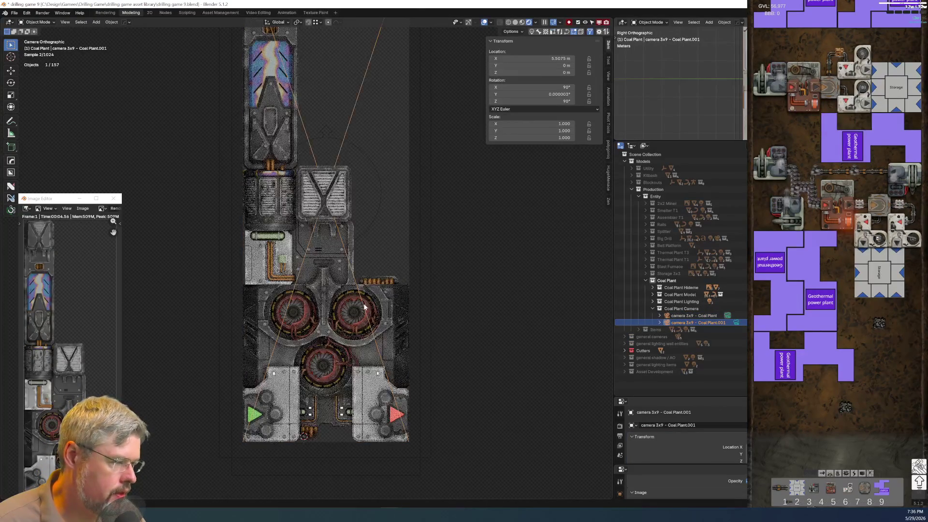
double_click(710, 321)
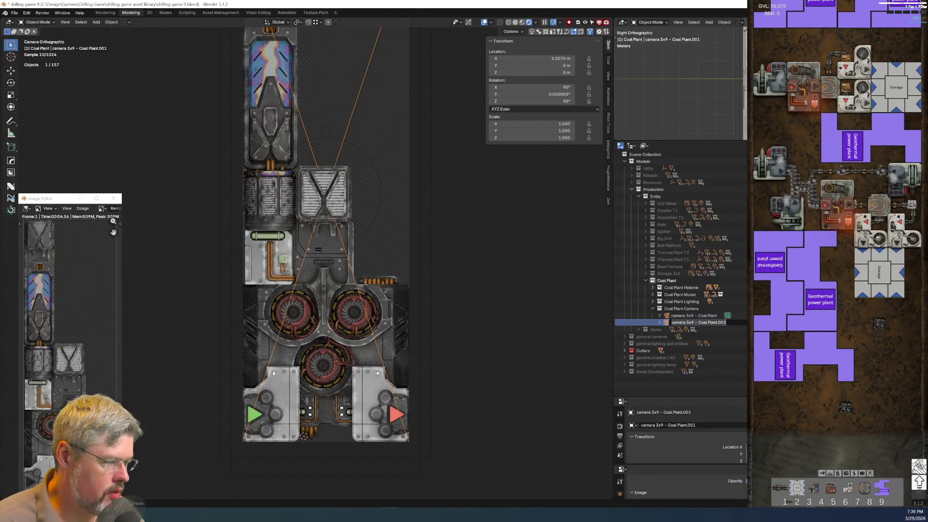
key("BackSpace")
key("BackSpace")
key("BackSpace")
type("AO / Shad")
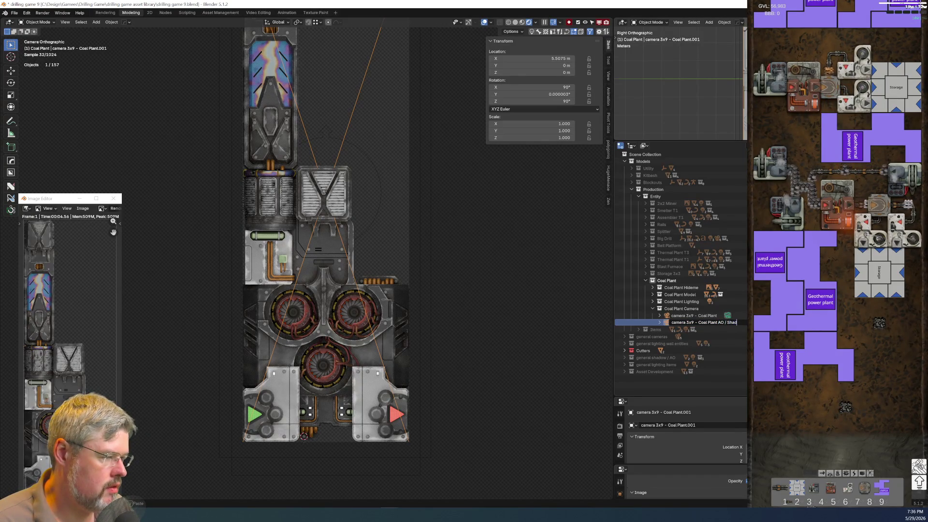
type("ow")
key("Return")
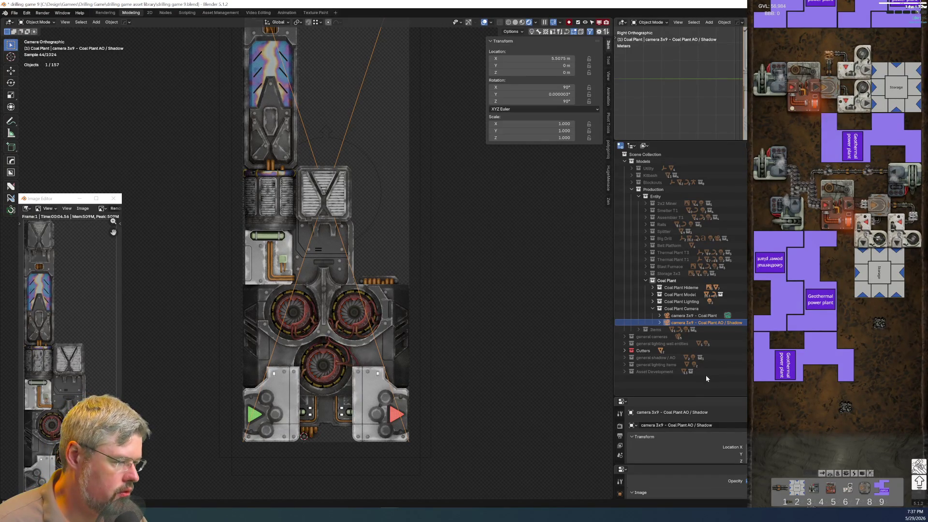
Add a 'Coal Plant AO/S' entry to the renderset pro render list
left_click_drag(694, 397, 691, 252)
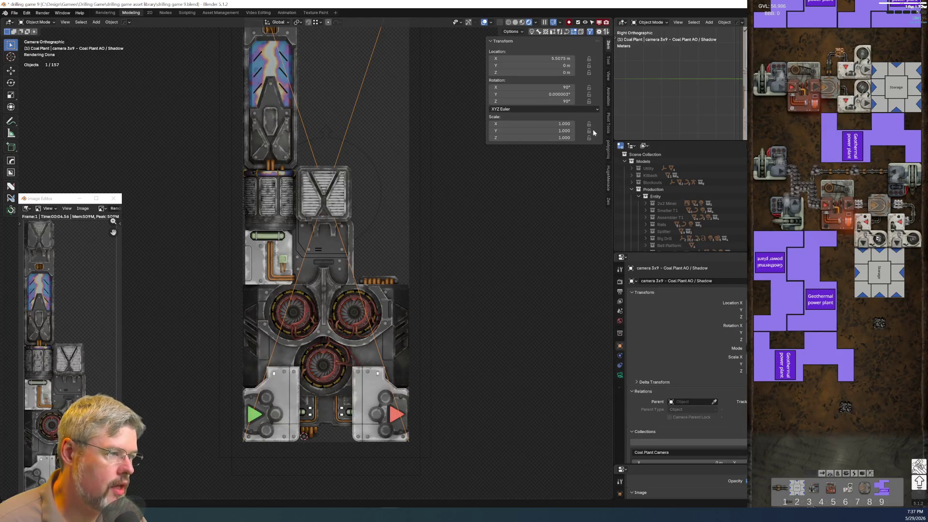
left_click(608, 149)
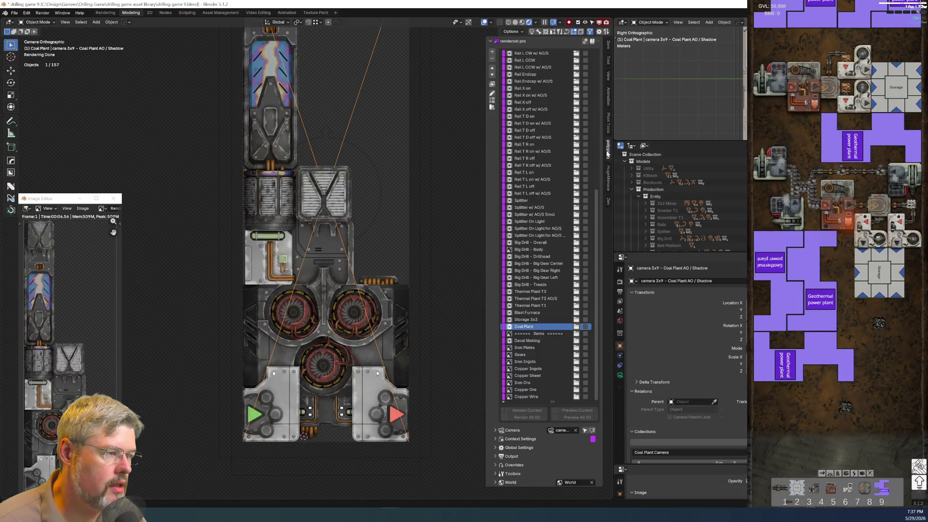
left_click(531, 327)
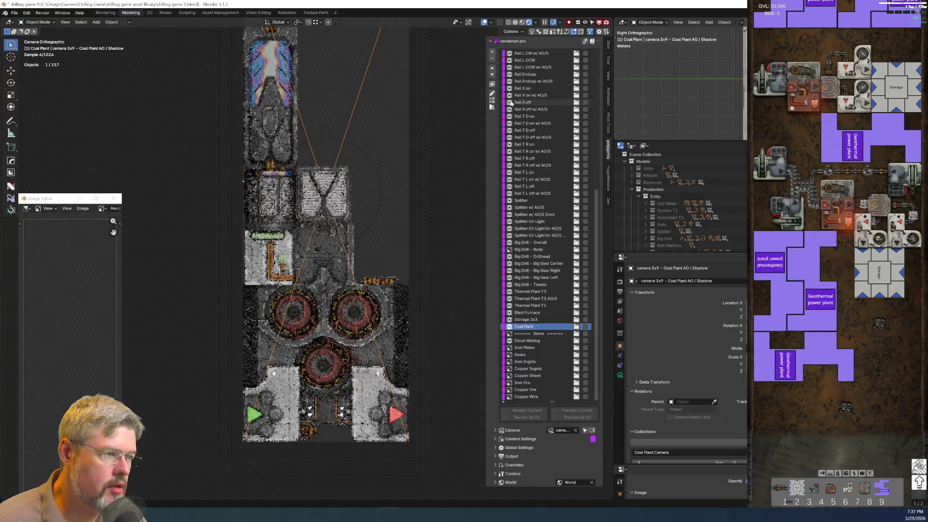
left_click(492, 53)
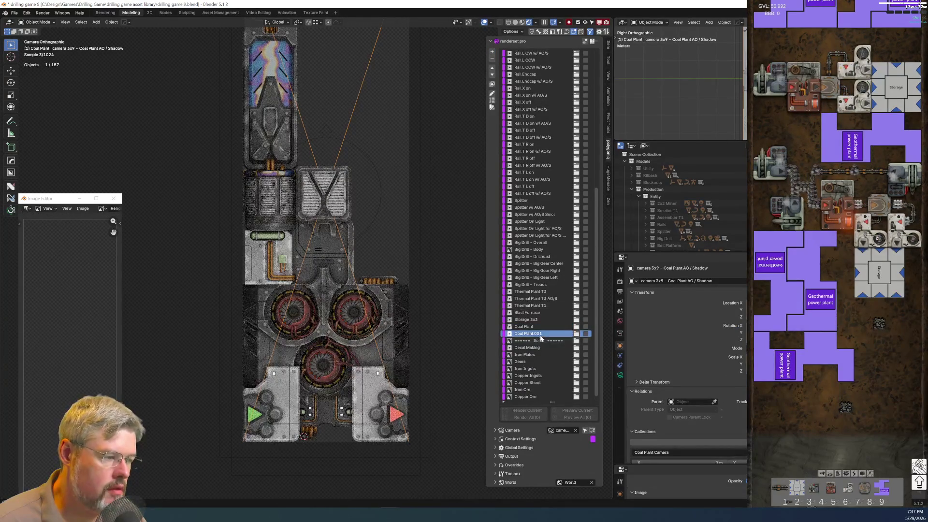
type("Coal Plant")
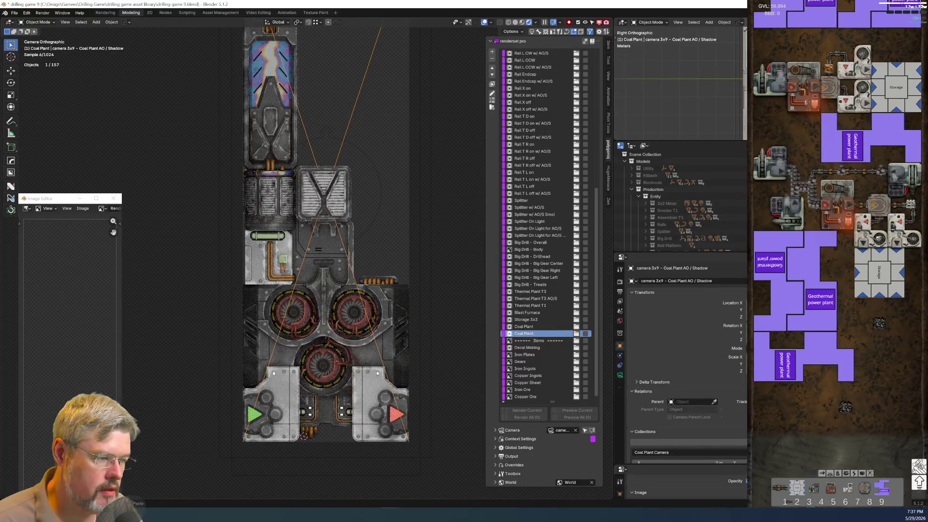
type(" AO/S")
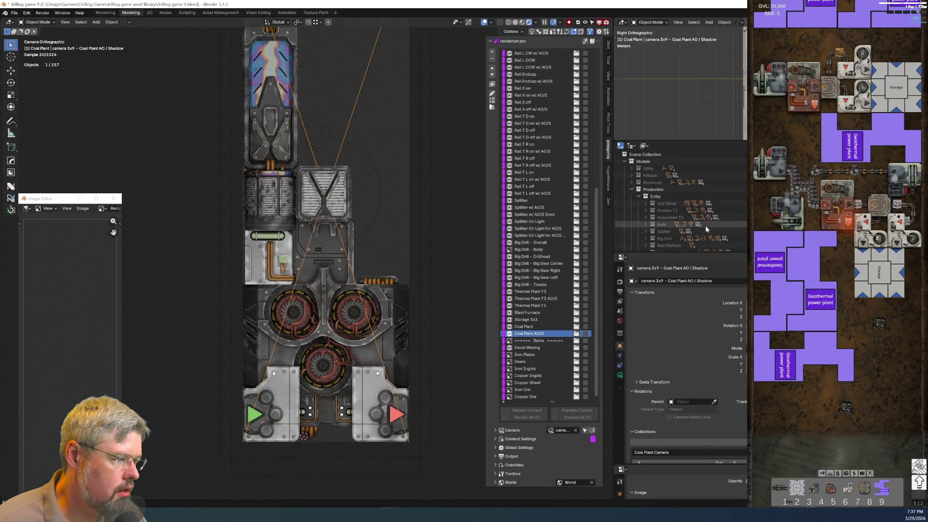
scroll(721, 232, "down", 5)
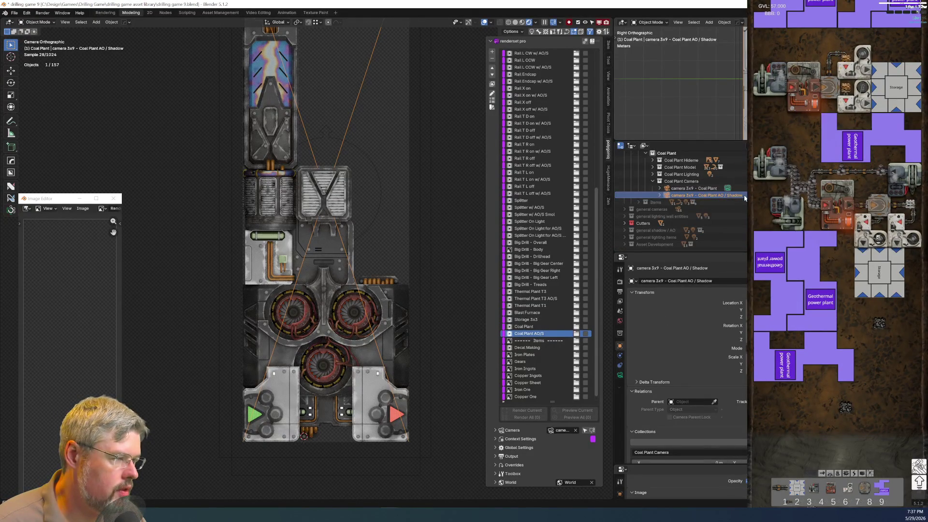